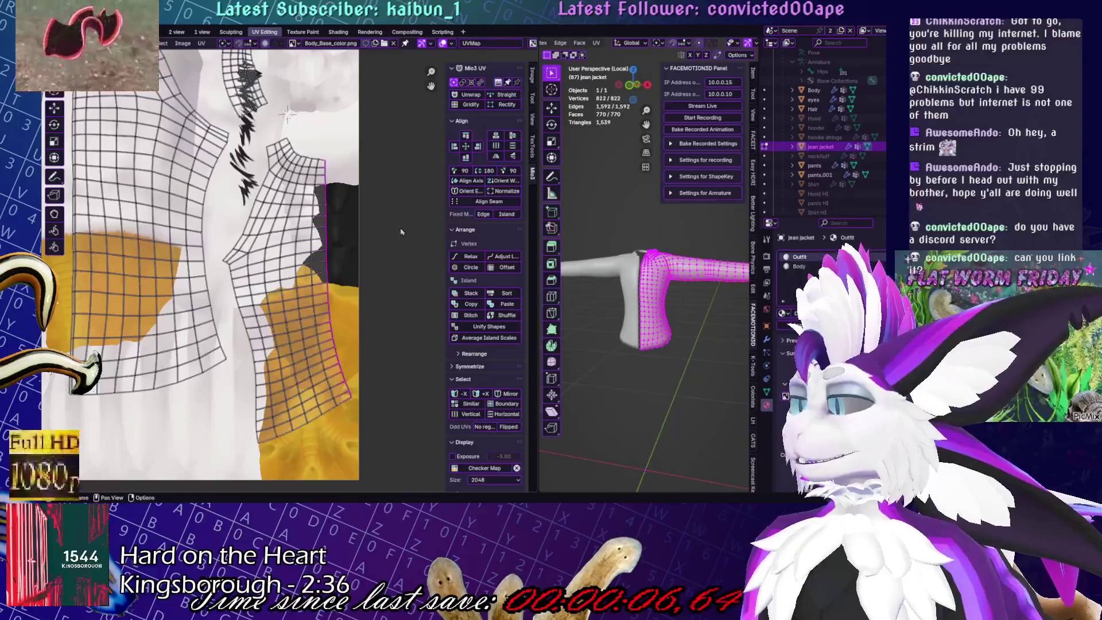
# Toggle the jacket in and out of Edit Mode, then exit Local view to show the whole avatar
pyautogui.press('Tab')
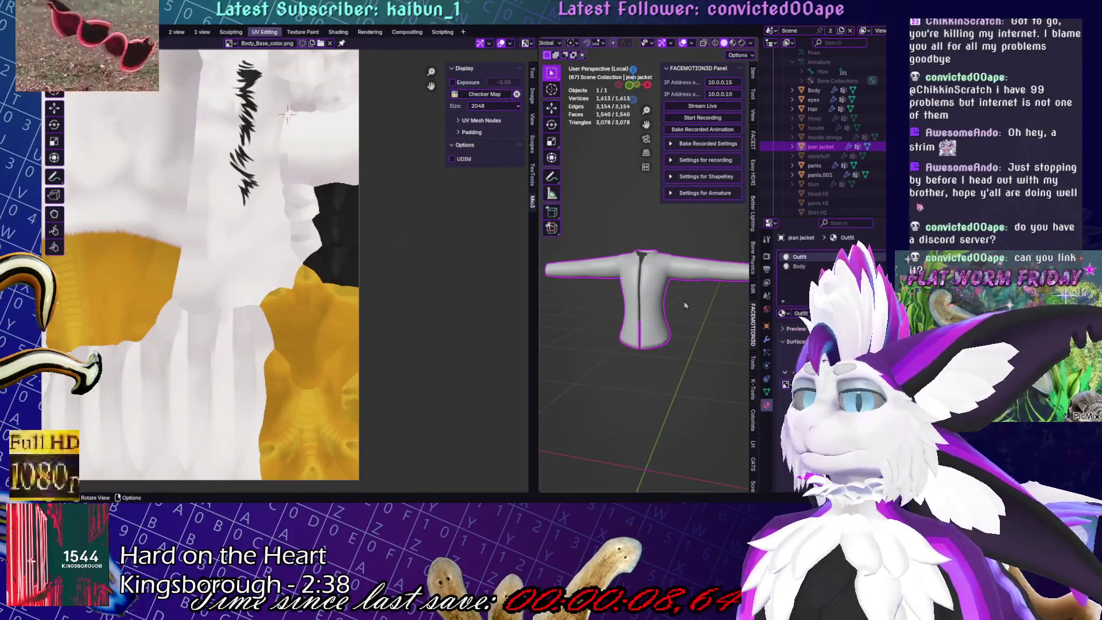
pyautogui.press('Tab')
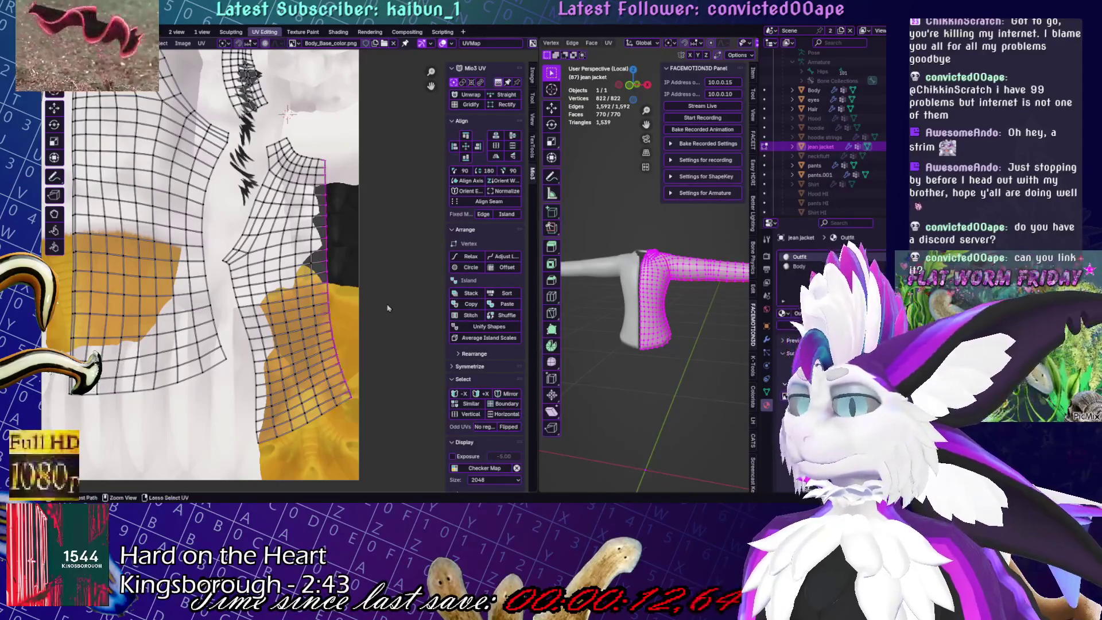
pyautogui.press('Tab')
pyautogui.press('Tab')
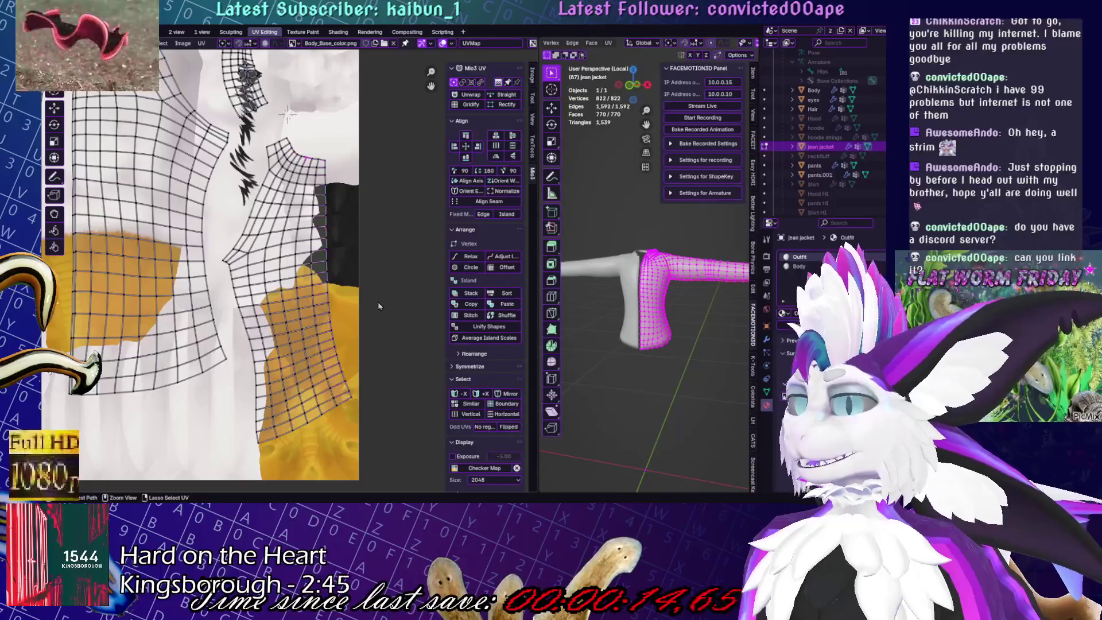
pyautogui.press('KP_Divide')
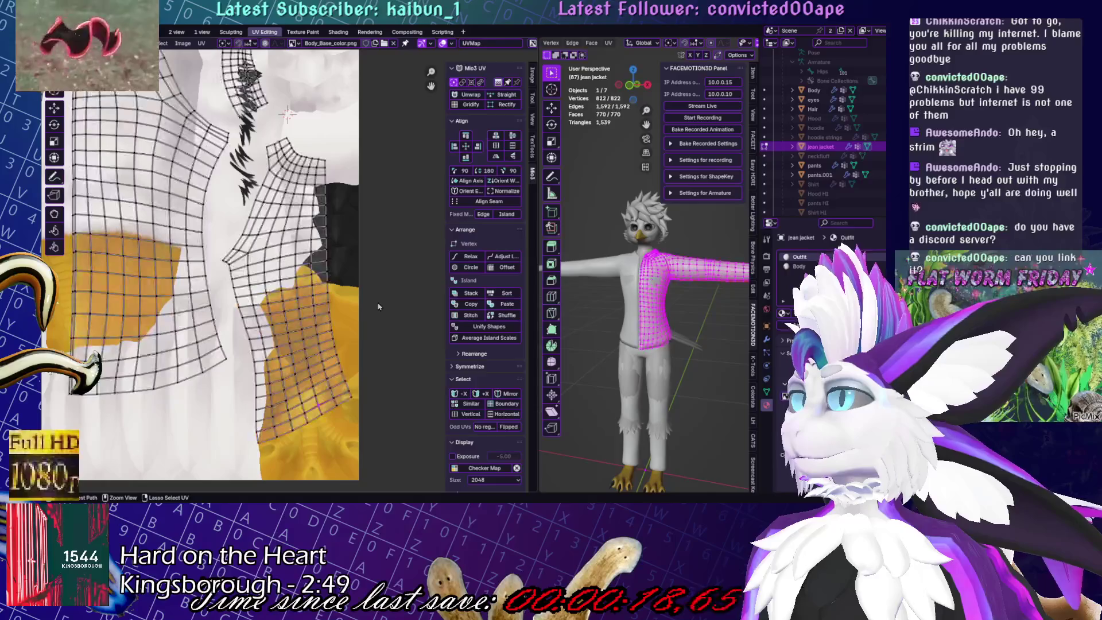
# Pan and zoom the UV editor across the islands, then orbit the viewport toward the jacket sleeve
pyautogui.scroll(-5, 377, 306)
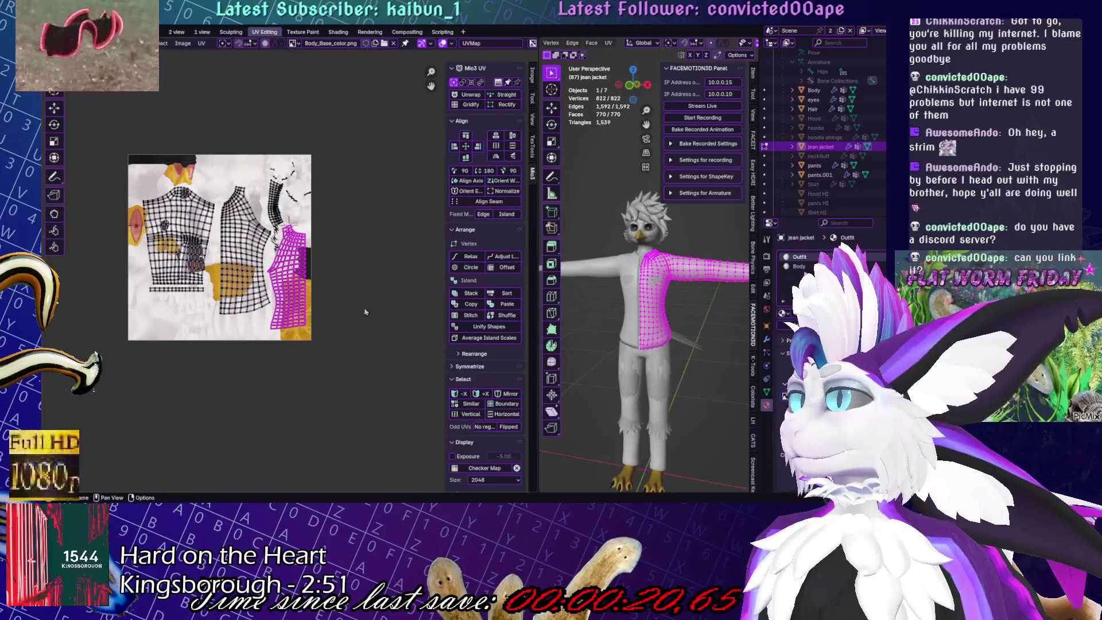
pyautogui.scroll(5, 366, 315)
pyautogui.moveTo(361, 257); pyautogui.dragTo(373, 376, button='middle')
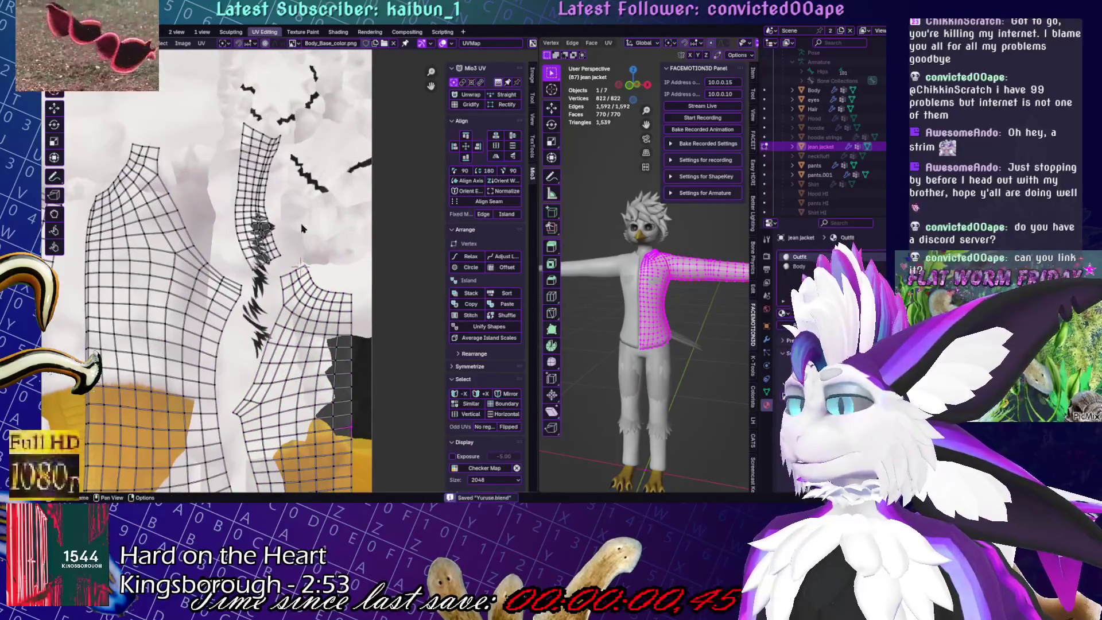
pyautogui.moveTo(304, 241); pyautogui.dragTo(367, 253, button='middle')
pyautogui.scroll(5, 648, 276)
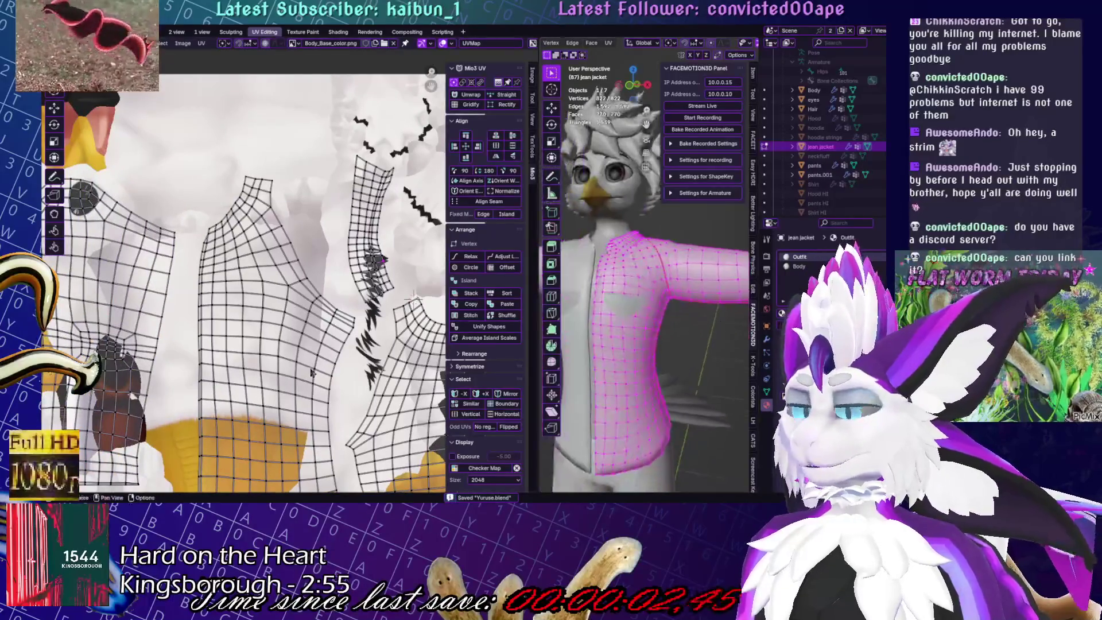
pyautogui.scroll(-5, 381, 370)
pyautogui.scroll(1, 381, 371)
pyautogui.scroll(6, 686, 305)
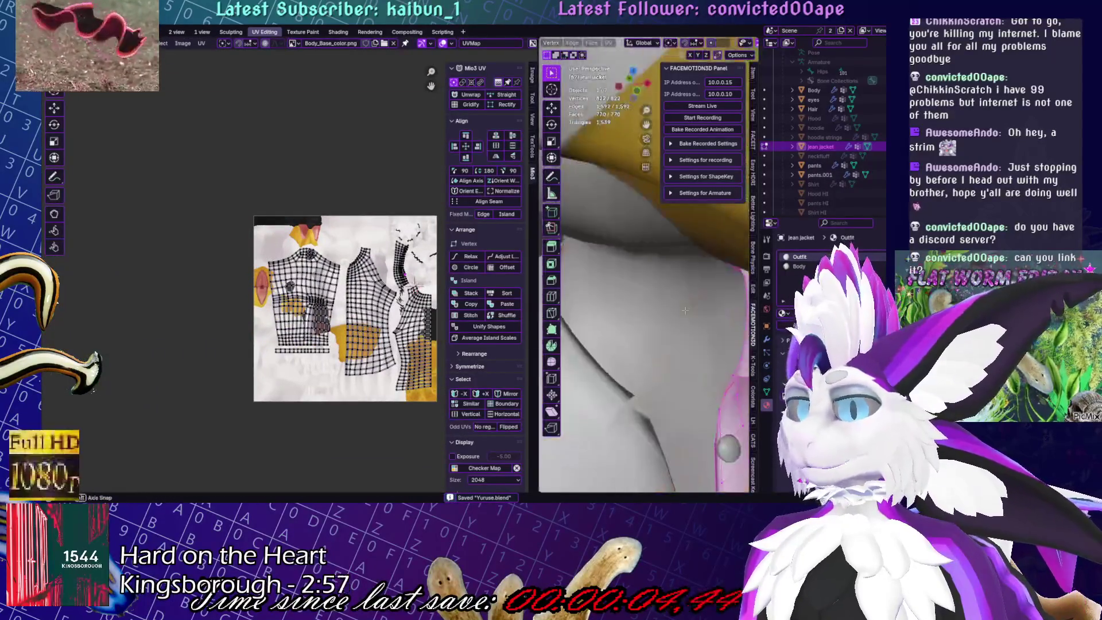
pyautogui.moveTo(686, 305)
pyautogui.mouseDown(button='middle')
pyautogui.moveTo(660, 308)
pyautogui.moveTo(678, 297)
pyautogui.moveTo(660, 327)
pyautogui.mouseUp(button='middle')
# Extrude a jacket edge loop, shrink it to 0.94, leave Edit Mode and save
pyautogui.keyDown('alt'); pyautogui.click(621, 343); pyautogui.keyUp('alt')
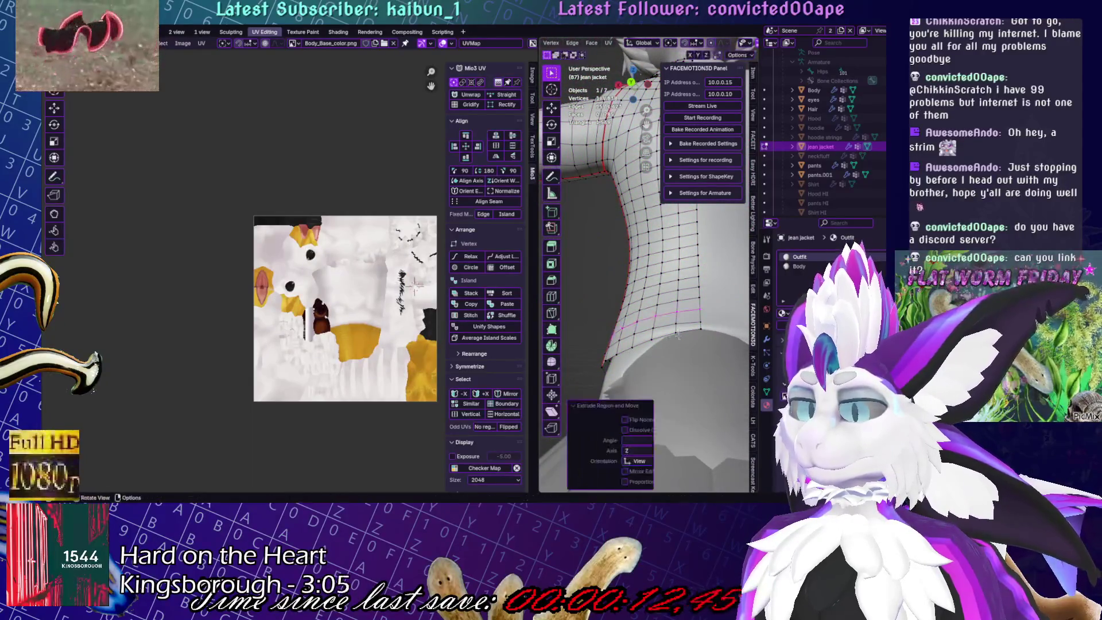
pyautogui.press('s')
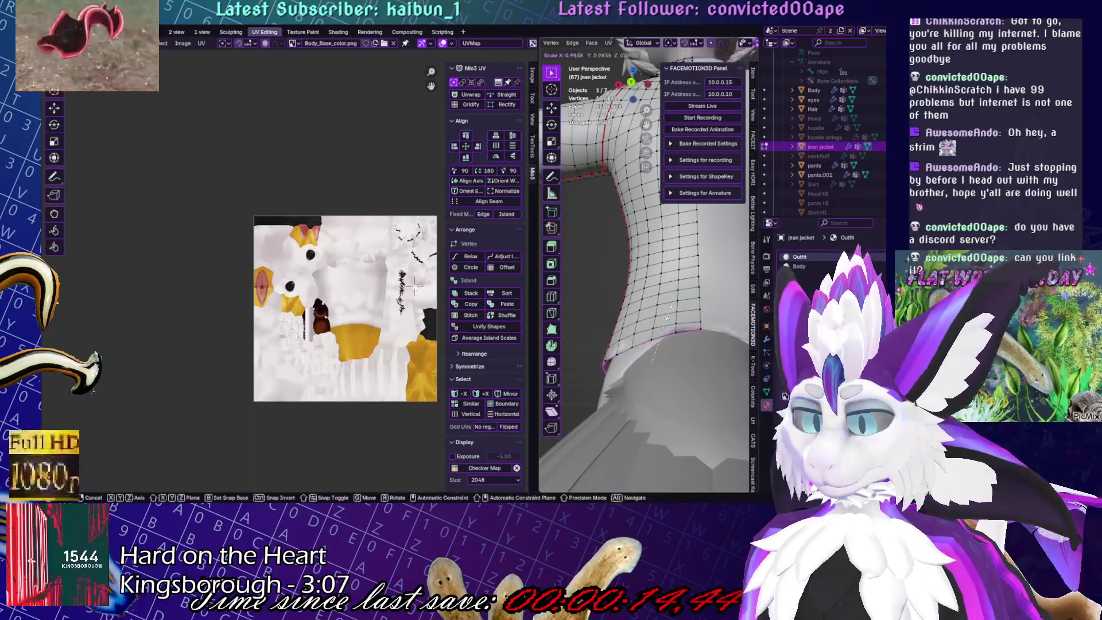
pyautogui.click(666, 313)
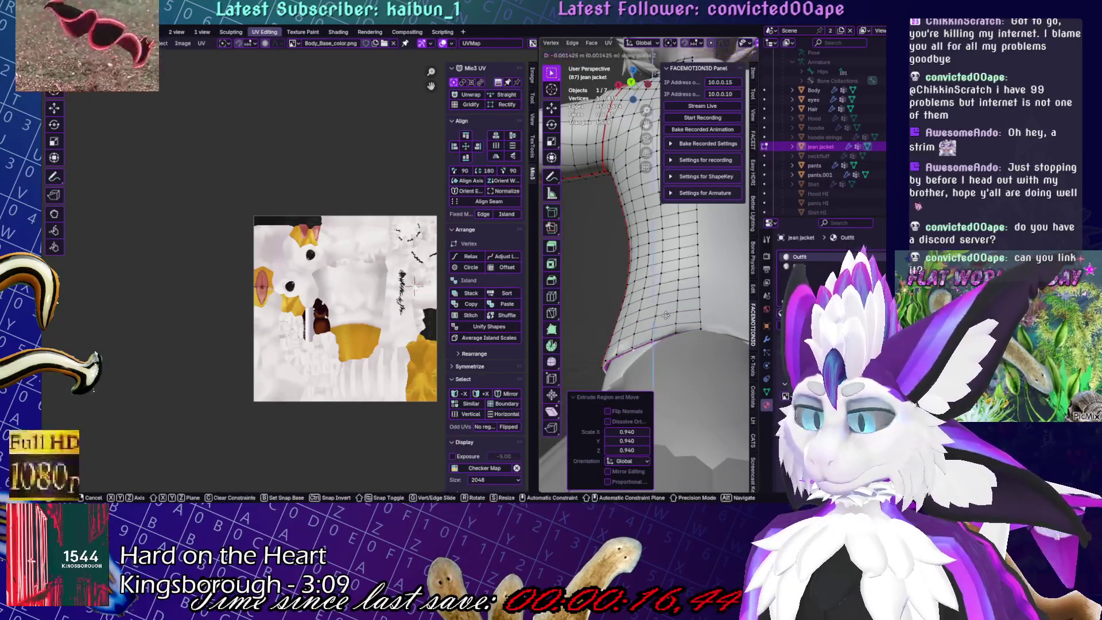
pyautogui.press('Tab')
pyautogui.hotkey('ctrl', 'z')
pyautogui.hotkey('ctrl', 's')
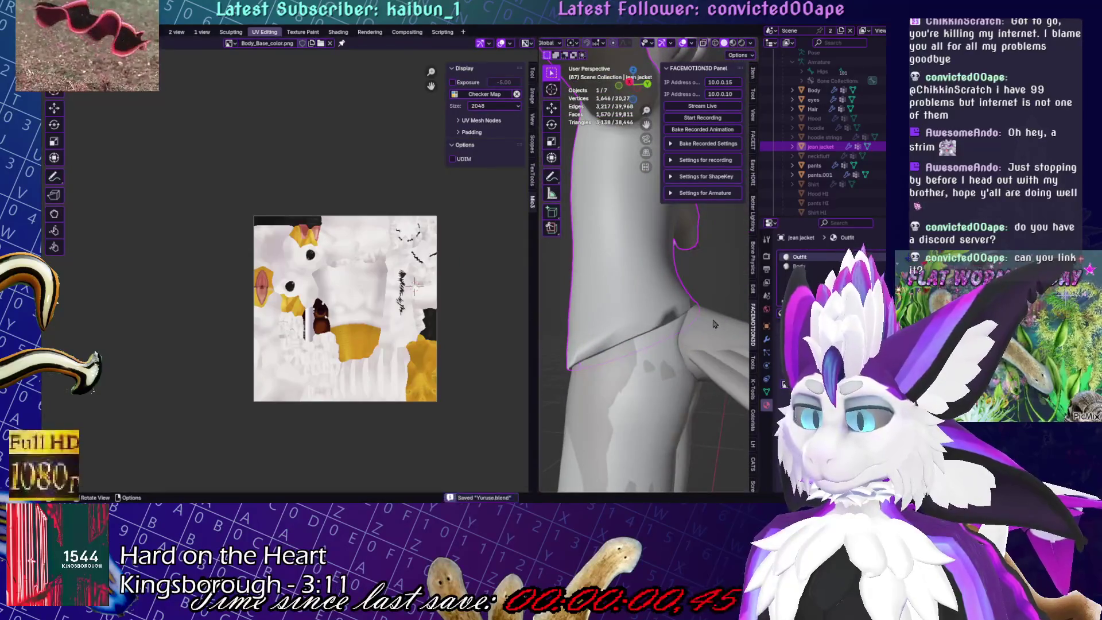
# Recalculate the jacket's normals to point outside
pyautogui.press('Tab')
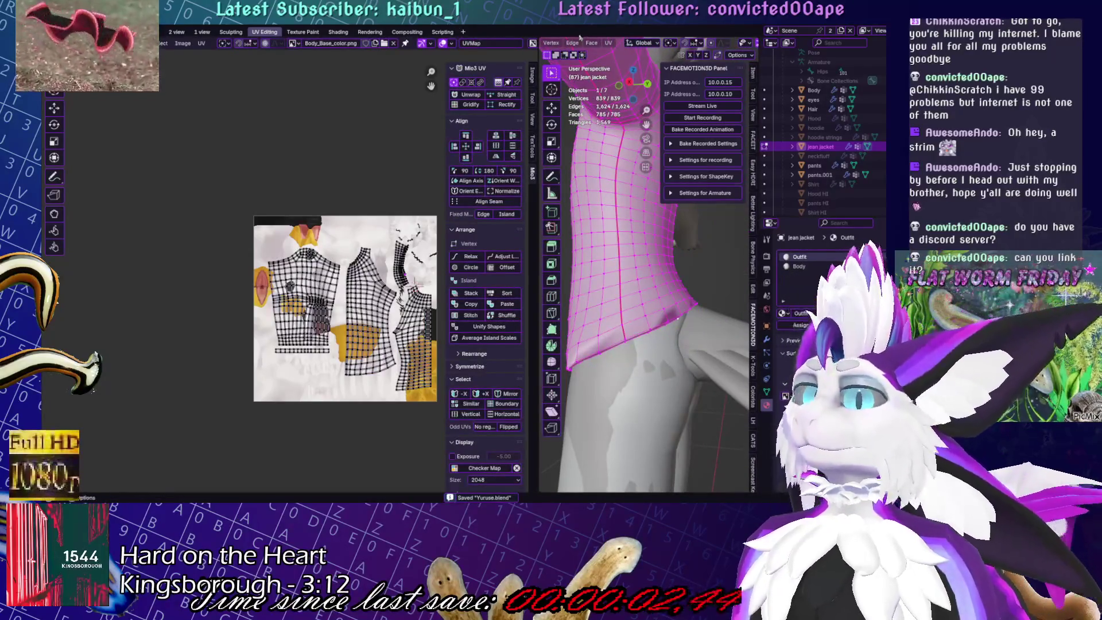
pyautogui.click(641, 44)
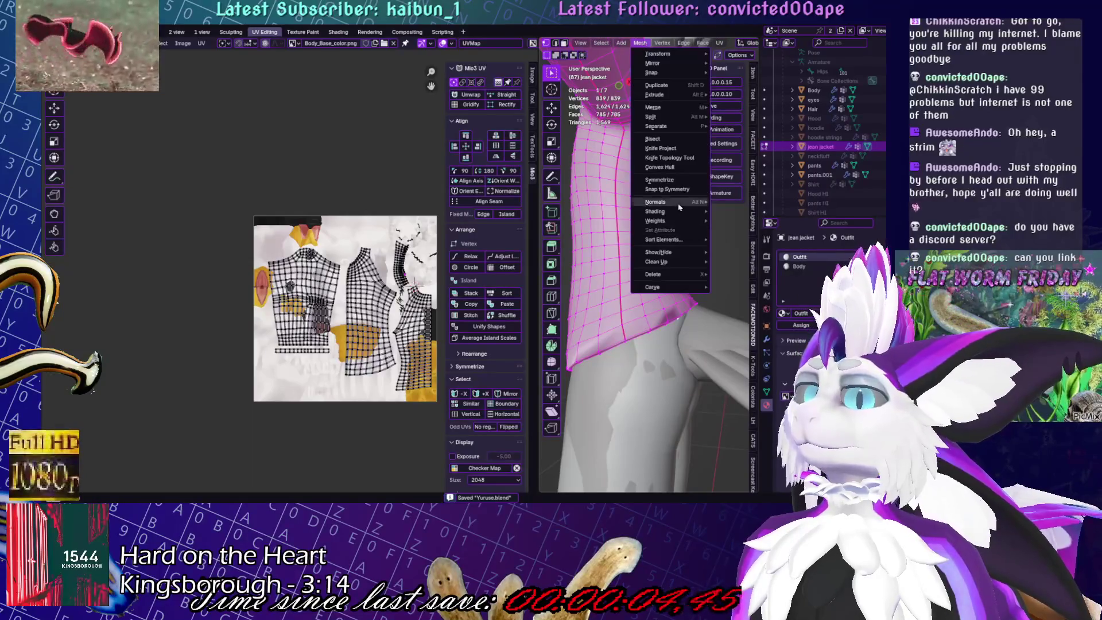
pyautogui.moveTo(679, 205)
pyautogui.click(748, 211)
# Frame and inspect a vertex at the armpit seam, then save the file
pyautogui.moveTo(723, 259); pyautogui.dragTo(689, 341, button='middle')
pyautogui.click(689, 341)
pyautogui.press('KP_Decimal')
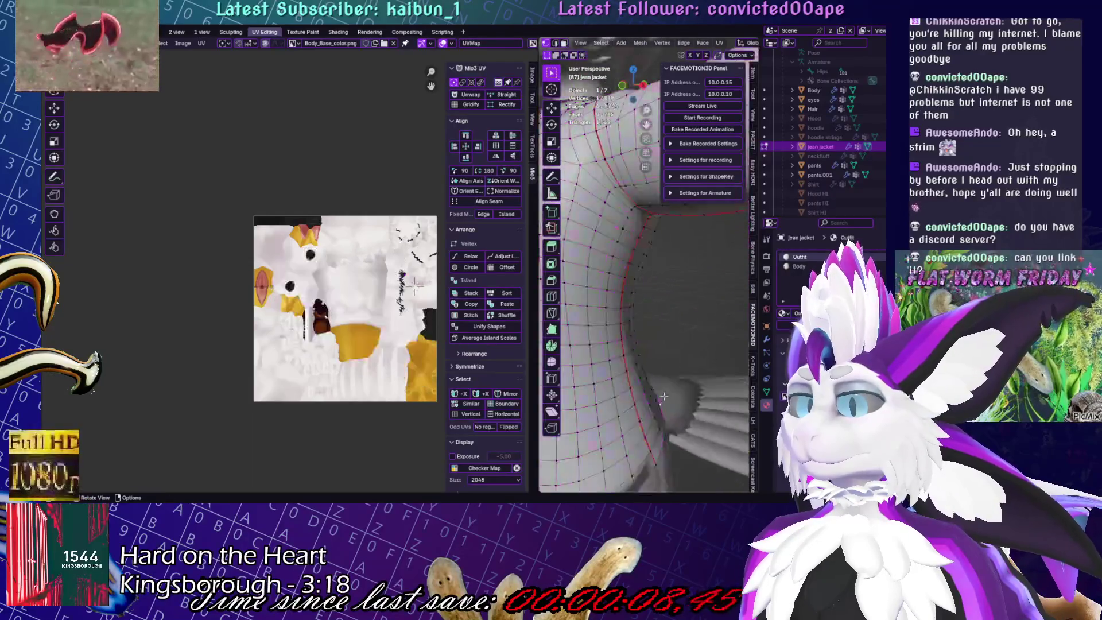
pyautogui.scroll(-3, 803, 286)
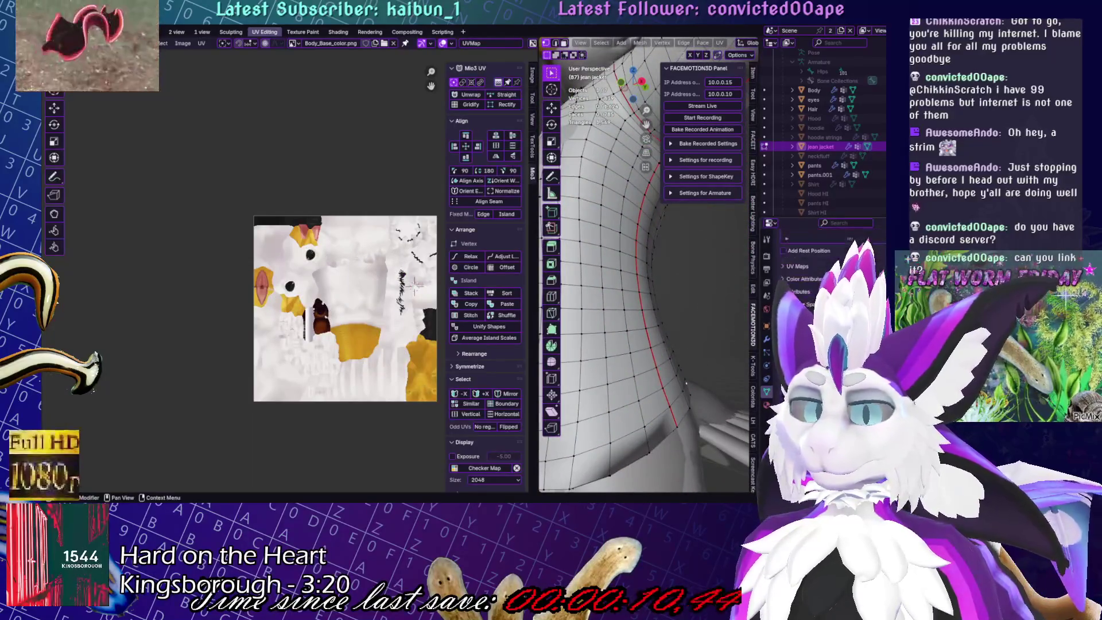
pyautogui.moveTo(686, 383)
pyautogui.mouseDown(button='middle')
pyautogui.moveTo(680, 462)
pyautogui.moveTo(705, 324)
pyautogui.mouseUp(button='middle')
pyautogui.scroll(-3, 680, 462)
pyautogui.hotkey('ctrl', 's')
pyautogui.scroll(-3, 704, 325)
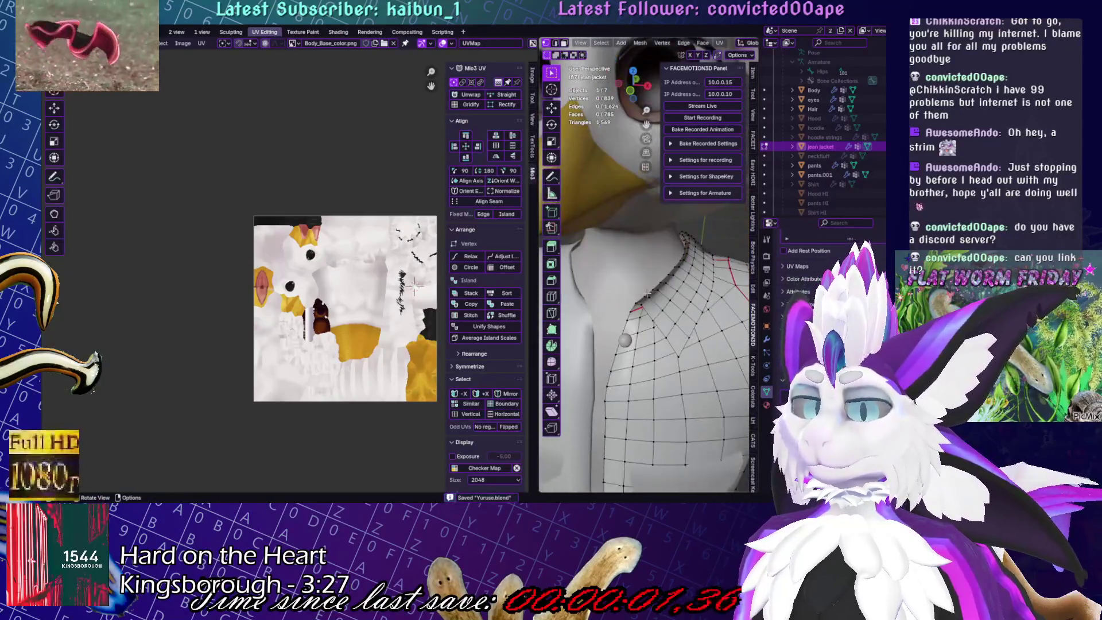
# Select the face loop along the jacket edge and flip its normals
pyautogui.click(685, 271)
pyautogui.press('KP_Decimal')
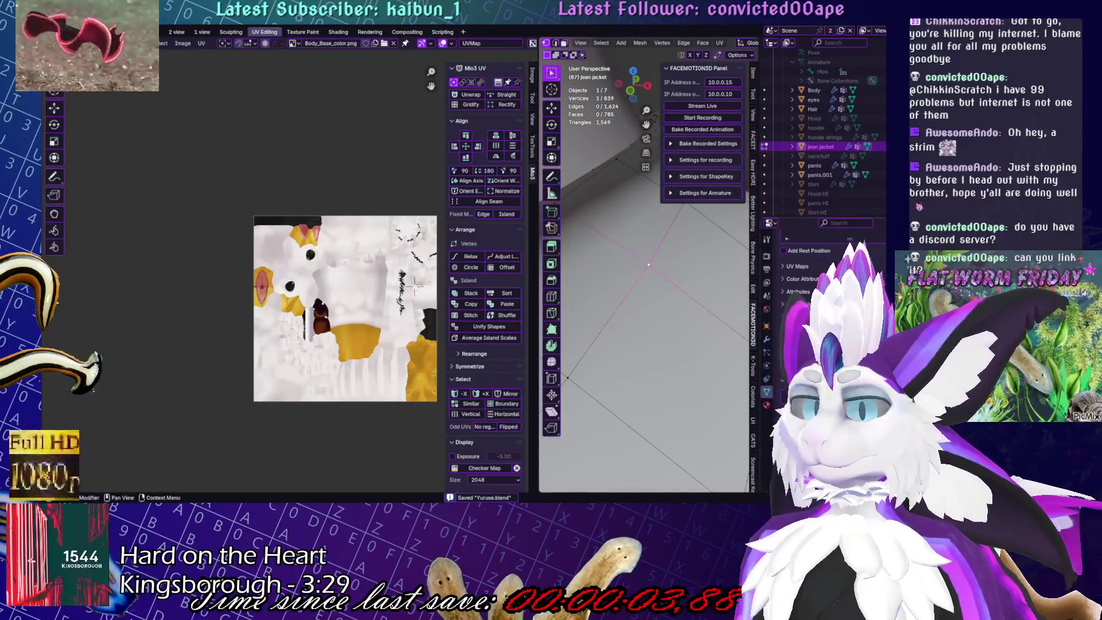
pyautogui.scroll(-3, 684, 271)
pyautogui.moveTo(685, 270)
pyautogui.mouseDown(button='middle')
pyautogui.moveTo(692, 318)
pyautogui.moveTo(646, 247)
pyautogui.mouseUp(button='middle')
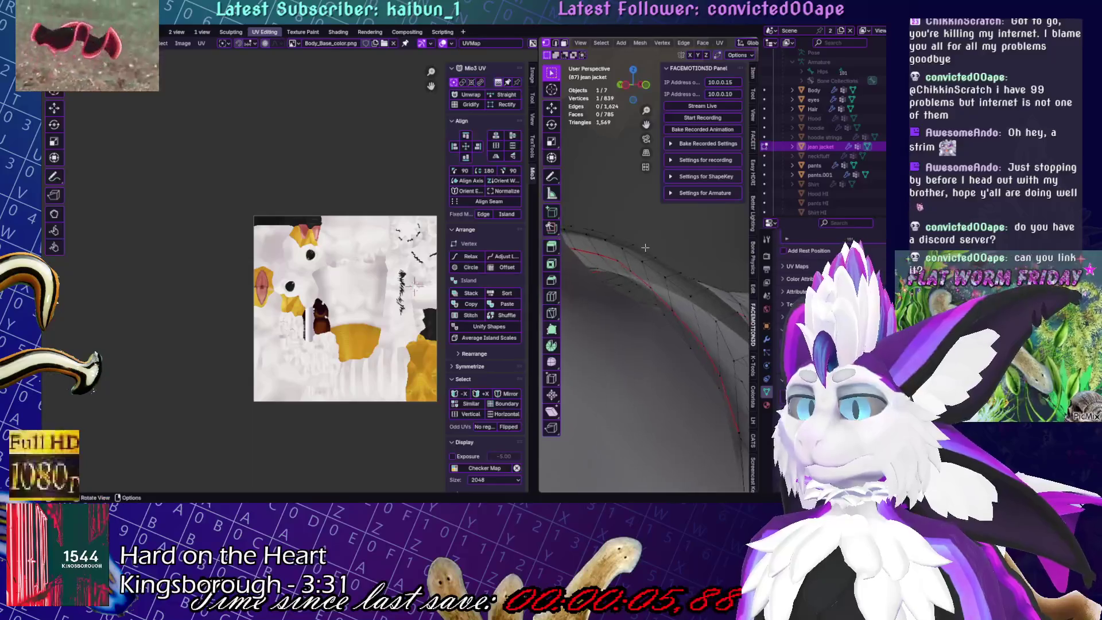
pyautogui.keyDown('alt'); pyautogui.click(655, 271); pyautogui.keyUp('alt')
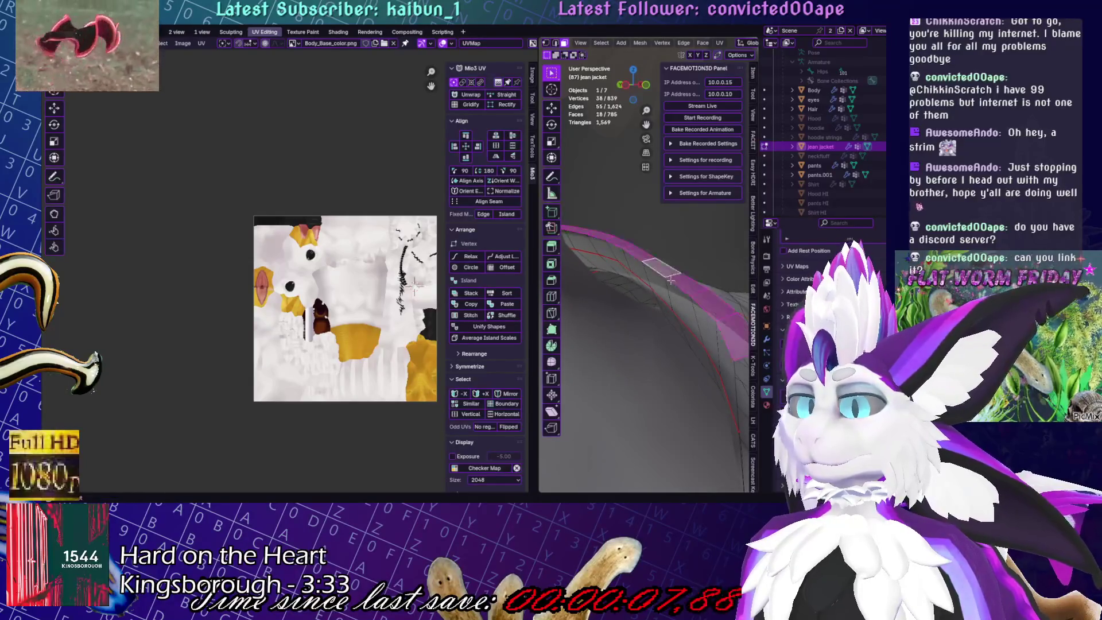
pyautogui.click(645, 44)
pyautogui.moveTo(688, 202)
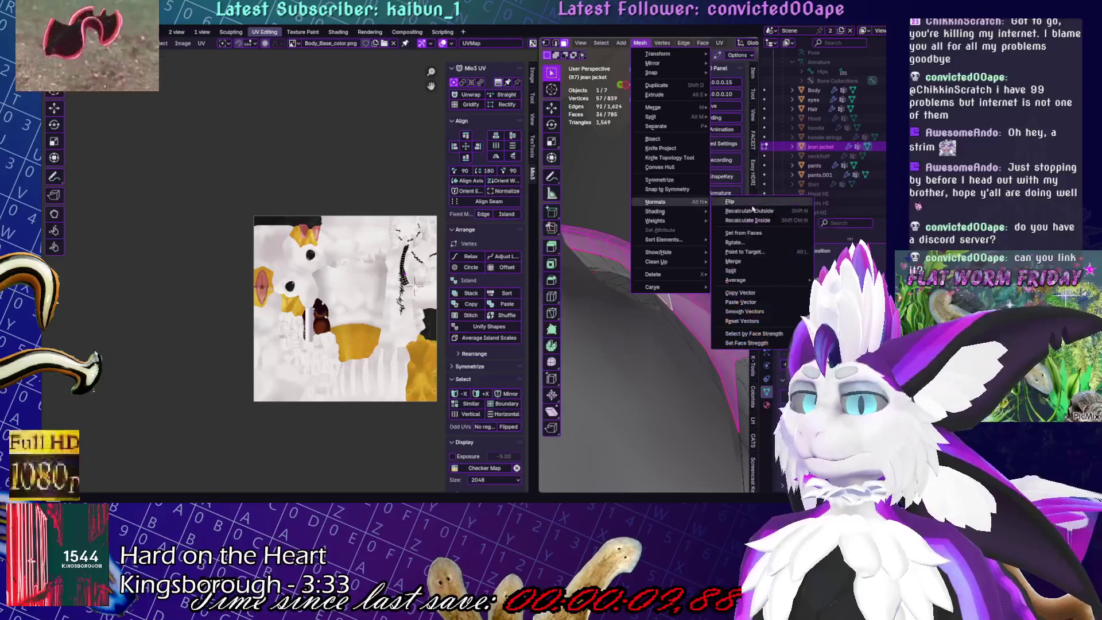
pyautogui.click(729, 201)
# Clear the selection and recalculate the jacket's normals outside again
pyautogui.moveTo(689, 322); pyautogui.dragTo(647, 293, button='middle')
pyautogui.hotkey('alt', 'a')
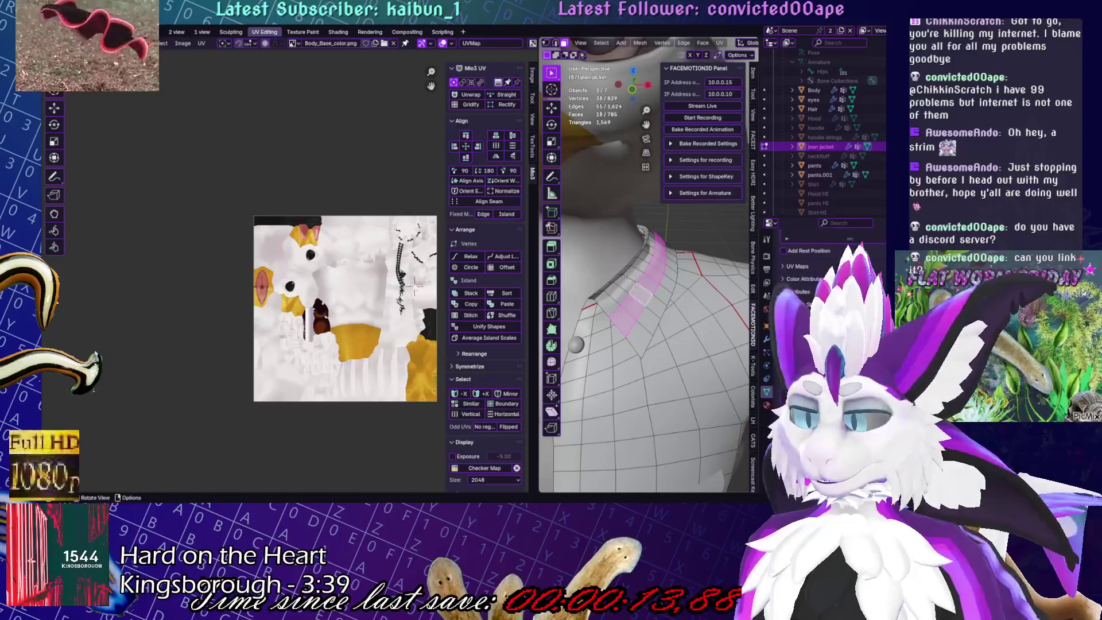
pyautogui.click(640, 43)
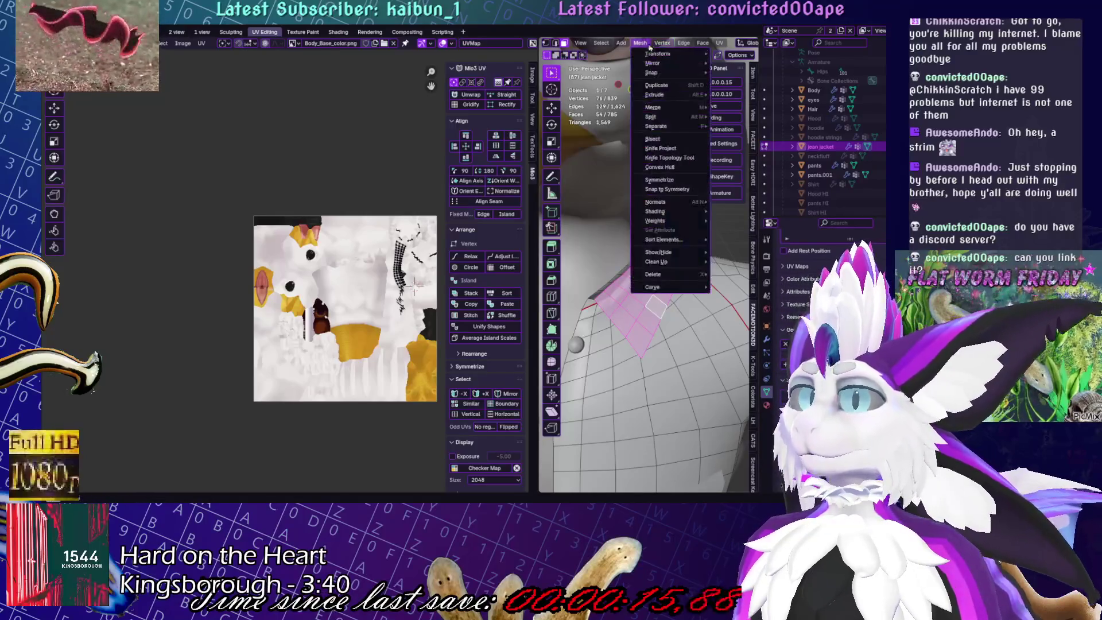
pyautogui.moveTo(663, 203)
pyautogui.click(749, 211)
# Check the collar, deselect everything and return the jacket to Object Mode
pyautogui.moveTo(689, 287); pyautogui.dragTo(675, 274, button='middle')
pyautogui.hotkey('alt', 'a')
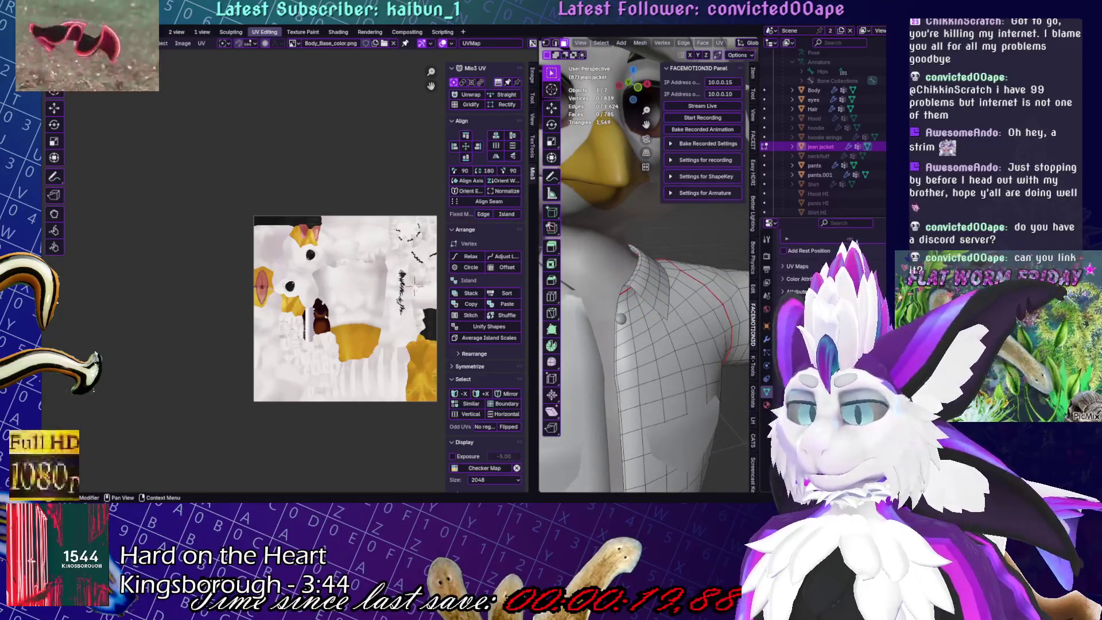
pyautogui.scroll(-10, 680, 409)
pyautogui.press('Tab')
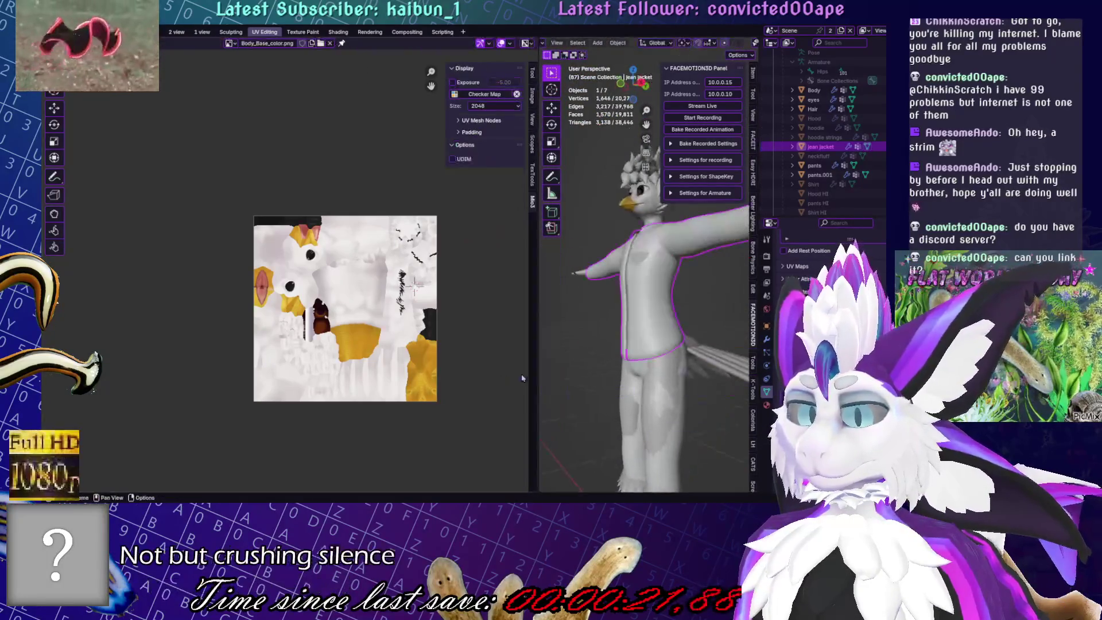
# Save, then switch to the single-viewport layout facing the character's front
pyautogui.hotkey('ctrl', 's')
pyautogui.moveTo(637, 366); pyautogui.dragTo(701, 386, button='middle')
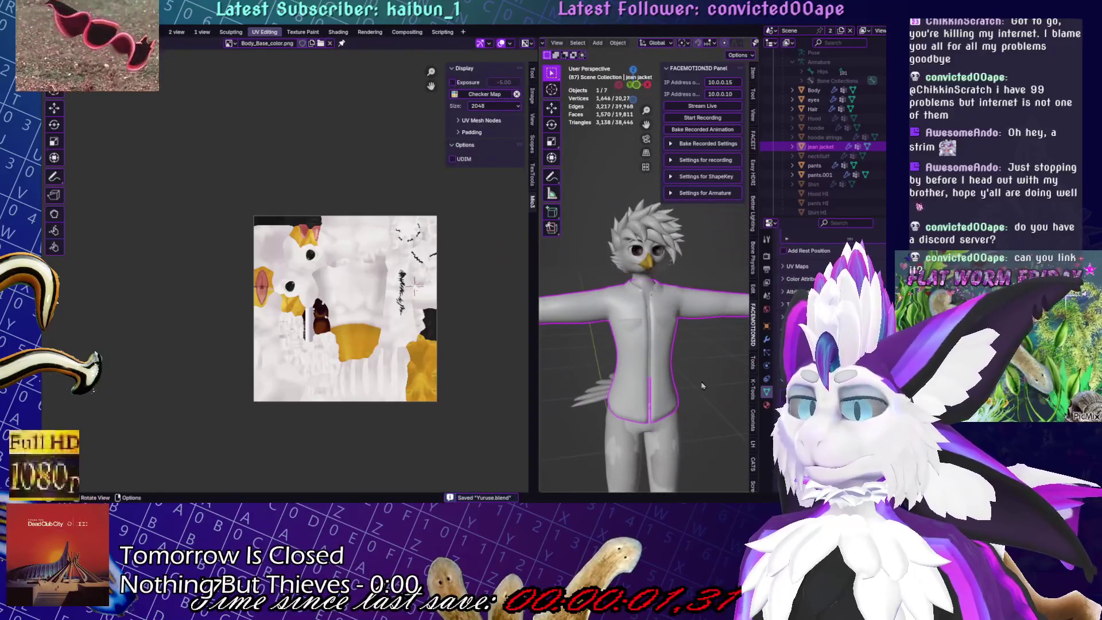
pyautogui.click(179, 31)
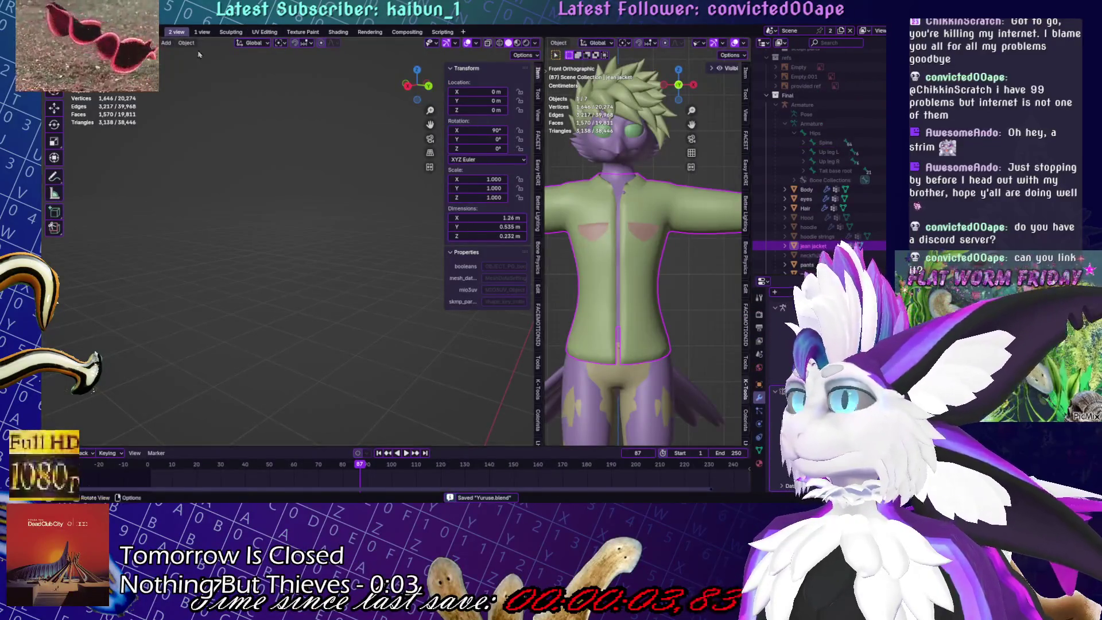
pyautogui.click(202, 32)
pyautogui.scroll(5, 408, 162)
pyautogui.scroll(3, 370, 283)
# Select the button pants.001, reveal its hidden geometry and nudge it on the jacket front
pyautogui.click(369, 283)
pyautogui.press('KP_Decimal')
pyautogui.scroll(-10, 389, 285)
pyautogui.press('Tab')
pyautogui.hotkey('alt', 'h')
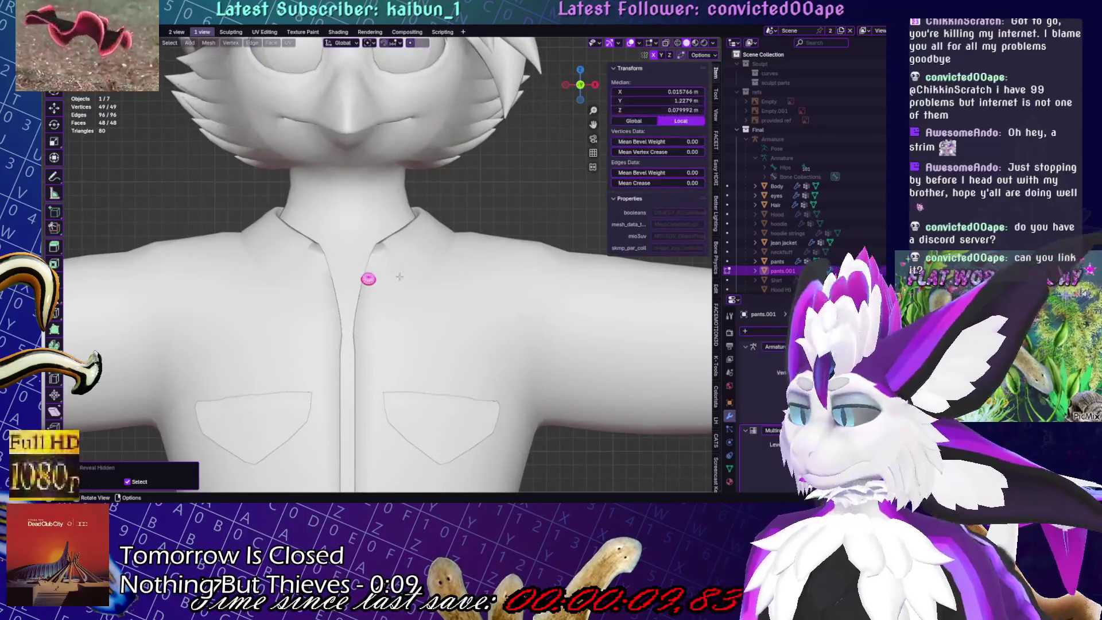
pyautogui.press('g')
pyautogui.click(406, 283)
# Frame the button ring from the side and select faces along its top rim
pyautogui.moveTo(405, 283); pyautogui.dragTo(470, 343, button='middle')
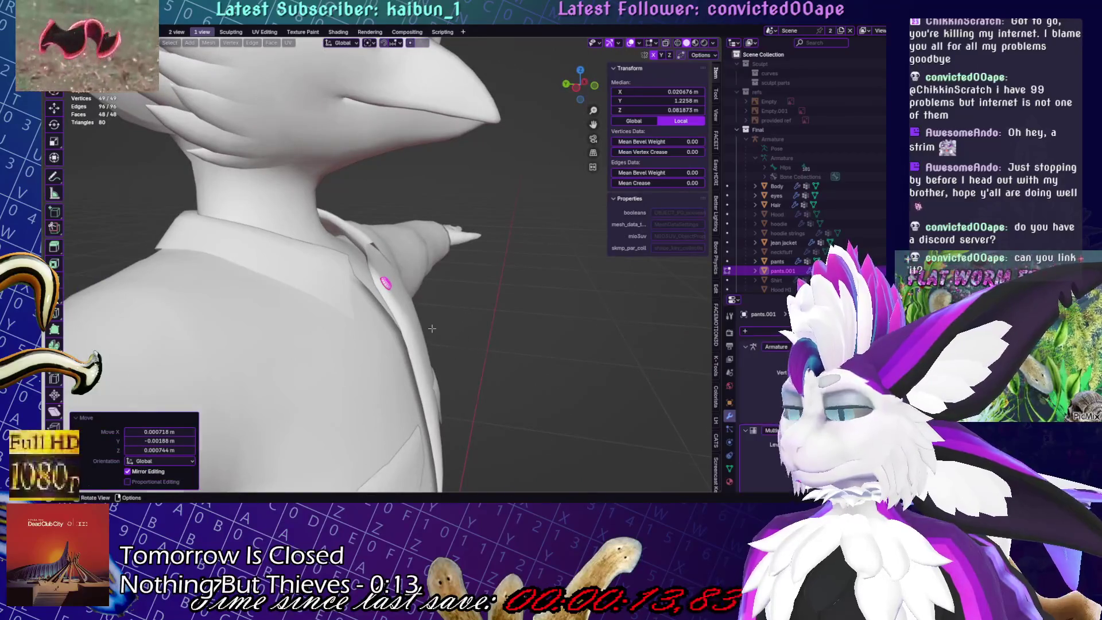
pyautogui.press('KP_Decimal')
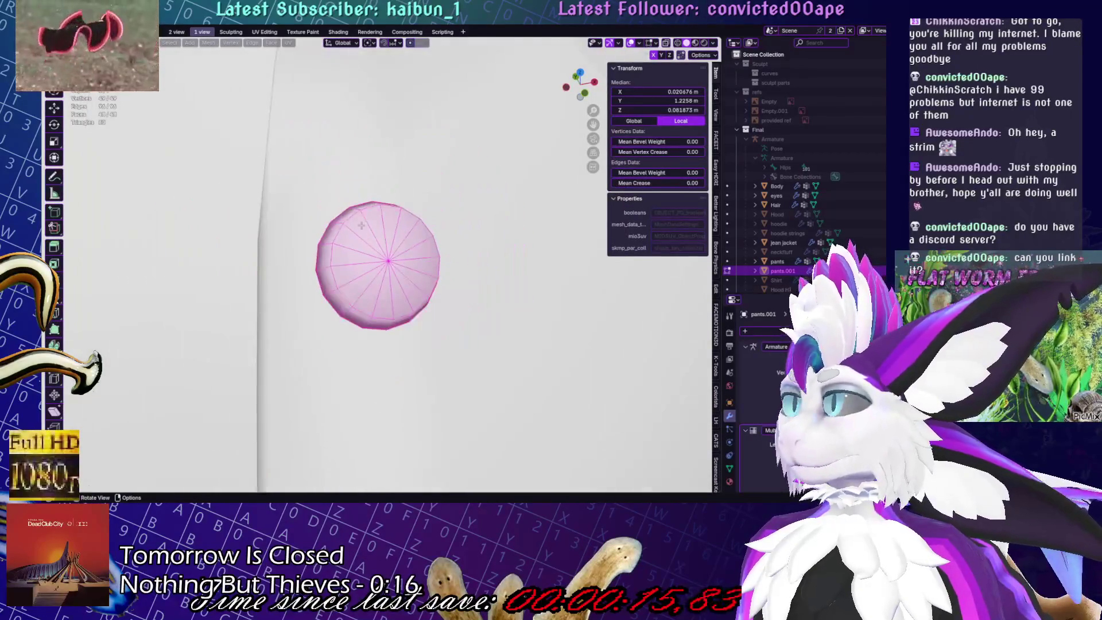
pyautogui.click(374, 232)
pyautogui.keyDown('ctrl'); pyautogui.click(430, 198); pyautogui.keyUp('ctrl')
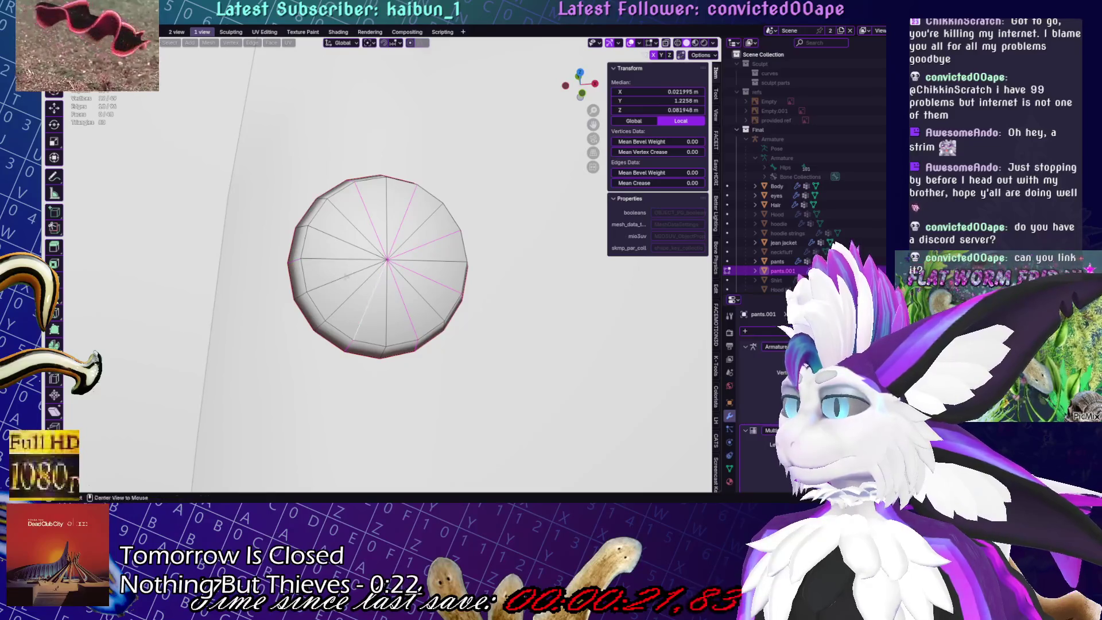
# Dissolve the extra edges so the button ring becomes an eight-sided octagon
pyautogui.rightClick(455, 254)
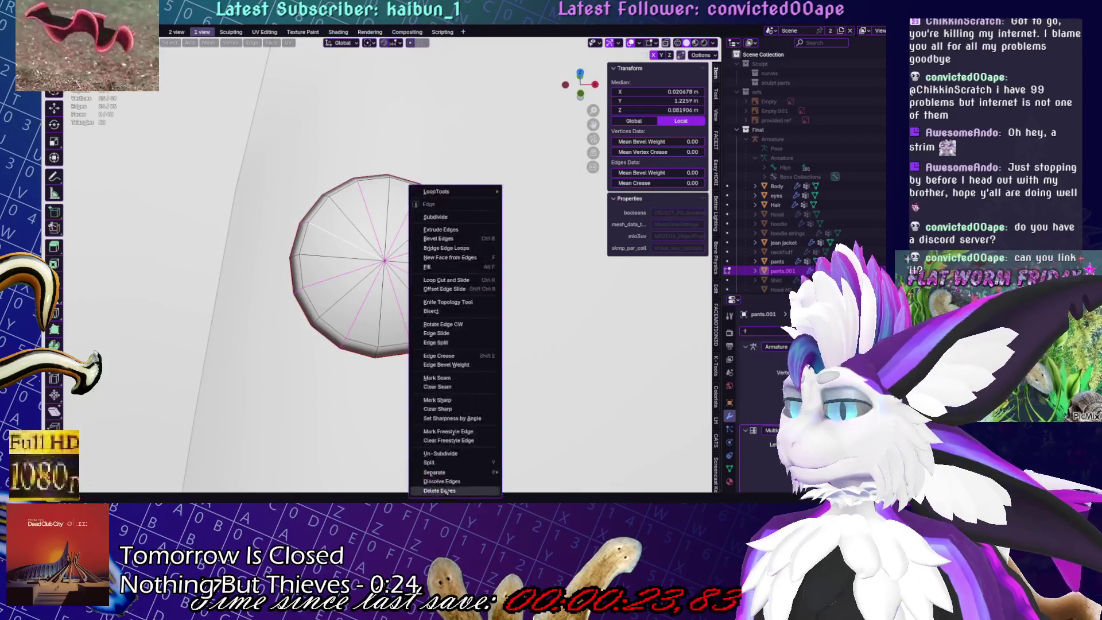
pyautogui.click(493, 332)
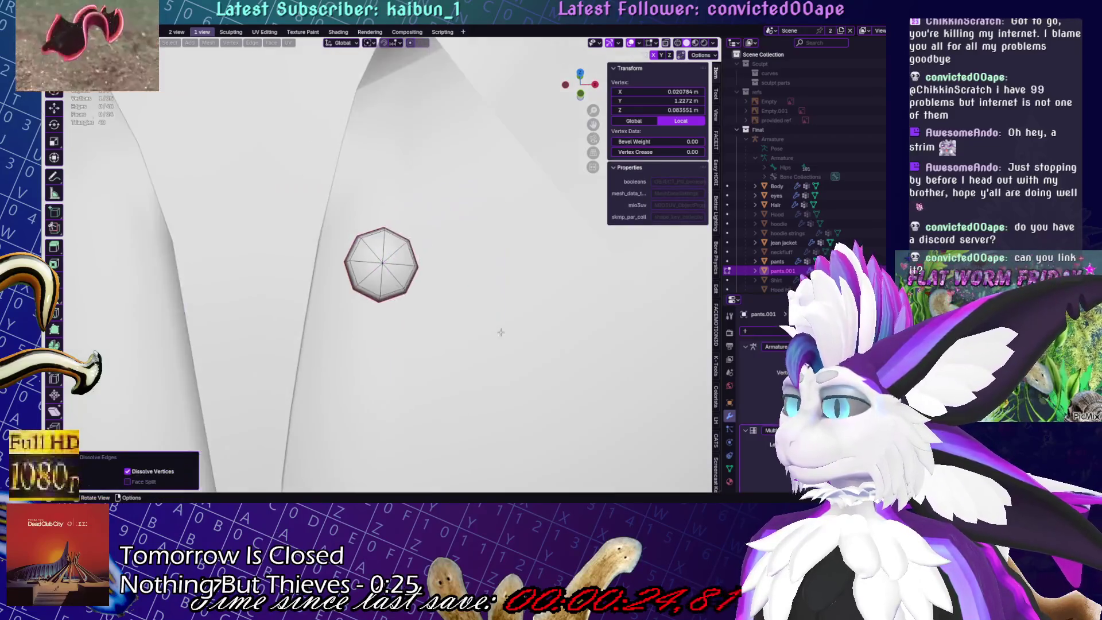
pyautogui.moveTo(500, 332)
pyautogui.mouseDown(button='middle')
pyautogui.moveTo(448, 310)
pyautogui.moveTo(400, 356)
pyautogui.moveTo(445, 360)
pyautogui.mouseUp(button='middle')
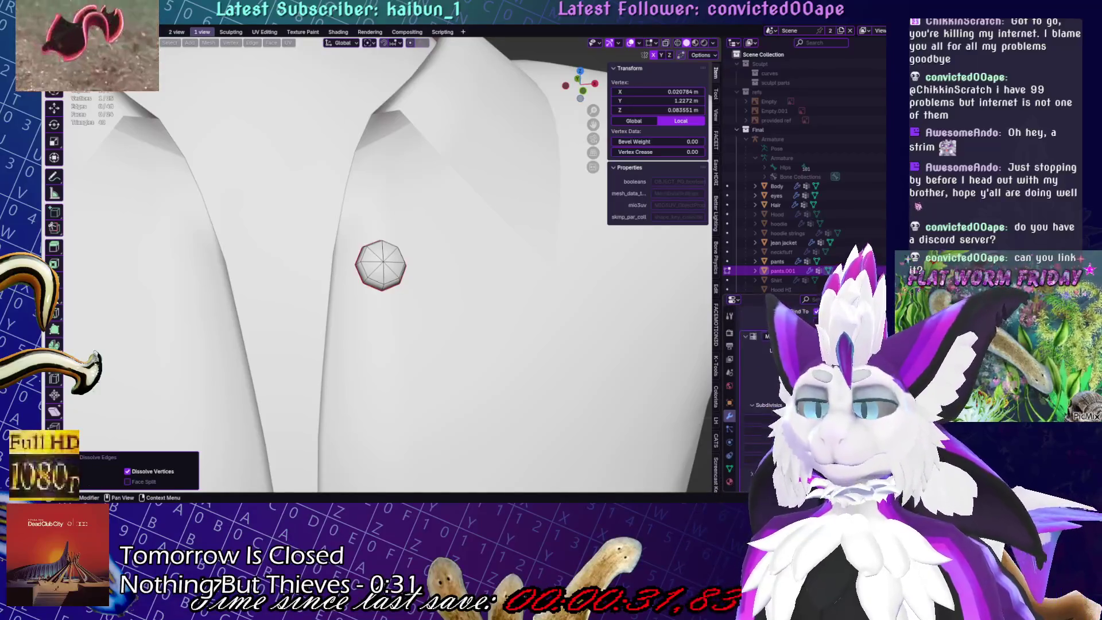
pyautogui.press('Tab')
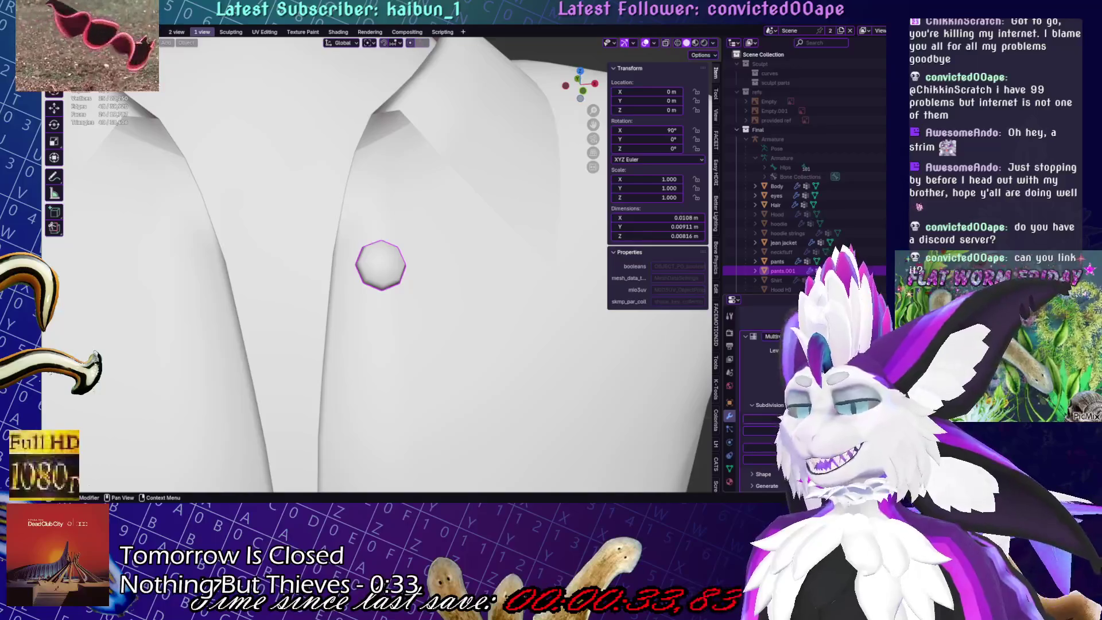
pyautogui.moveTo(481, 333)
pyautogui.mouseDown(button='middle')
pyautogui.moveTo(487, 318)
pyautogui.moveTo(374, 250)
pyautogui.moveTo(406, 290)
pyautogui.mouseUp(button='middle')
# Scale up the ring's outer edge loop to widen the rim, then return to Object Mode
pyautogui.press('Tab')
pyautogui.keyDown('alt'); pyautogui.click(407, 290); pyautogui.keyUp('alt')
pyautogui.press('s')
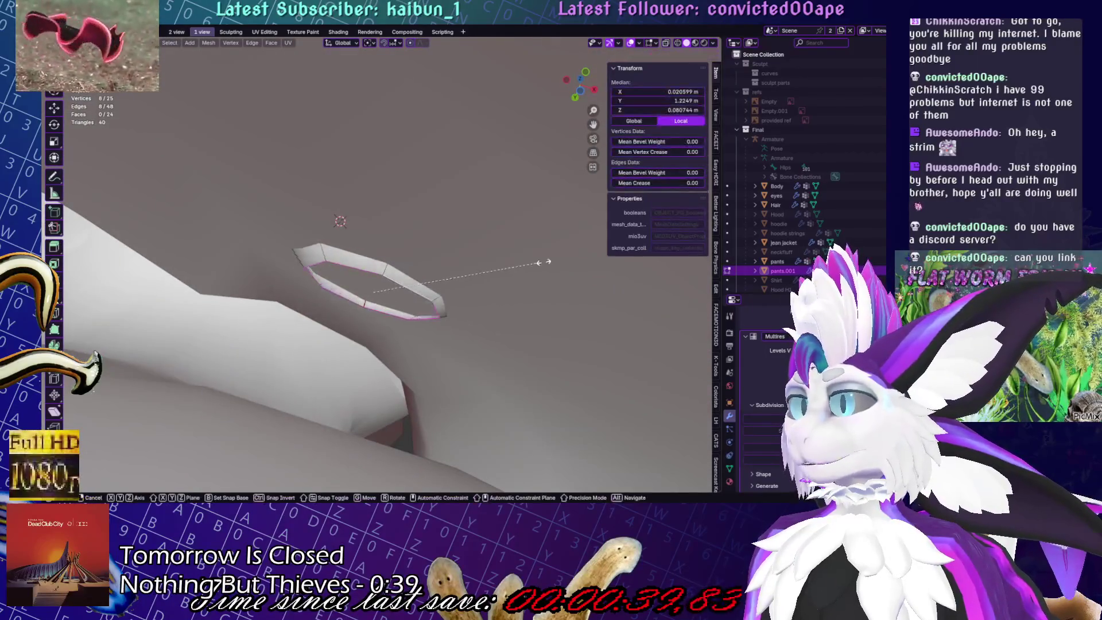
pyautogui.click(567, 263)
pyautogui.press('Tab')
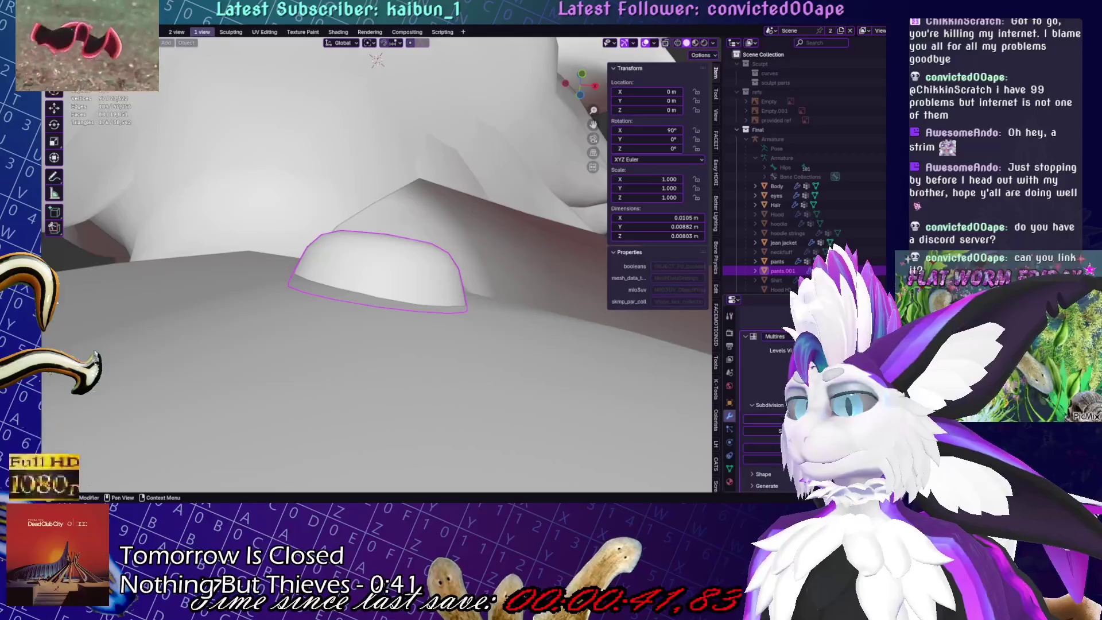
# Frame the ring to check it, then re-enter Edit Mode and adjust its scale
pyautogui.press('KP_Decimal')
pyautogui.moveTo(467, 376); pyautogui.dragTo(419, 336, button='middle')
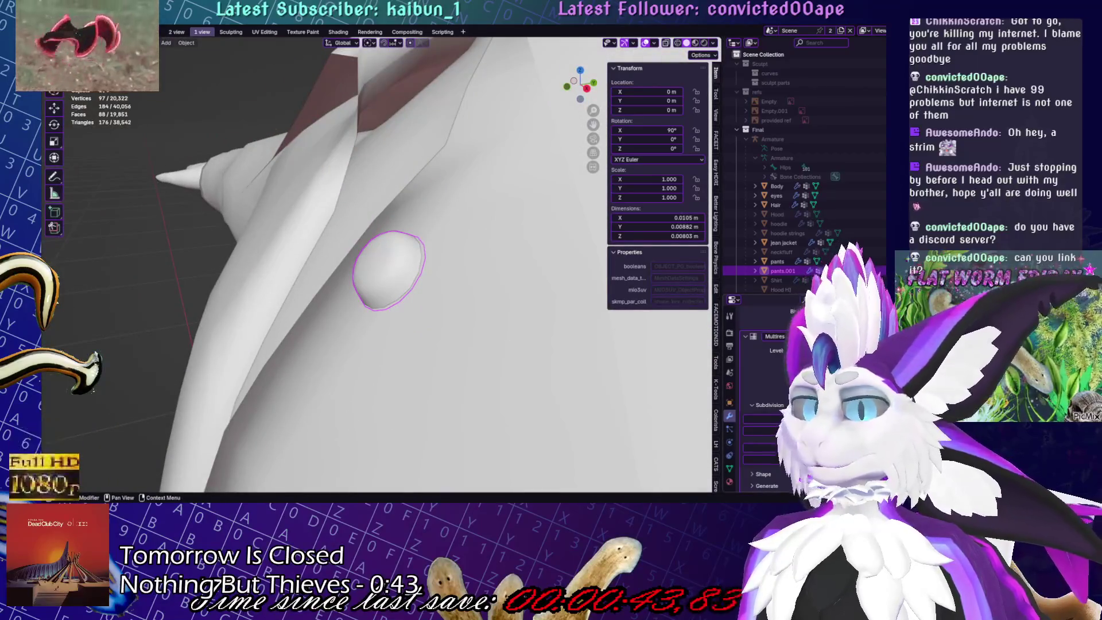
pyautogui.scroll(-10, 362, 248)
pyautogui.press('Tab')
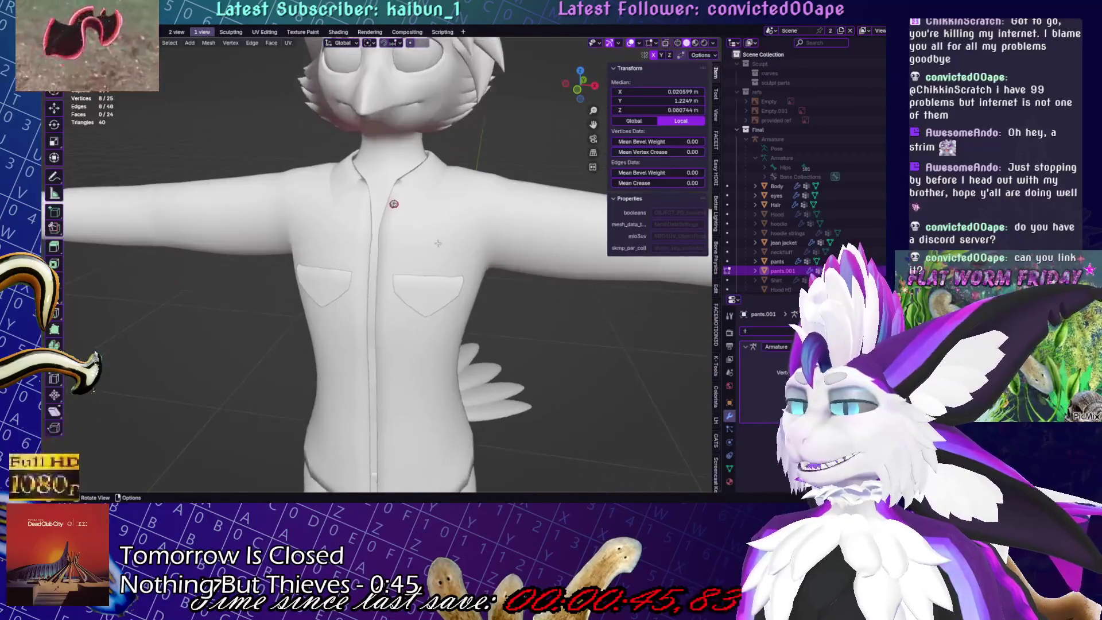
pyautogui.click(434, 244)
# Switch to sculpting the jean jacket and orbit around the shirt
pyautogui.moveTo(434, 245)
pyautogui.mouseDown(button='middle')
pyautogui.moveTo(473, 226)
pyautogui.moveTo(467, 209)
pyautogui.mouseUp(button='middle')
pyautogui.hotkey('alt', 'q')
pyautogui.moveTo(437, 246)
pyautogui.mouseDown(button='middle')
pyautogui.moveTo(393, 230)
pyautogui.moveTo(379, 239)
pyautogui.mouseUp(button='middle')
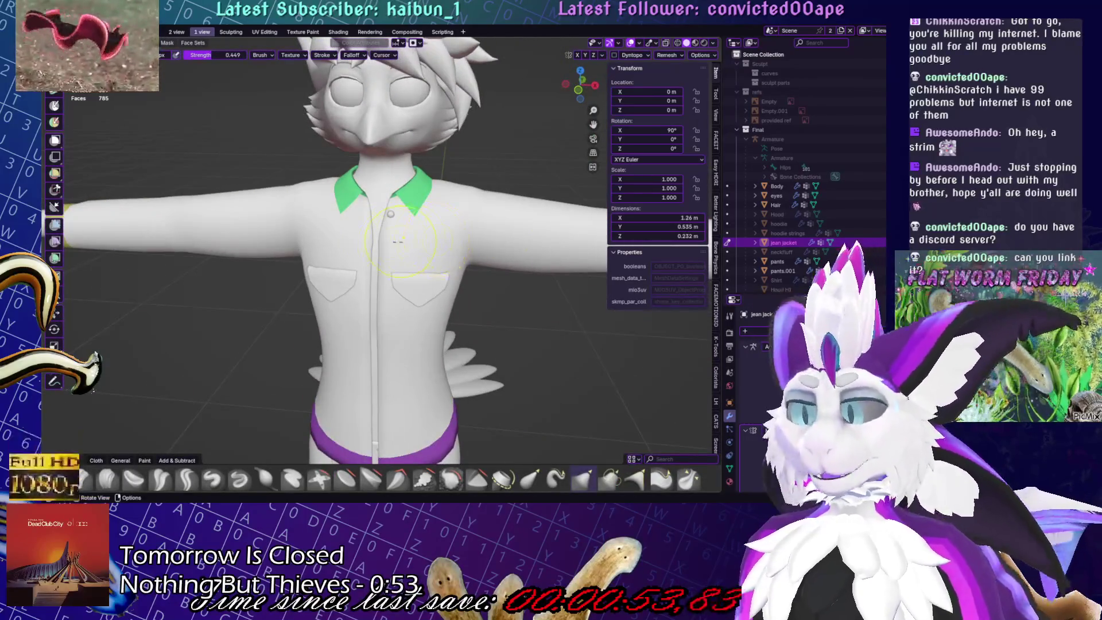
pyautogui.press('Tab')
pyautogui.moveTo(389, 240)
pyautogui.mouseDown(button='middle')
pyautogui.moveTo(395, 202)
pyautogui.moveTo(452, 268)
pyautogui.mouseUp(button='middle')
# Tilt the button by -21.4°, nudge it into place, and show the two-viewport layout
pyautogui.press('Tab')
pyautogui.click(426, 316)
pyautogui.moveTo(426, 317); pyautogui.dragTo(451, 242, button='middle')
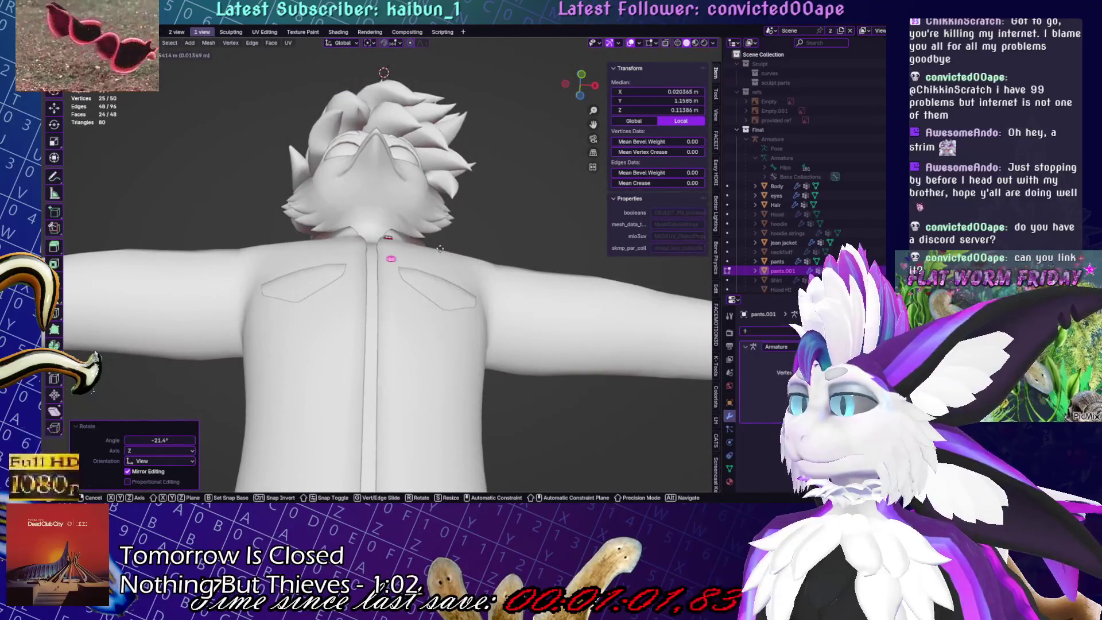
pyautogui.click(442, 244)
pyautogui.click(174, 32)
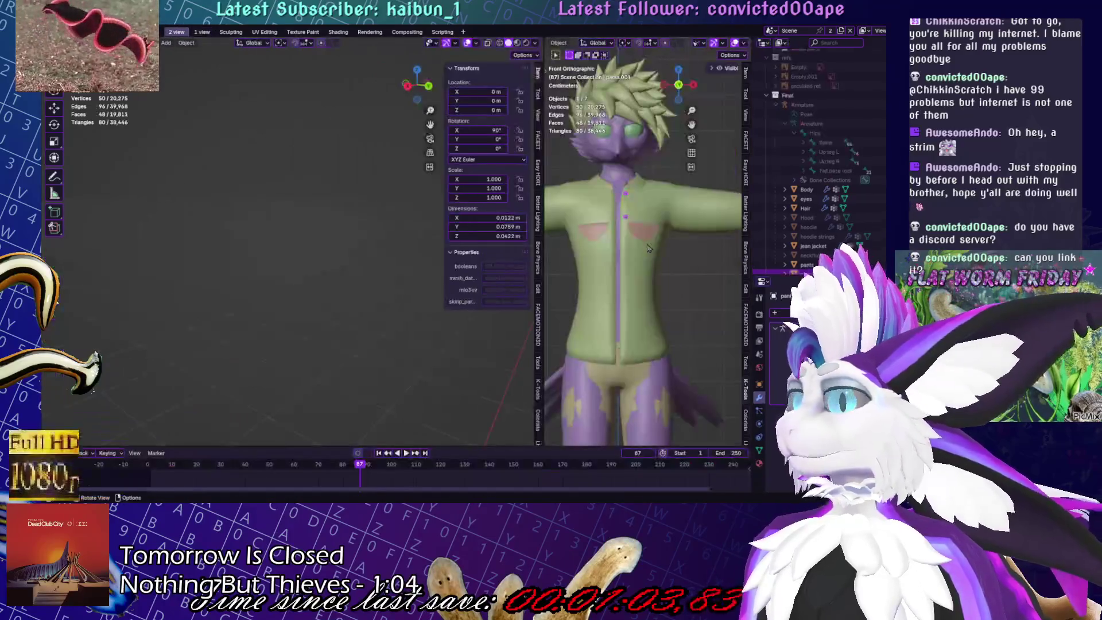
# Duplicate the button and move the copy down the placket along Z
pyautogui.scroll(-5, 167, 266)
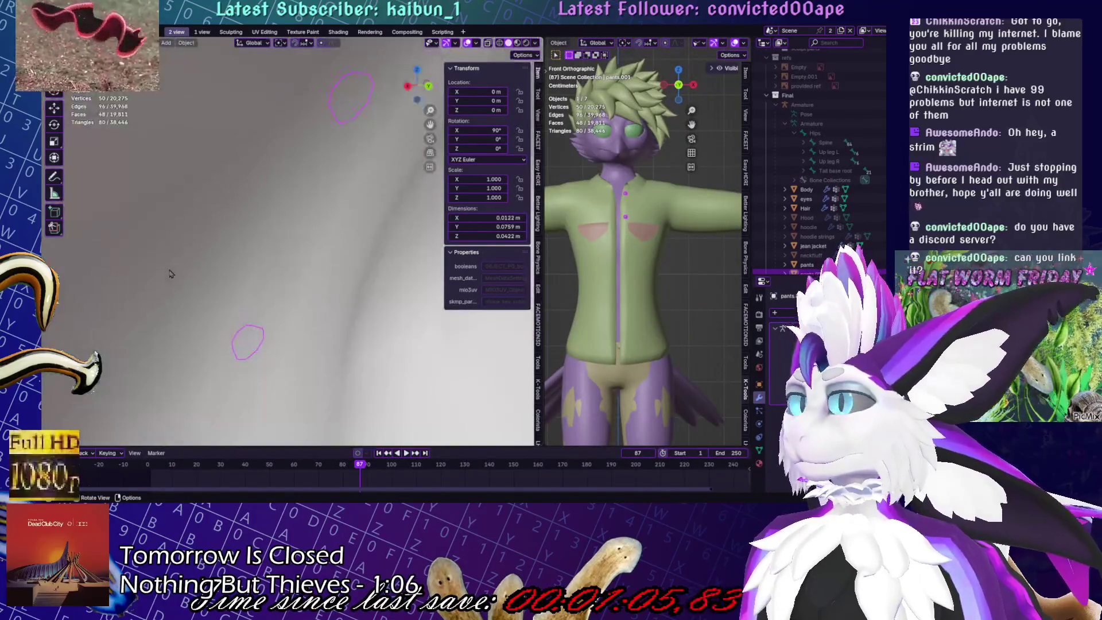
pyautogui.scroll(3, 241, 334)
pyautogui.scroll(5, 631, 258)
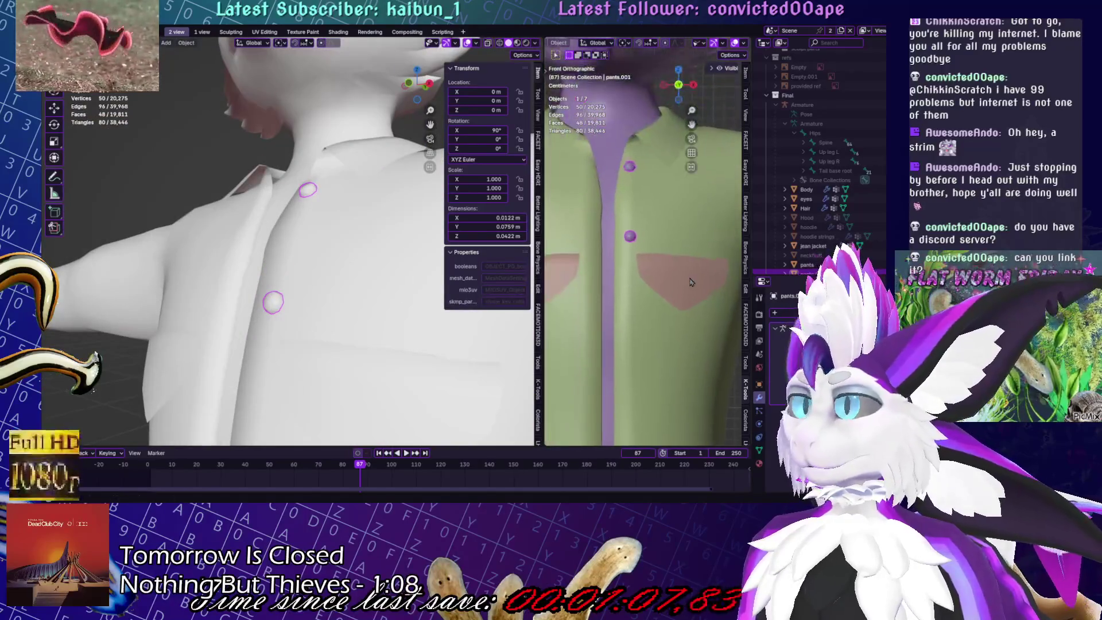
pyautogui.press('Tab')
pyautogui.press('g')
pyautogui.press('z')
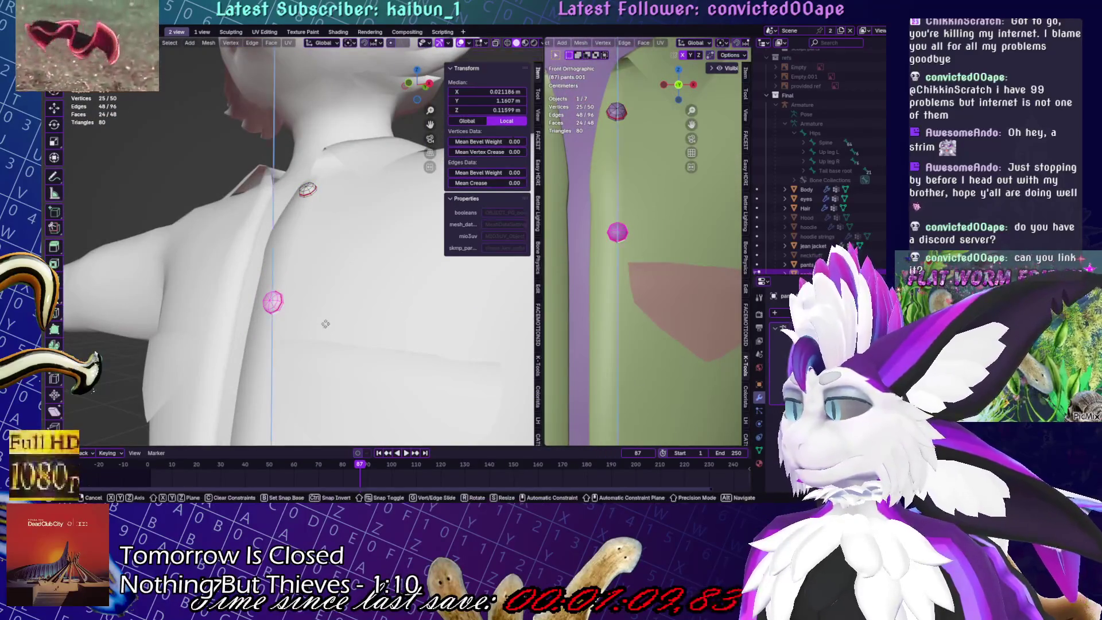
pyautogui.hotkey('shift', 'd')
pyautogui.press('z')
pyautogui.click(310, 391)
# Push the new button onto the shirt along Y and frame it
pyautogui.moveTo(310, 390); pyautogui.dragTo(310, 87, button='middle')
pyautogui.press('g')
pyautogui.press('y')
pyautogui.click(311, 88)
pyautogui.press('KP_Decimal')
pyautogui.moveTo(287, 140); pyautogui.dragTo(367, 247, button='middle')
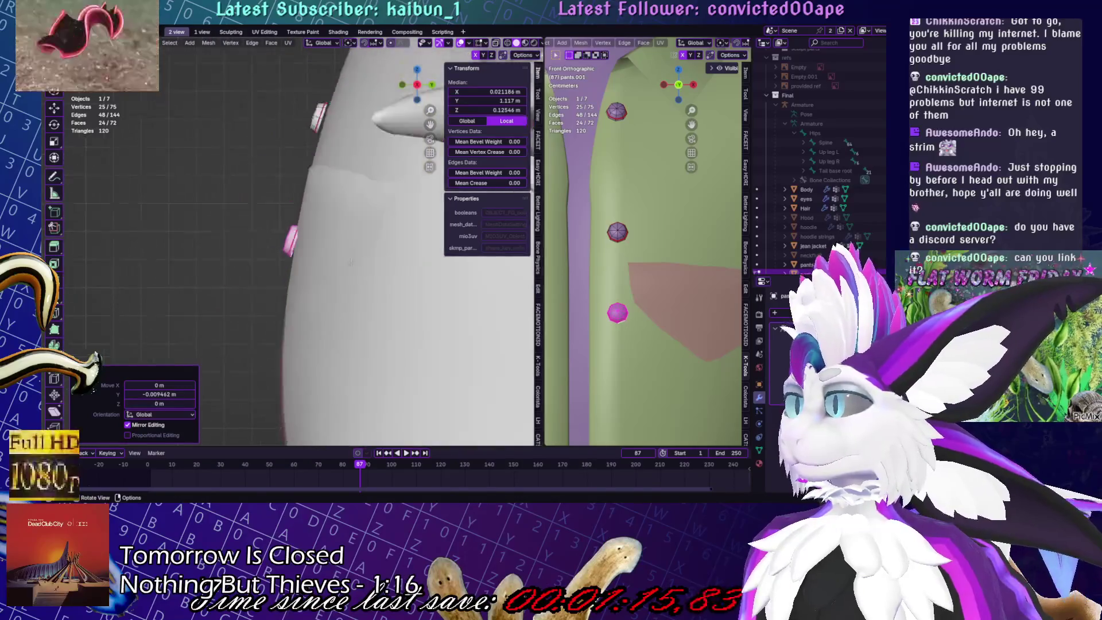
# Alternate rotations and moves to angle the lower button flush against the shirt
pyautogui.press('r')
pyautogui.click(371, 249)
pyautogui.press('g')
pyautogui.click(394, 252)
pyautogui.press('r')
pyautogui.click(388, 299)
pyautogui.press('g')
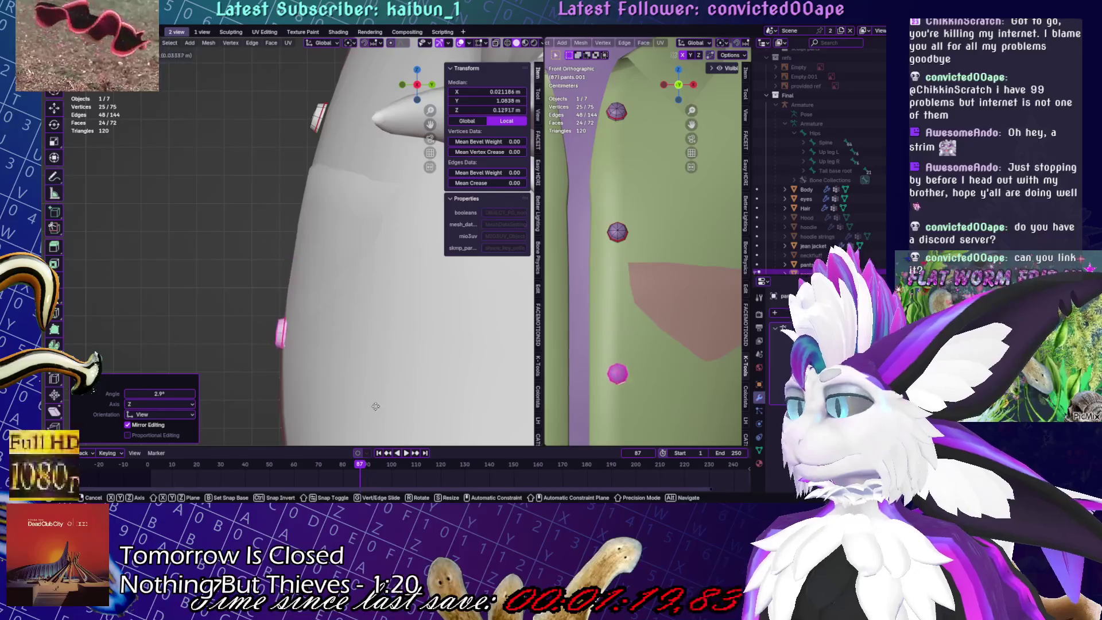
pyautogui.click(376, 402)
pyautogui.press('r')
pyautogui.click(380, 390)
pyautogui.press('g')
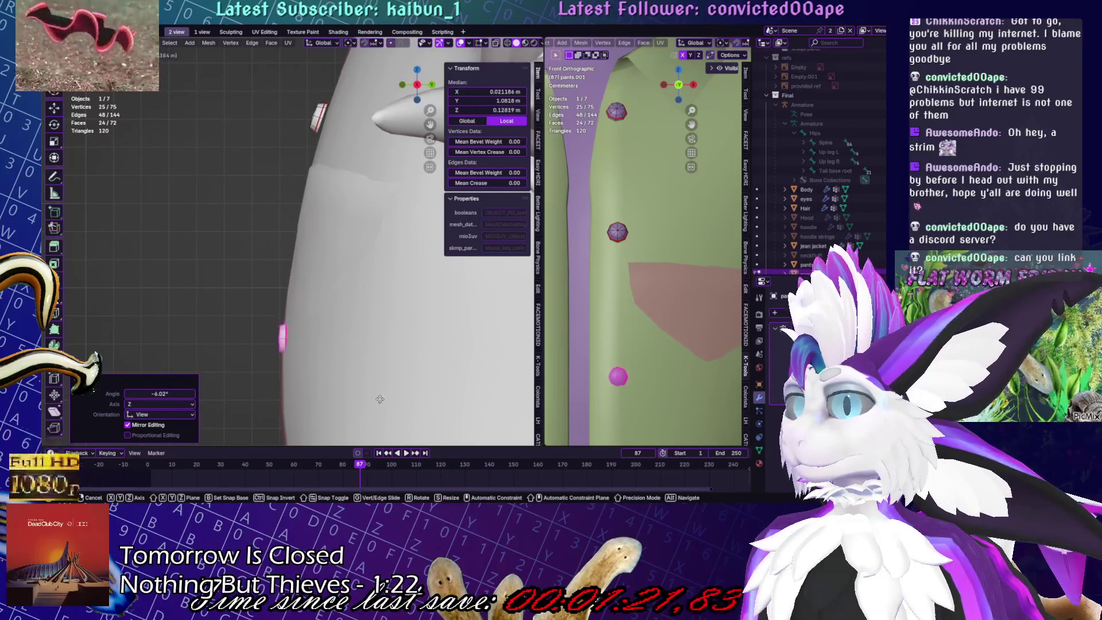
# Select the upper button, move it and tilt it by -2.27°
pyautogui.click(379, 399)
pyautogui.hotkey('alt', 'a')
pyautogui.press('l')
pyautogui.press('g')
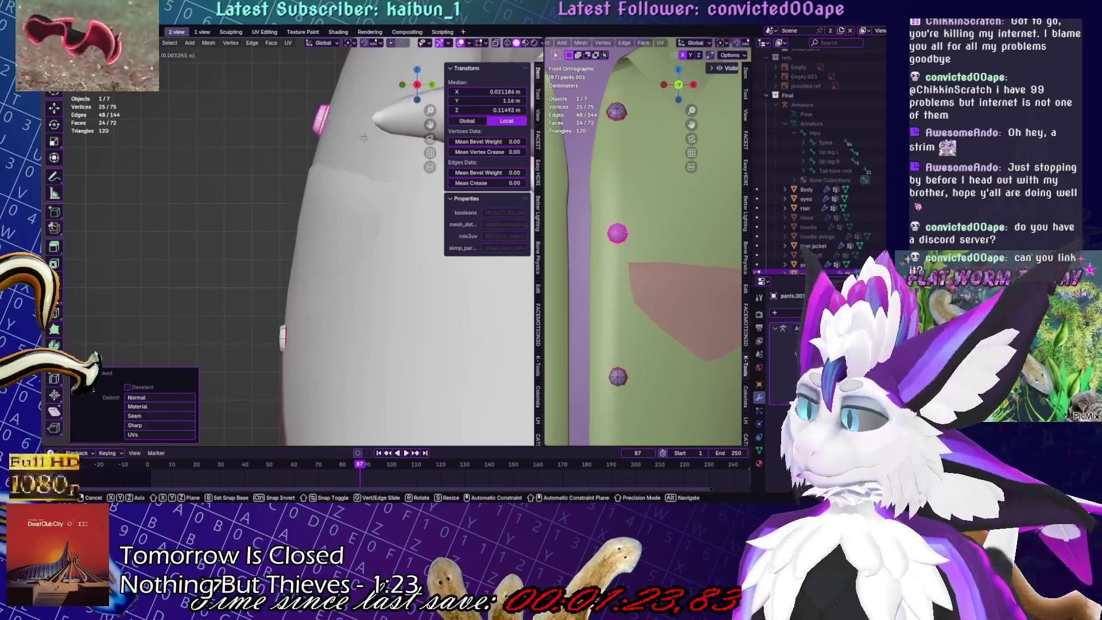
pyautogui.click(359, 137)
pyautogui.press('r')
pyautogui.click(331, 210)
# Zoom in close on the upper button and nudge it slightly
pyautogui.moveTo(331, 210)
pyautogui.keyDown('shift'); pyautogui.mouseDown(button='middle')
pyautogui.moveTo(302, 304)
pyautogui.moveTo(489, 26)
pyautogui.mouseUp(button='middle'); pyautogui.keyUp('shift')
pyautogui.moveTo(387, 96); pyautogui.dragTo(315, 493, button='middle')
pyautogui.press('g')
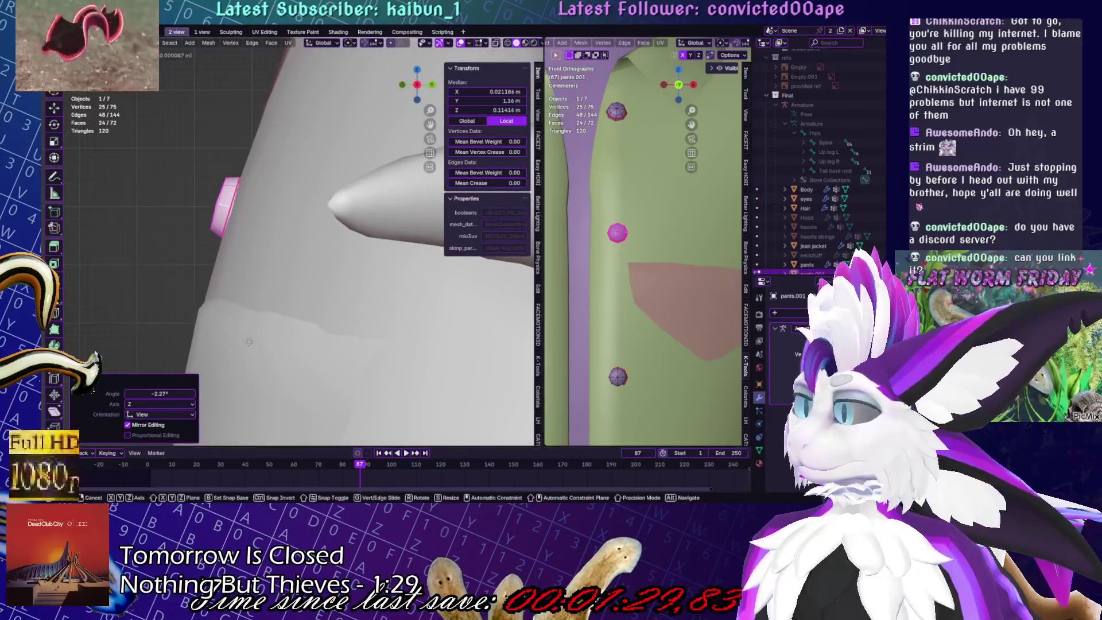
pyautogui.click(285, 266)
# With X-ray on, shift the button's back edge loop along Y, then return to Object Mode in front view
pyautogui.click(496, 43)
pyautogui.keyDown('alt'); pyautogui.click(235, 205); pyautogui.keyUp('alt')
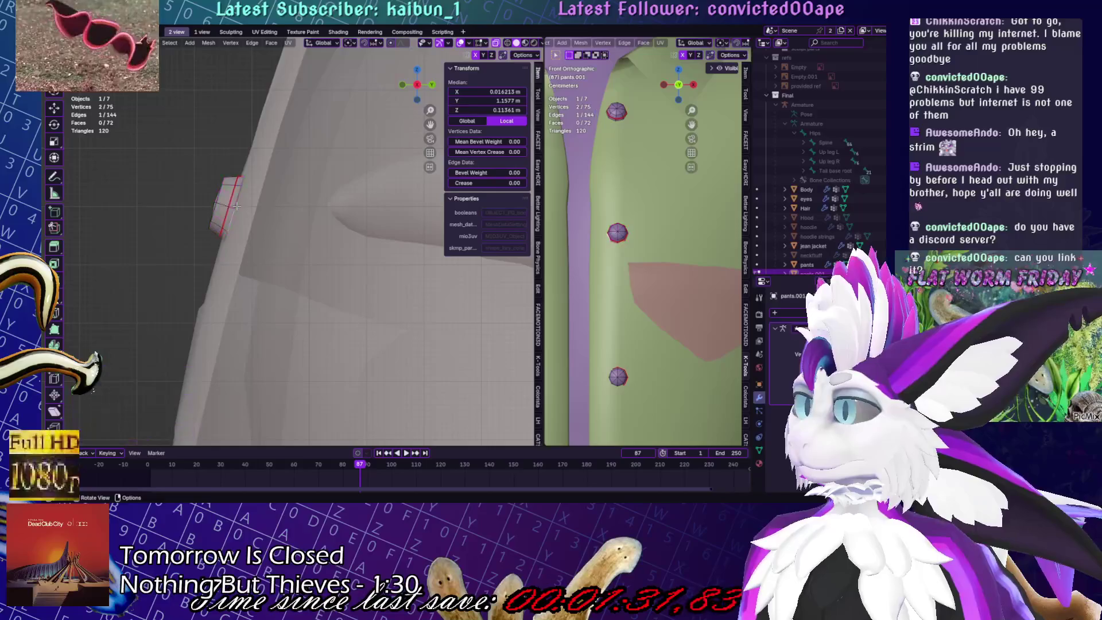
pyautogui.press('g')
pyautogui.click(245, 209)
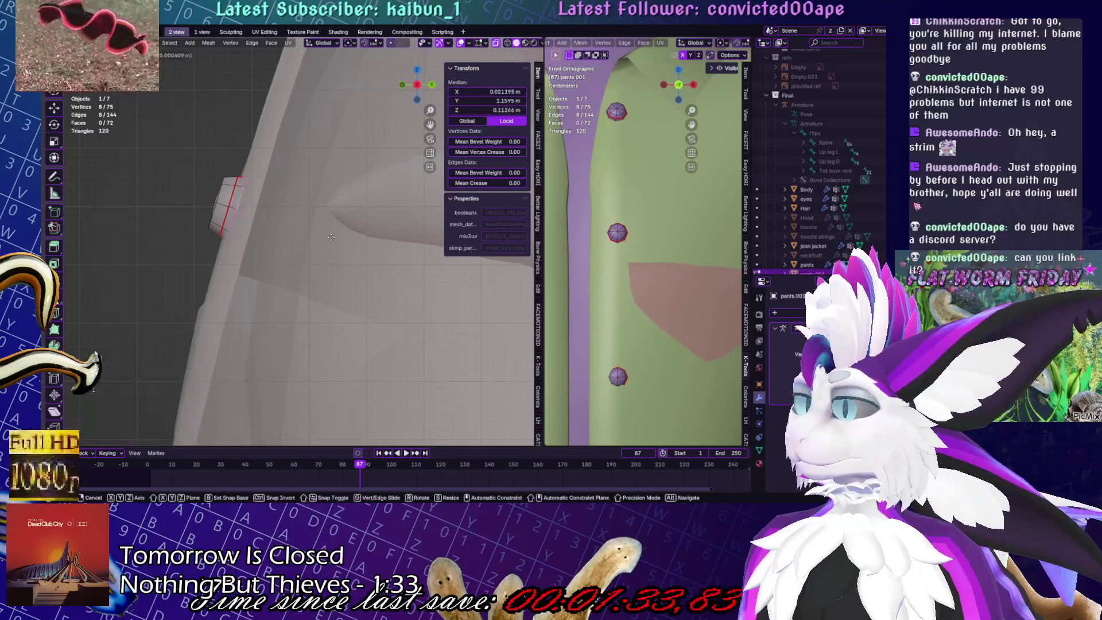
pyautogui.moveTo(247, 207); pyautogui.dragTo(310, 156, button='middle')
pyautogui.press('g')
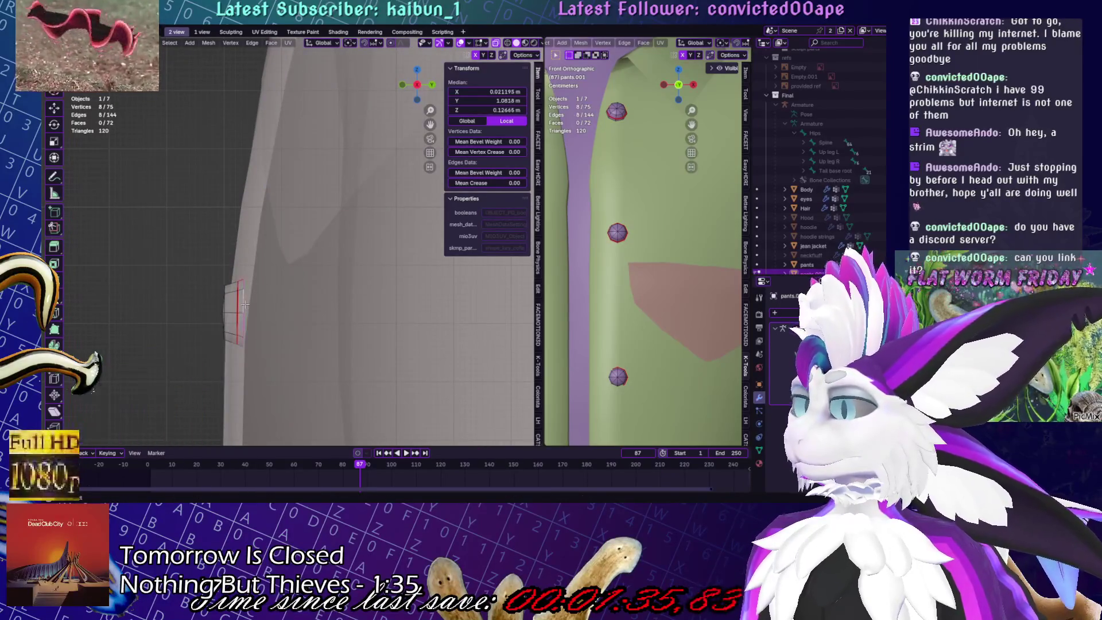
pyautogui.press('y')
pyautogui.click(256, 302)
pyautogui.moveTo(256, 302)
pyautogui.mouseDown(button='middle')
pyautogui.moveTo(213, 153)
pyautogui.moveTo(278, 178)
pyautogui.mouseUp(button='middle')
pyautogui.press('Tab')
pyautogui.press('Tab')
pyautogui.press('KP_1')
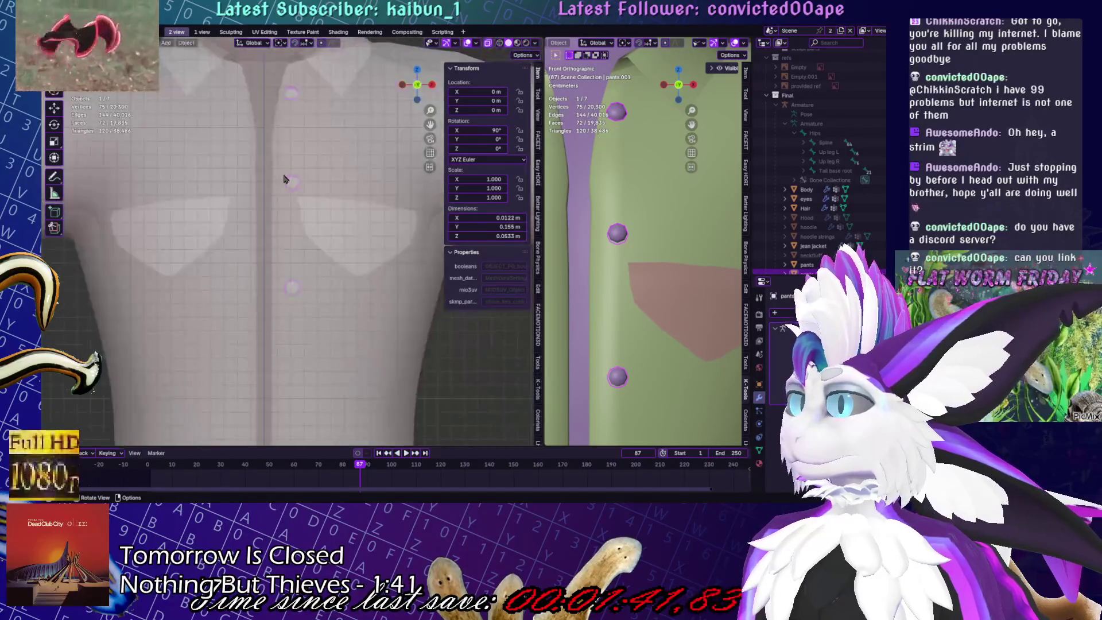
# In UV Editing, move the buttons' UV island onto the magenta area, rotate it 15°, then restore the single viewport
pyautogui.click(256, 32)
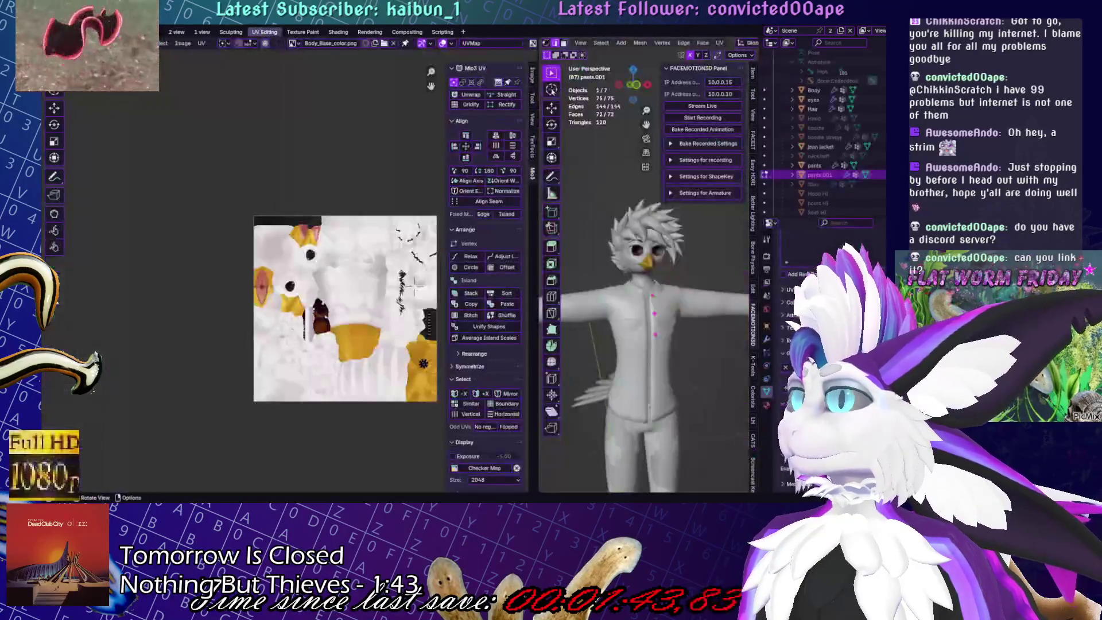
pyautogui.press('KP_Decimal')
pyautogui.press('g')
pyautogui.press('r')
pyautogui.press('1')
pyautogui.press('5')
pyautogui.press('Return')
pyautogui.moveTo(287, 74); pyautogui.dragTo(296, 273, button='middle')
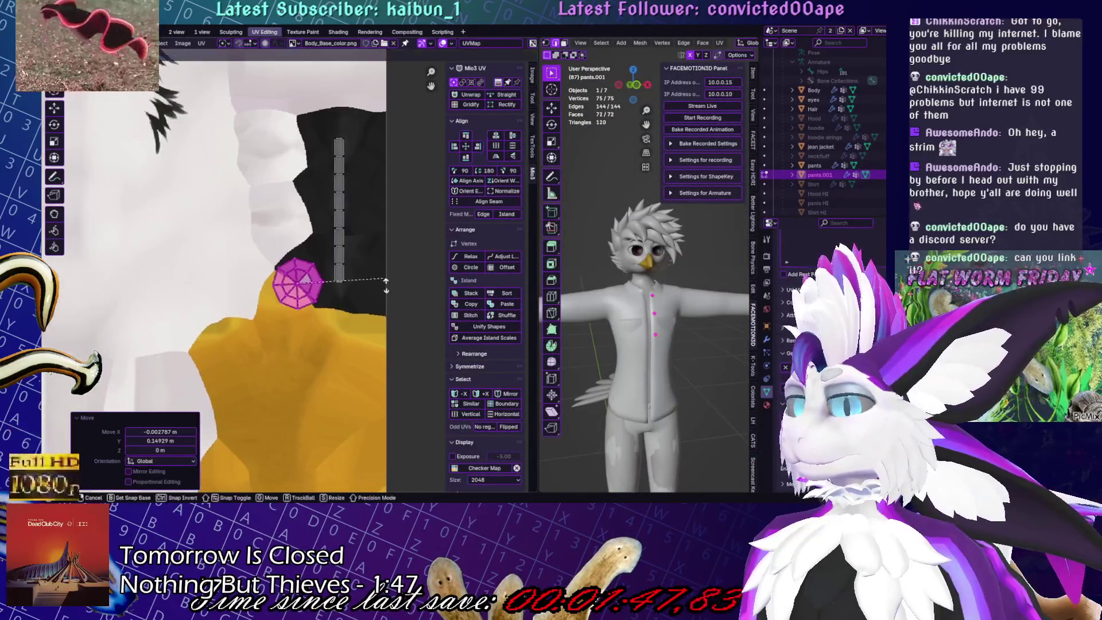
pyautogui.moveTo(660, 310); pyautogui.dragTo(681, 310, button='middle')
pyautogui.scroll(5, 680, 310)
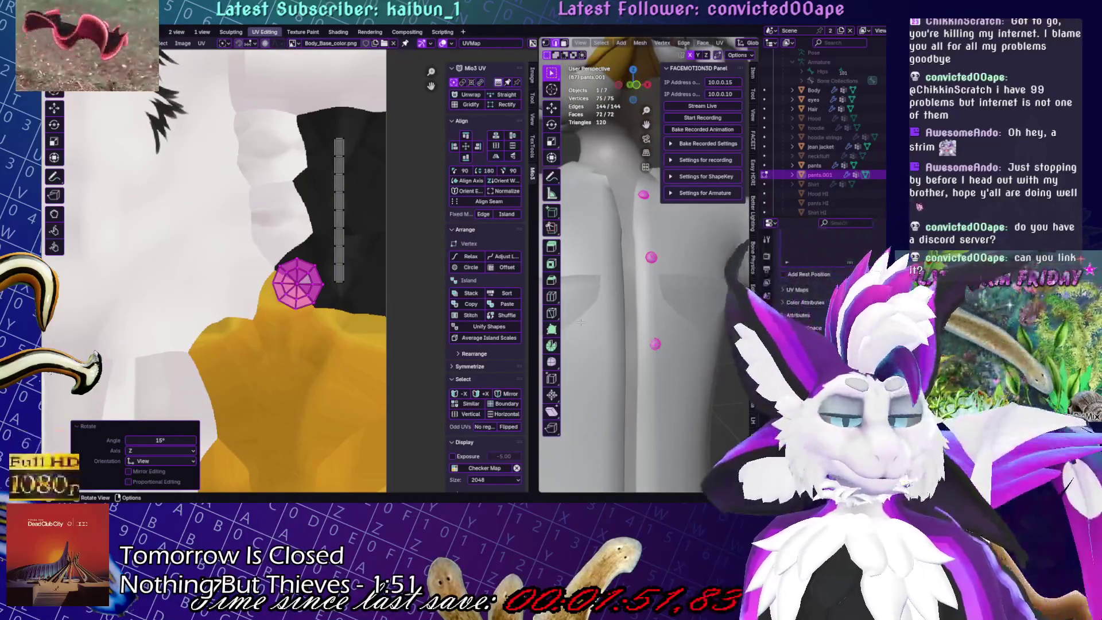
pyautogui.click(198, 33)
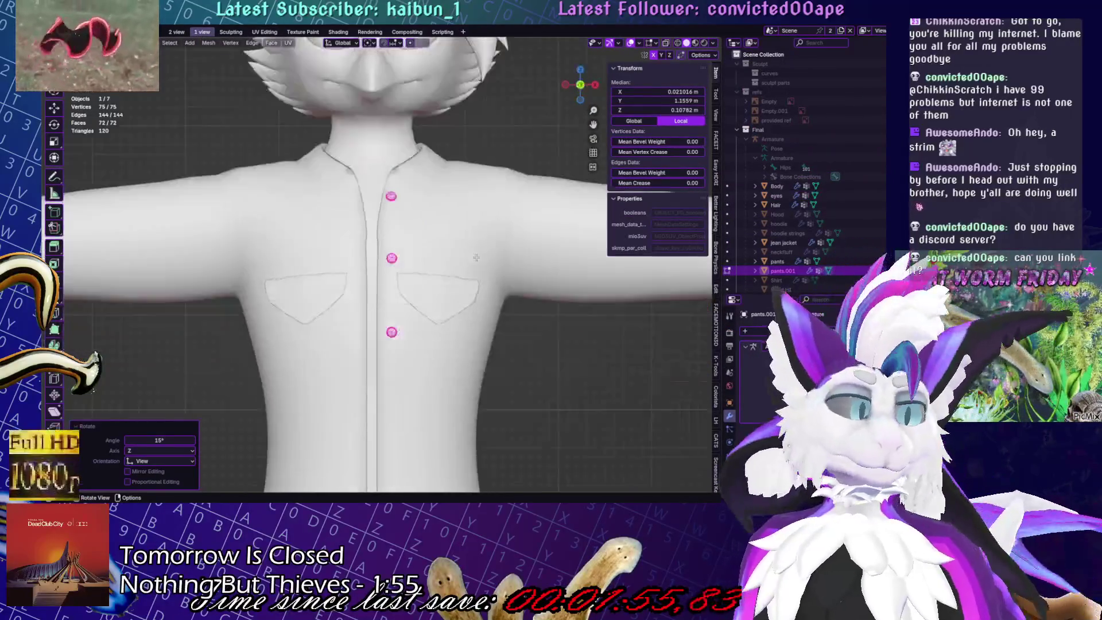
# Switch to the two-viewport layout and edit the buttons mesh, framed in side view
pyautogui.press('KP_3')
pyautogui.press('Tab')
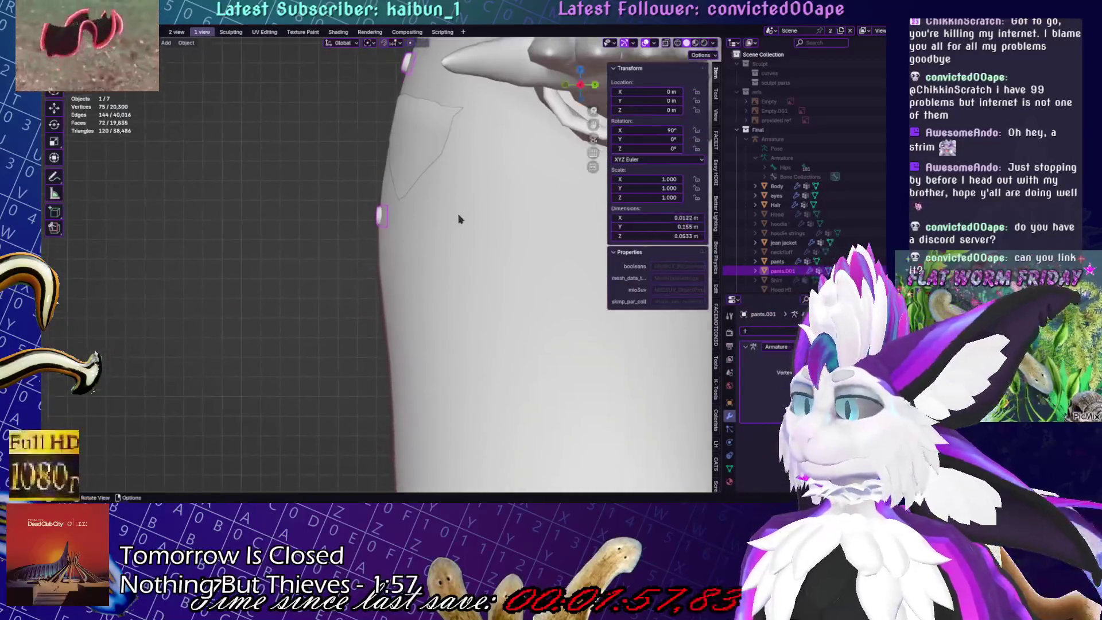
pyautogui.click(177, 33)
pyautogui.press('Home')
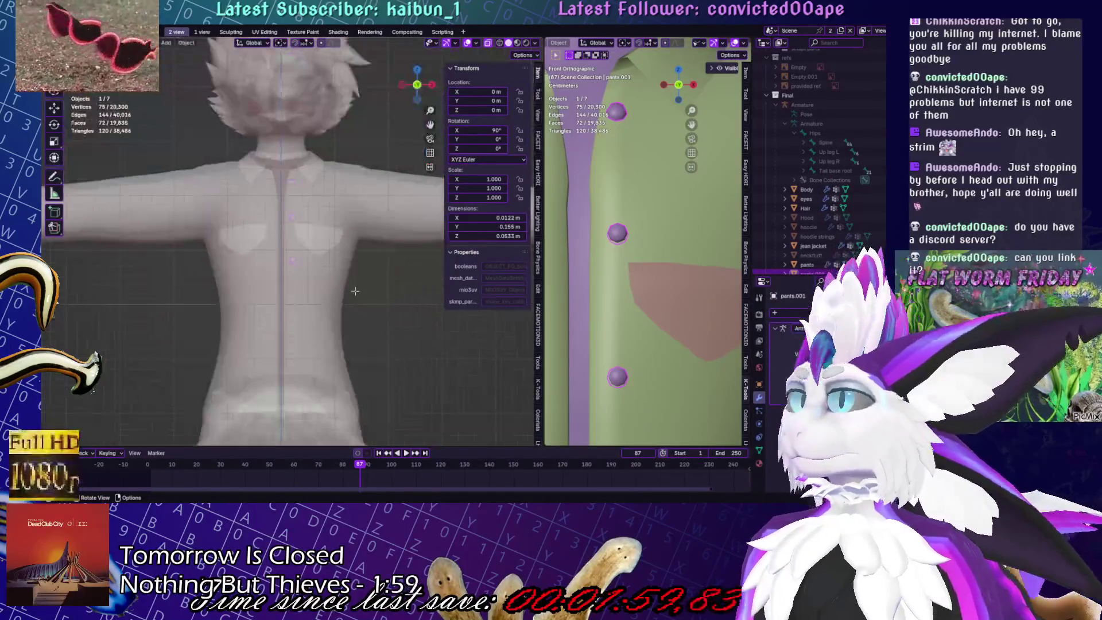
pyautogui.press('Tab')
pyautogui.press('KP_3')
pyautogui.press('KP_Decimal')
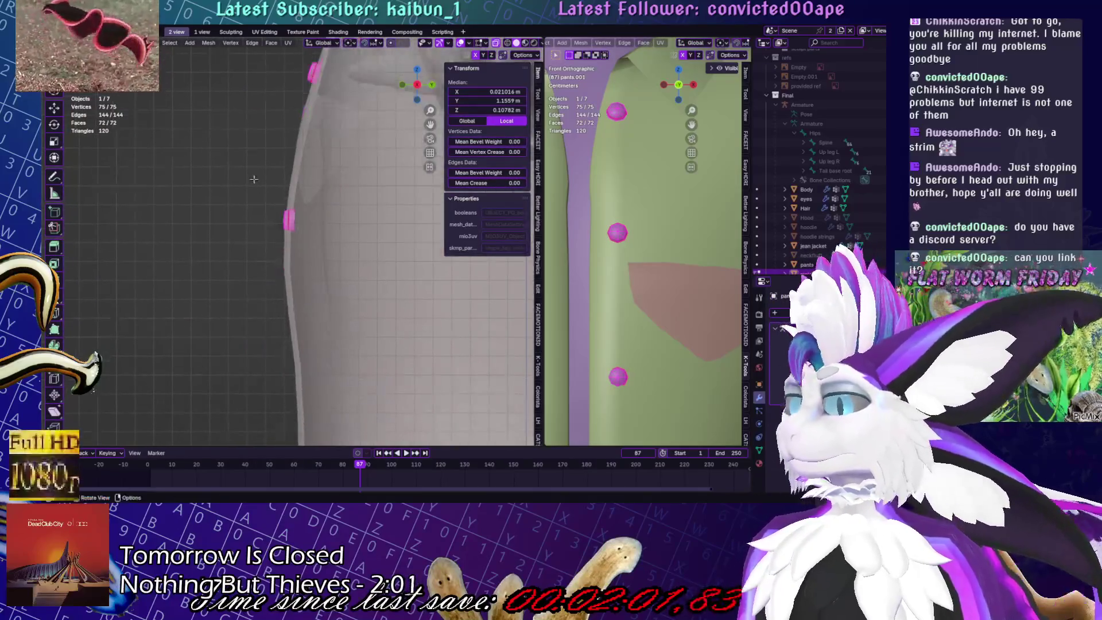
# Duplicate a button below the others, tilted by -7.26°
pyautogui.hotkey('shift', 'd')
pyautogui.click(357, 341)
pyautogui.moveTo(620, 241); pyautogui.dragTo(600, 235, button='middle')
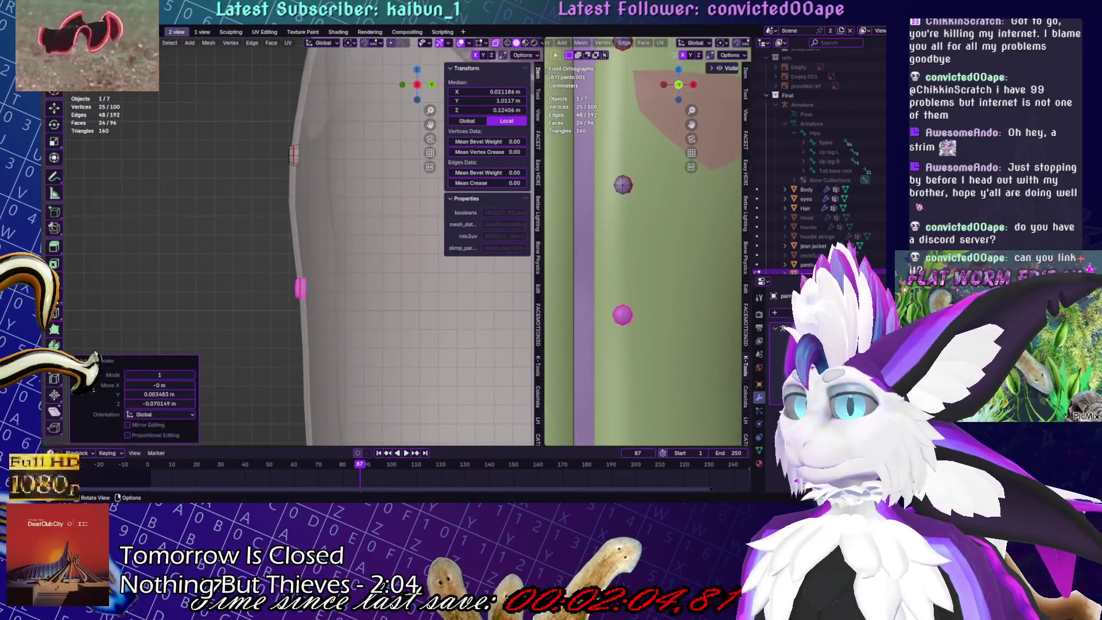
pyautogui.click(373, 295)
pyautogui.moveTo(373, 295); pyautogui.dragTo(319, 301, button='middle')
pyautogui.moveTo(345, 252); pyautogui.dragTo(380, 250, button='middle')
pyautogui.moveTo(378, 251); pyautogui.dragTo(505, 251, button='middle')
pyautogui.scroll(-4, 666, 253)
# Lower the new button slightly along Z and add another copy further down the jacket
pyautogui.press('g')
pyautogui.press('z')
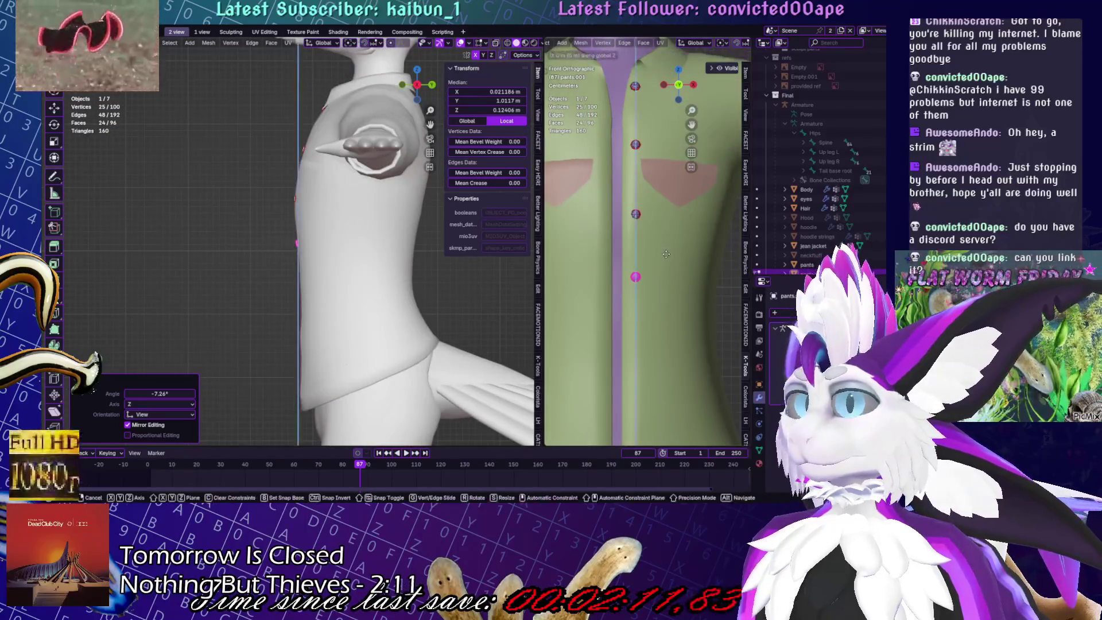
pyautogui.click(678, 329)
pyautogui.keyDown('shift'); pyautogui.moveTo(653, 247); pyautogui.dragTo(638, 197, button='middle'); pyautogui.keyUp('shift')
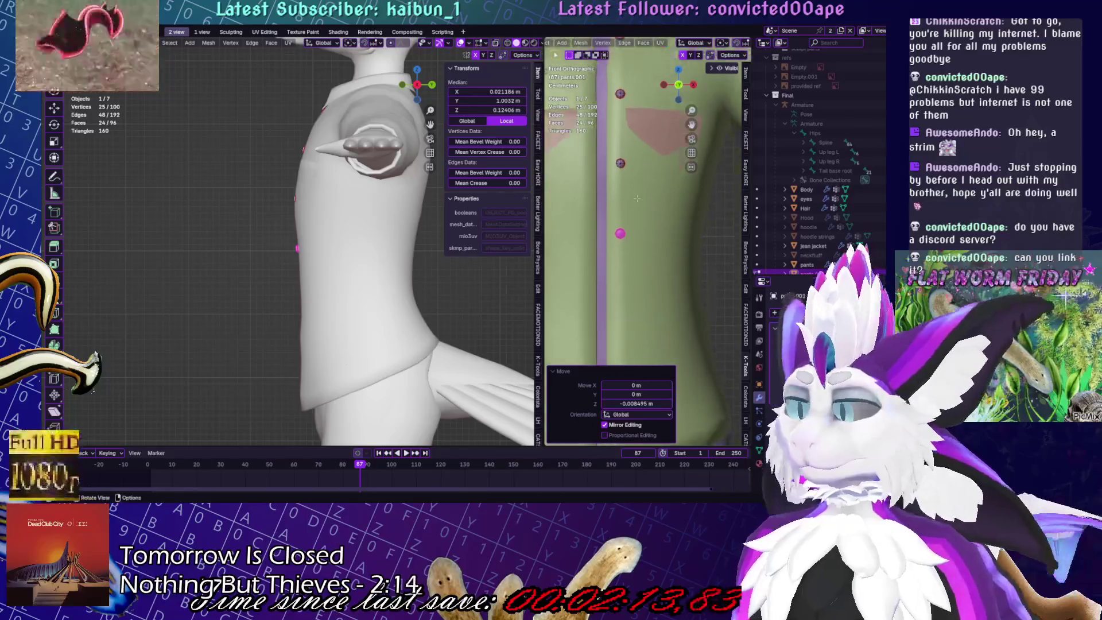
pyautogui.hotkey('shift', 'd')
pyautogui.press('z')
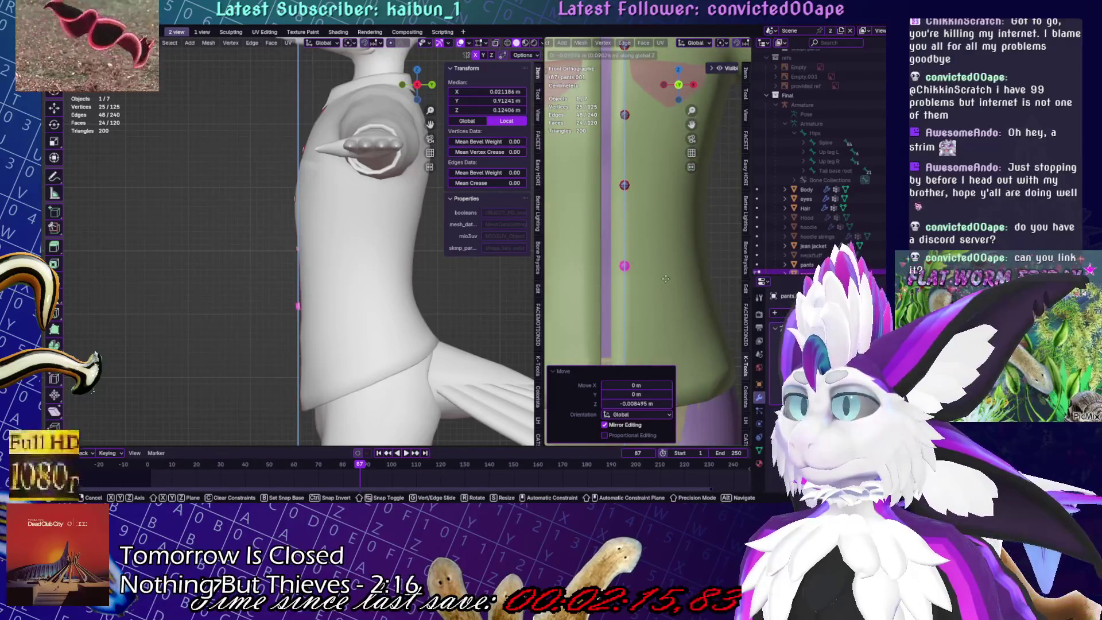
pyautogui.keyDown('alt'); pyautogui.scroll(-5, 666, 274); pyautogui.keyUp('alt')
pyautogui.click(668, 270)
pyautogui.scroll(5, 669, 169)
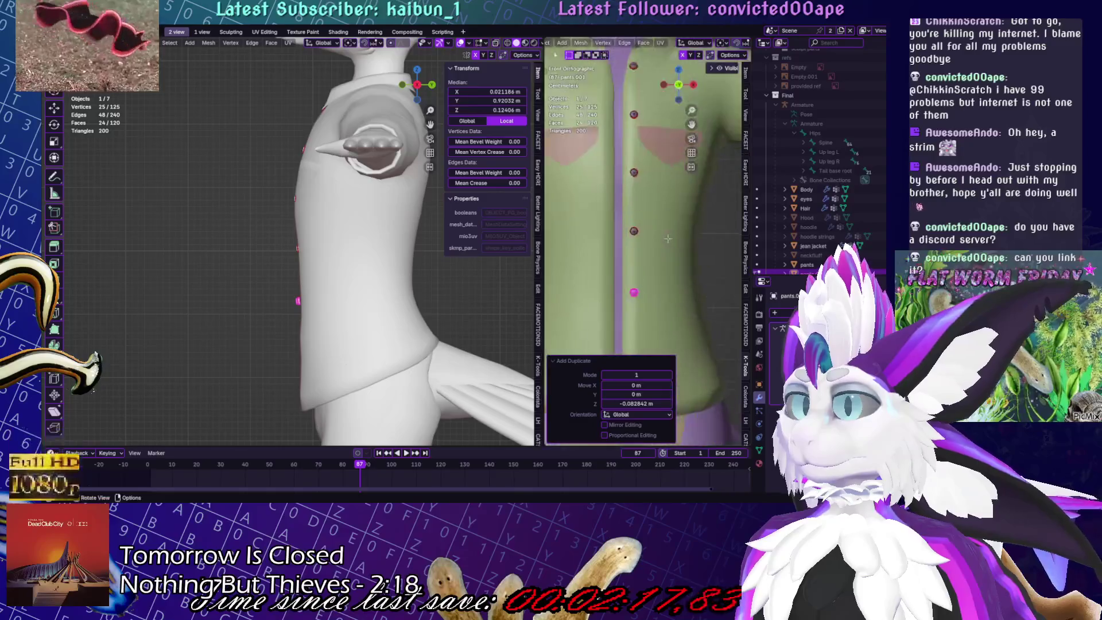
pyautogui.scroll(2, 373, 229)
# Select all the buttons, set the transform pivot, and scale them up by 1.083
pyautogui.press('a')
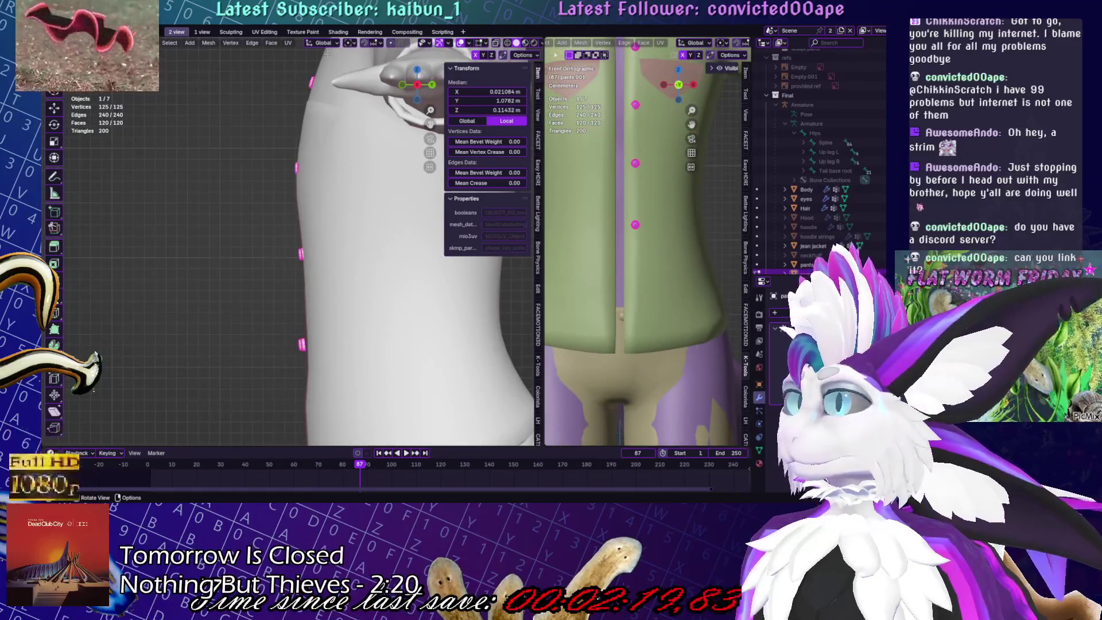
pyautogui.click(350, 42)
pyautogui.click(370, 87)
pyautogui.press('s')
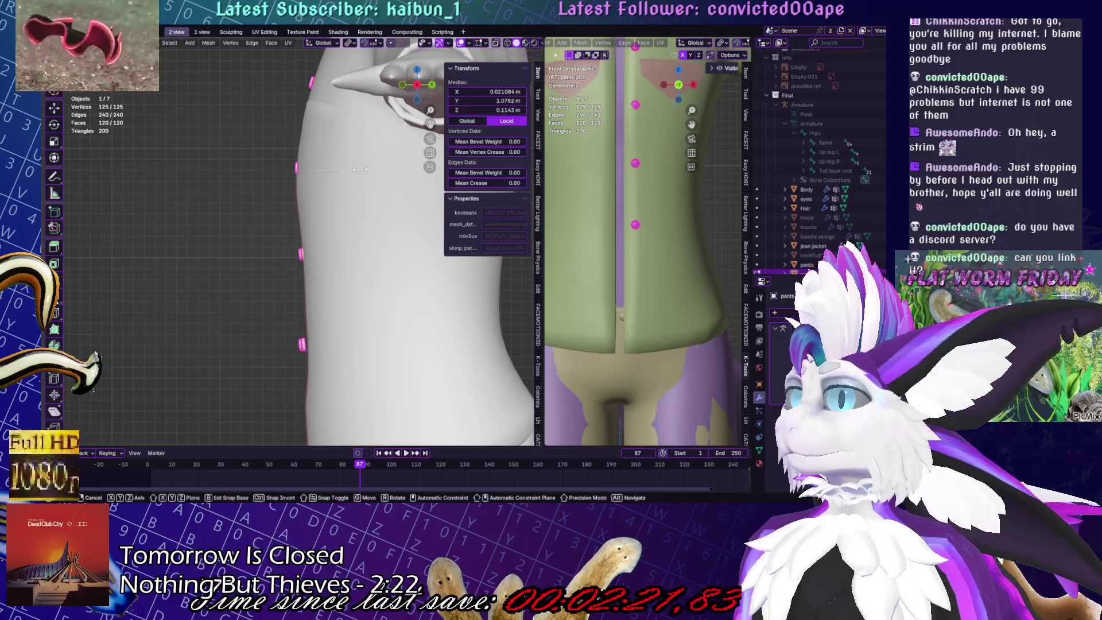
pyautogui.click(360, 166)
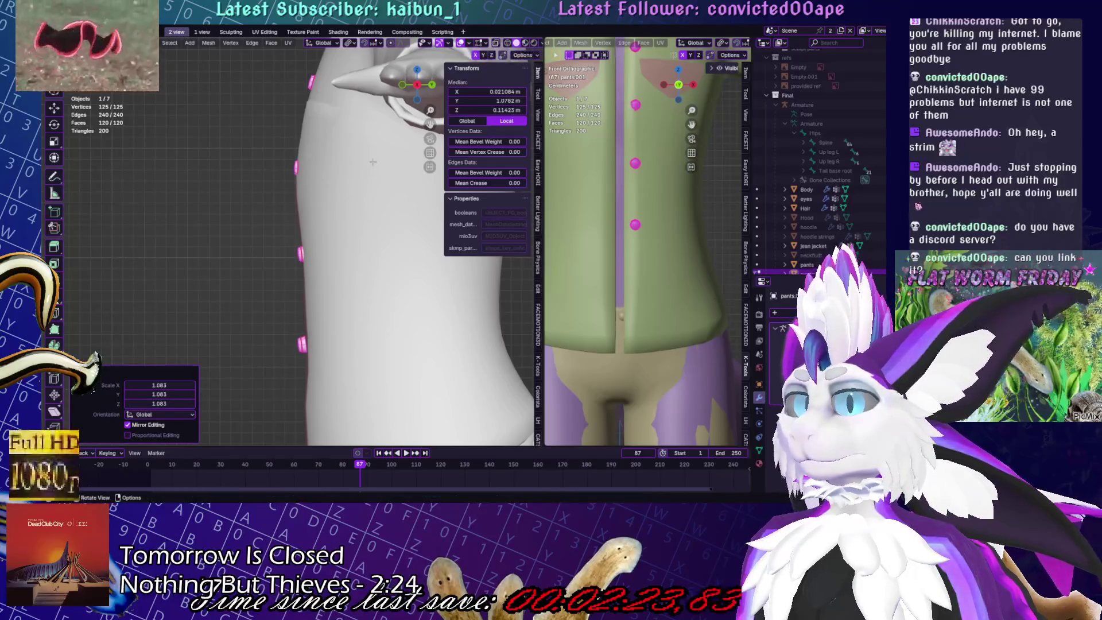
pyautogui.moveTo(257, 177)
pyautogui.keyDown('shift'); pyautogui.mouseDown(button='middle')
pyautogui.moveTo(279, 208)
pyautogui.moveTo(381, 214)
pyautogui.moveTo(413, 375)
pyautogui.moveTo(350, 293)
pyautogui.moveTo(293, 256)
pyautogui.mouseUp(button='middle'); pyautogui.keyUp('shift')
pyautogui.click(288, 260)
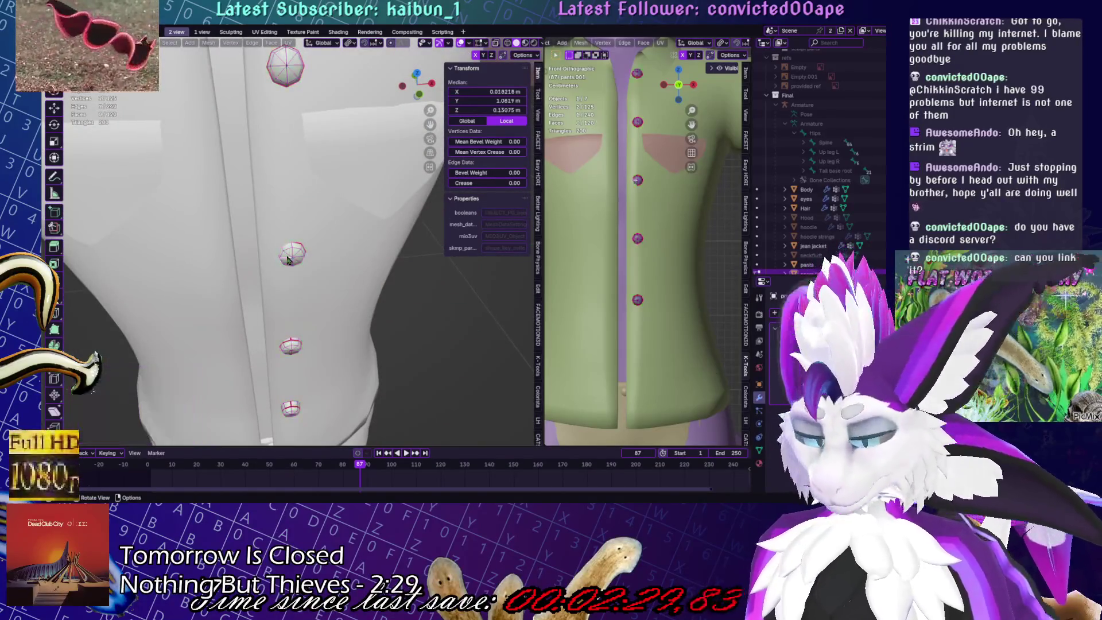
# Shift the bottom button along Y and raise the button above it slightly
pyautogui.press('l')
pyautogui.press('g')
pyautogui.press('y')
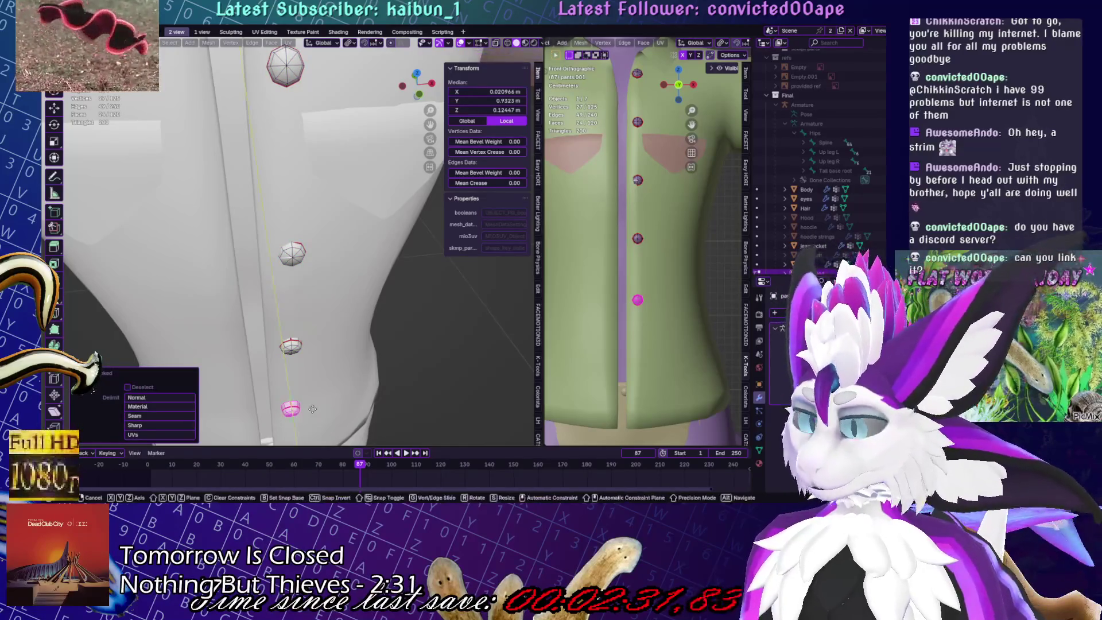
pyautogui.click(316, 423)
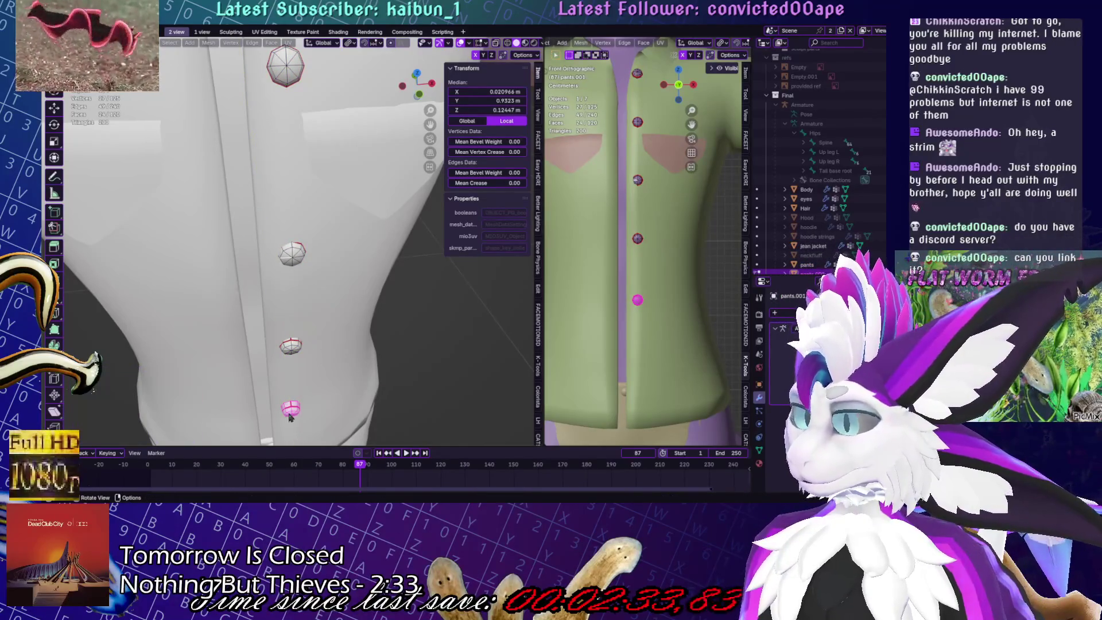
pyautogui.keyDown('shift'); pyautogui.click(290, 417); pyautogui.keyUp('shift')
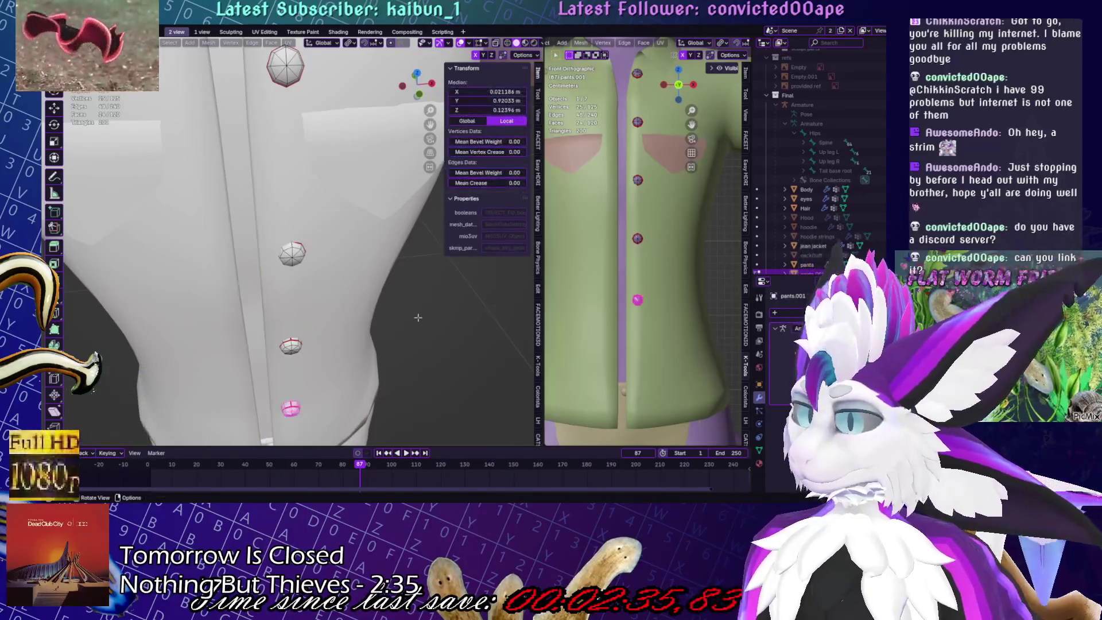
pyautogui.press('g')
pyautogui.press('y')
pyautogui.click(395, 338)
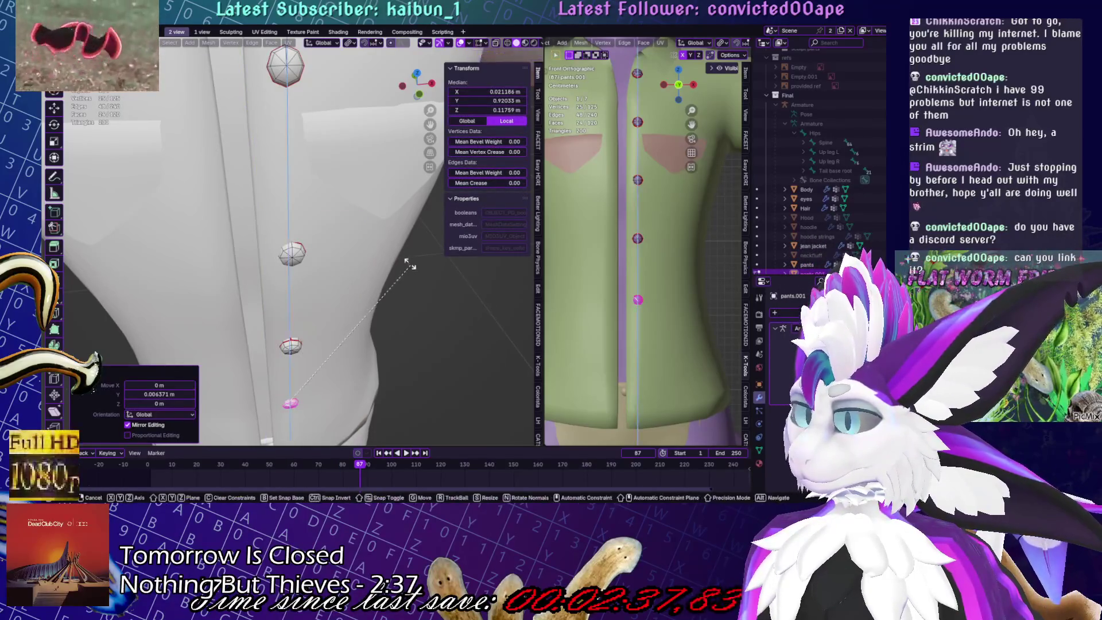
# Move another linked button vertically, then clear the selection
pyautogui.press('l')
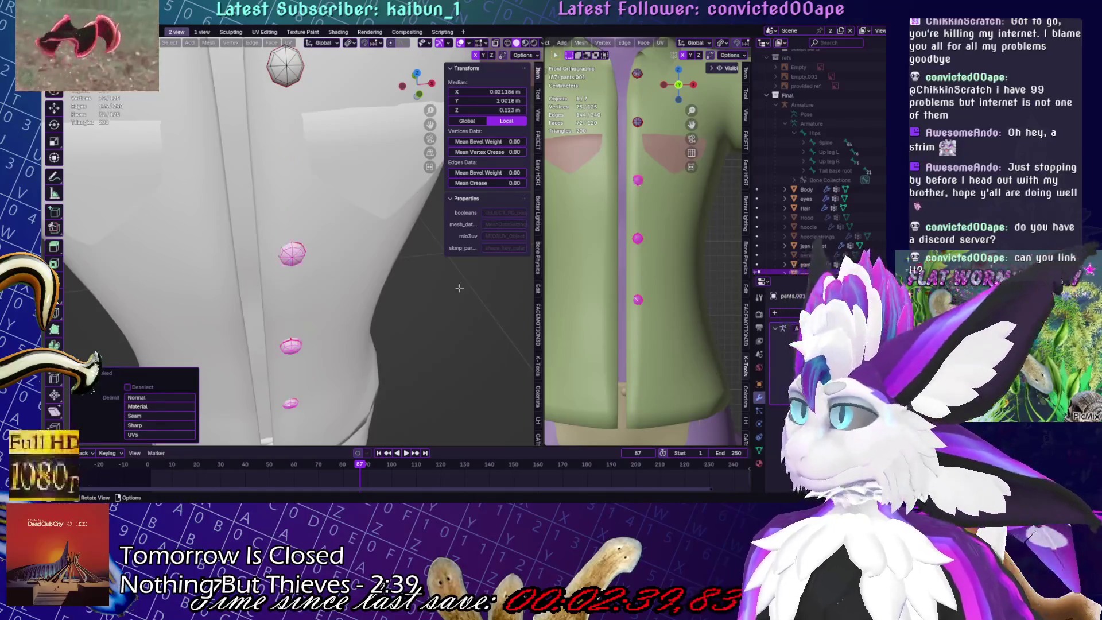
pyautogui.press('g')
pyautogui.press('z')
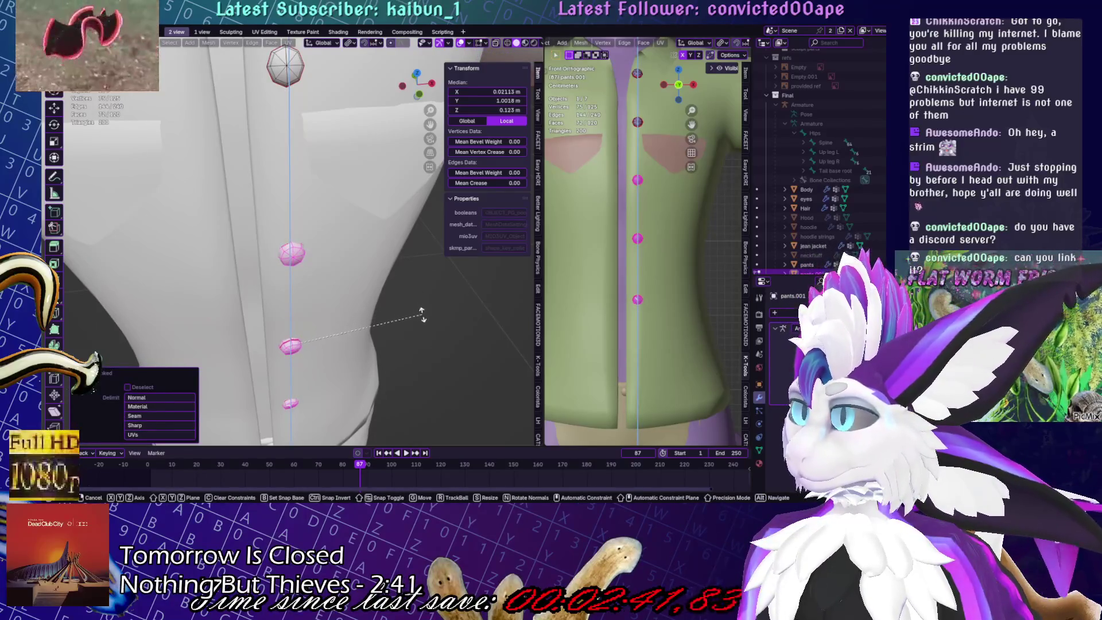
pyautogui.click(421, 314)
pyautogui.hotkey('alt', 'a')
pyautogui.moveTo(422, 315); pyautogui.dragTo(517, 312, button='middle')
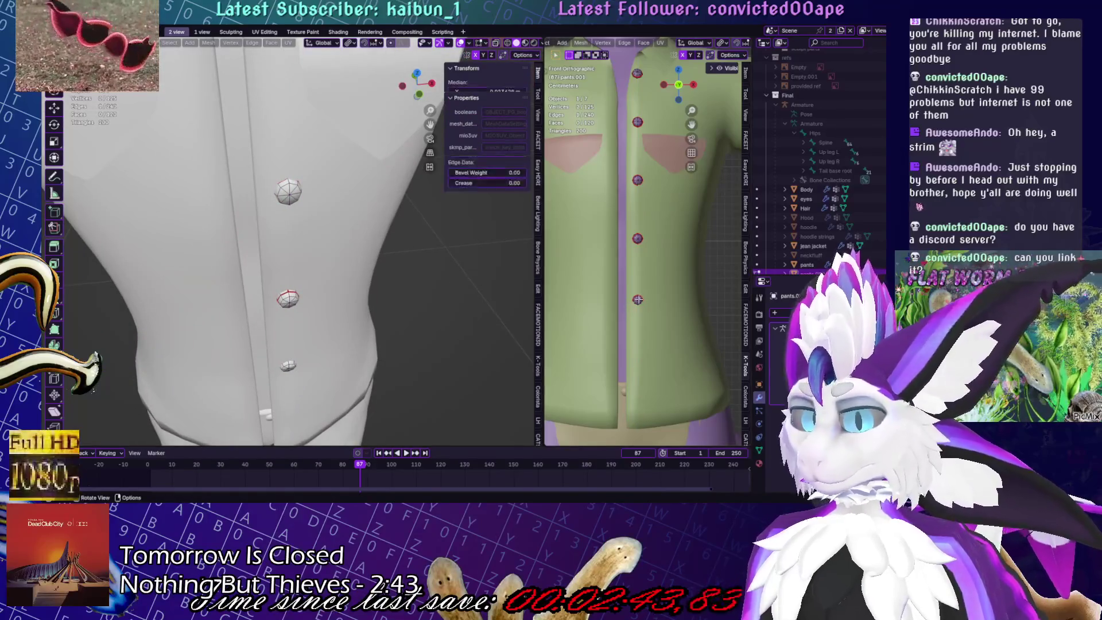
# Reposition the bottom button along X and Y and tilt it -3.54° around X onto the fabric
pyautogui.click(637, 299)
pyautogui.hotkey('ctrl', 'l')
pyautogui.press('g')
pyautogui.press('x')
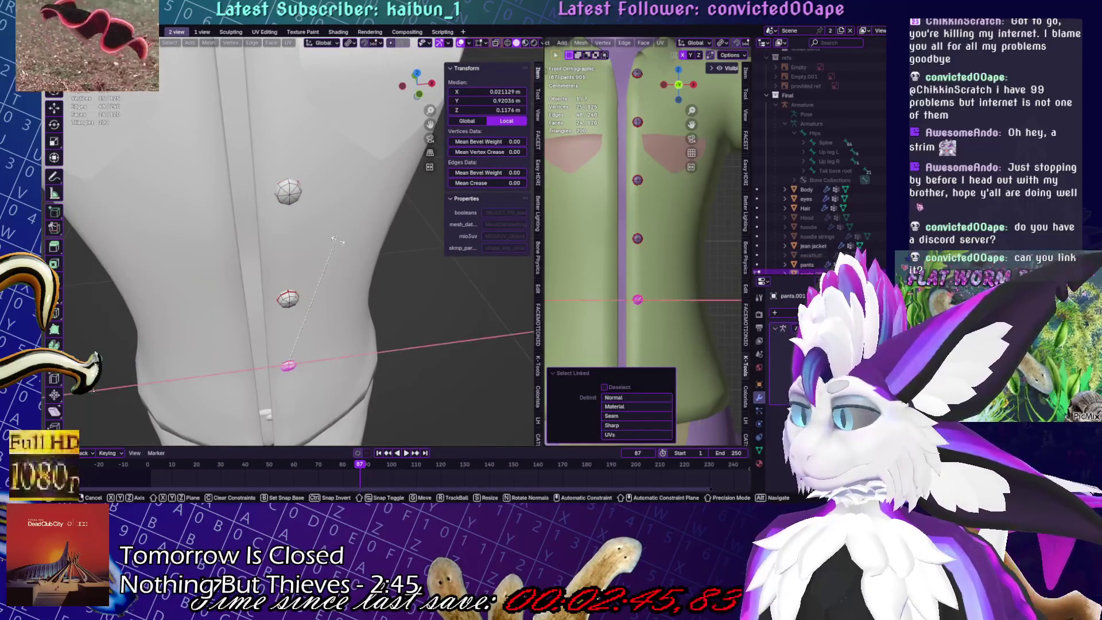
pyautogui.click(87, 201)
pyautogui.moveTo(92, 204); pyautogui.dragTo(340, 263, button='middle')
pyautogui.press('g')
pyautogui.press('y')
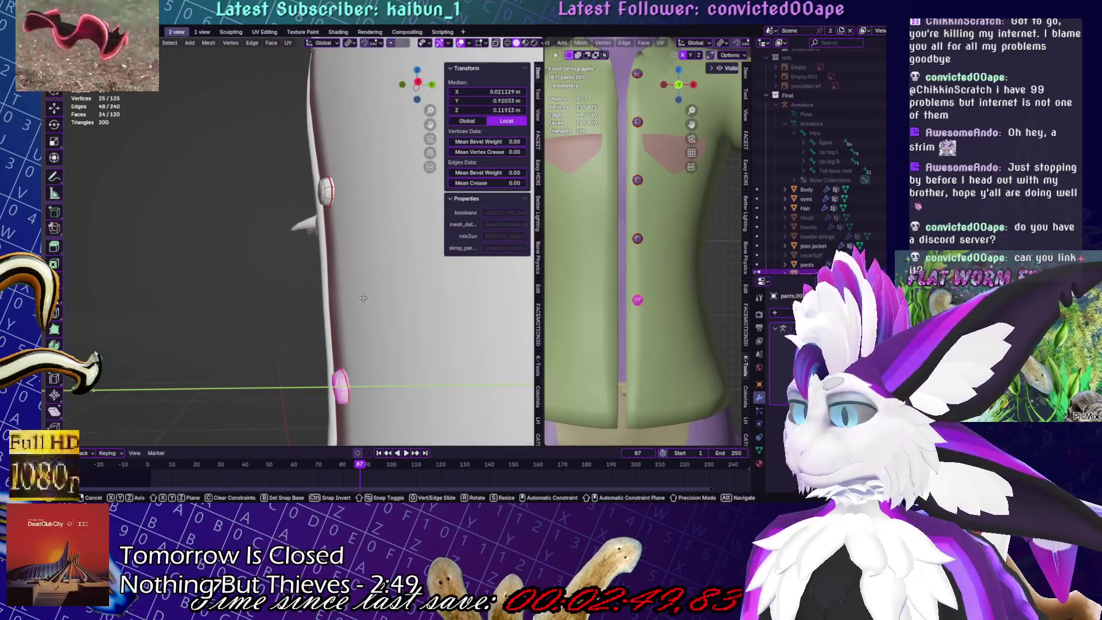
pyautogui.press('r')
pyautogui.press('x')
pyautogui.click(385, 273)
pyautogui.moveTo(384, 274); pyautogui.dragTo(497, 285, button='middle')
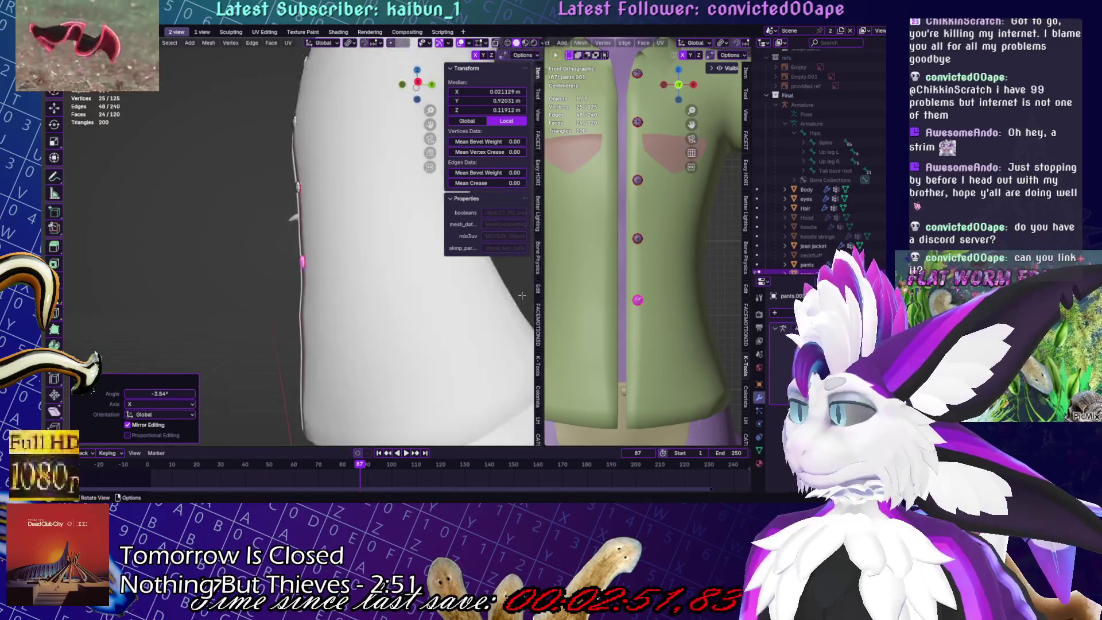
pyautogui.moveTo(405, 316); pyautogui.dragTo(405, 315, button='middle')
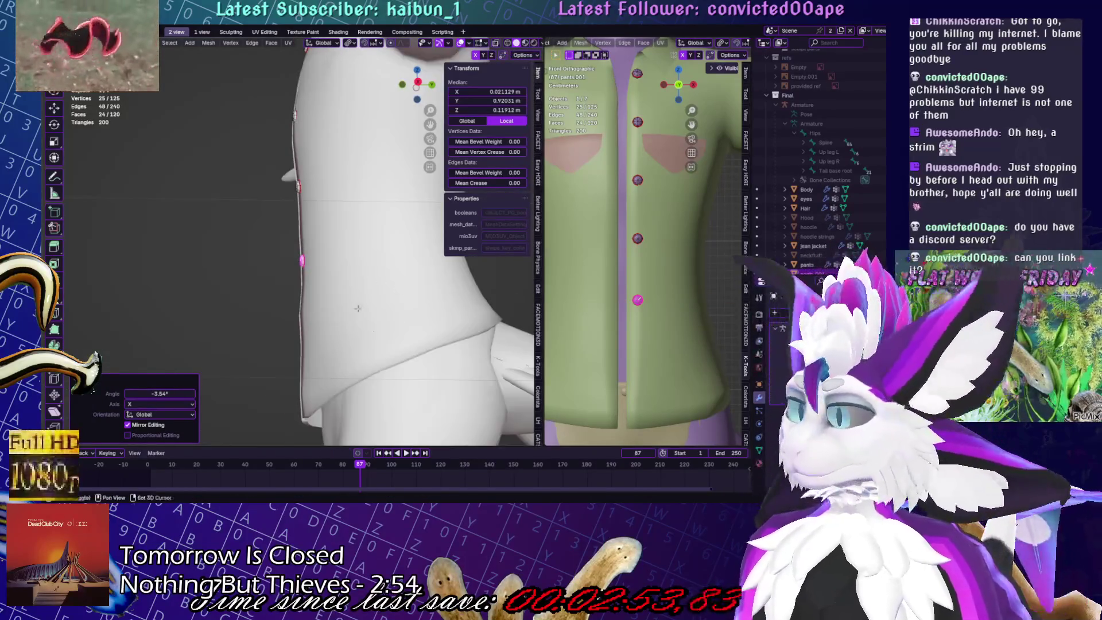
# Leave Edit Mode and put the jean jacket into Sculpt Mode
pyautogui.press('Tab')
pyautogui.click(346, 279)
pyautogui.hotkey('ctrl', 'Tab')
pyautogui.click(292, 330)
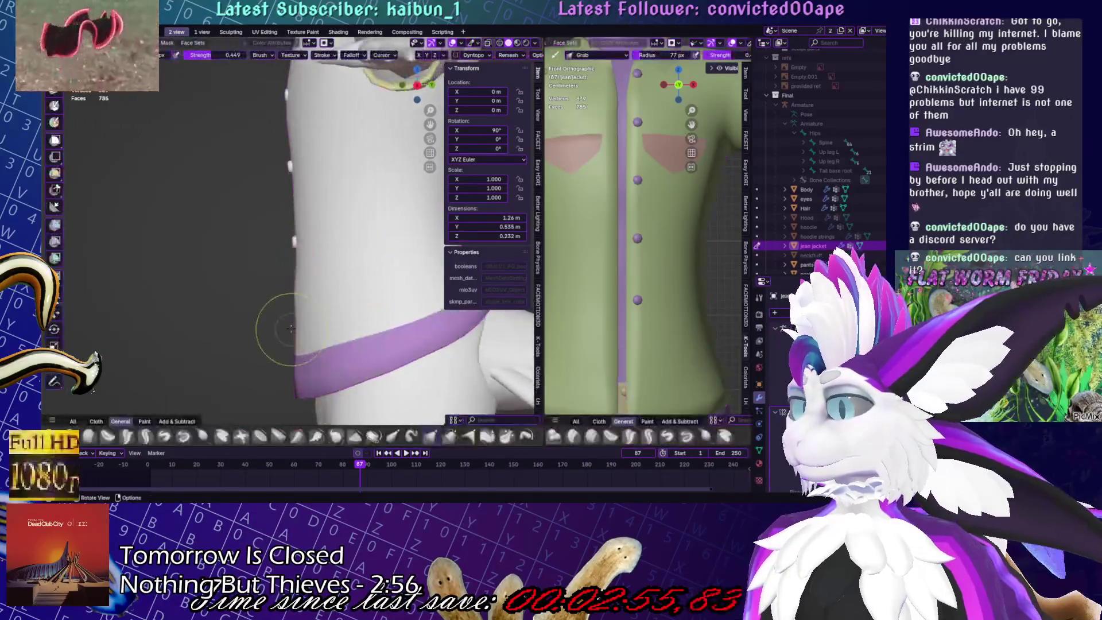
# Back in the buttons mesh, duplicate the bottom button straight down and adjust its position
pyautogui.press('Tab')
pyautogui.hotkey('alt', 'q')
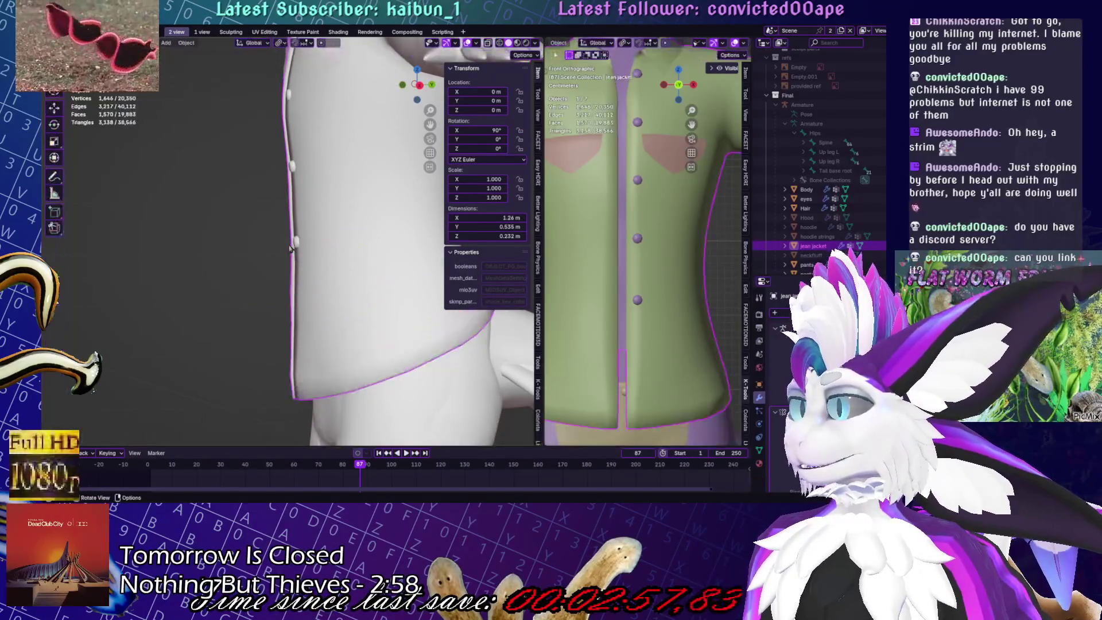
pyautogui.moveTo(379, 275)
pyautogui.mouseDown(button='middle')
pyautogui.moveTo(394, 267)
pyautogui.moveTo(338, 245)
pyautogui.mouseUp(button='middle')
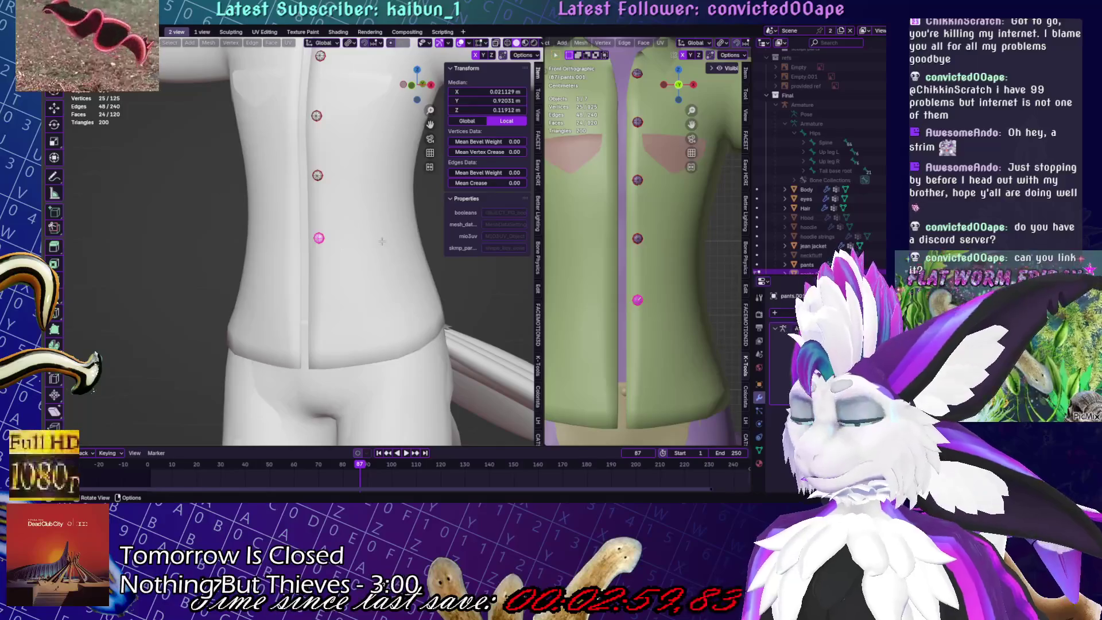
pyautogui.hotkey('shift', 'd')
pyautogui.press('z')
pyautogui.click(493, 338)
pyautogui.moveTo(493, 338)
pyautogui.mouseDown(button='middle')
pyautogui.moveTo(356, 330)
pyautogui.moveTo(387, 317)
pyautogui.moveTo(367, 319)
pyautogui.mouseUp(button='middle')
pyautogui.press('g')
pyautogui.click(348, 330)
# Check the full button column on the whole character, then re-enter Edit Mode on the buttons
pyautogui.press('Tab')
pyautogui.scroll(1, 643, 246)
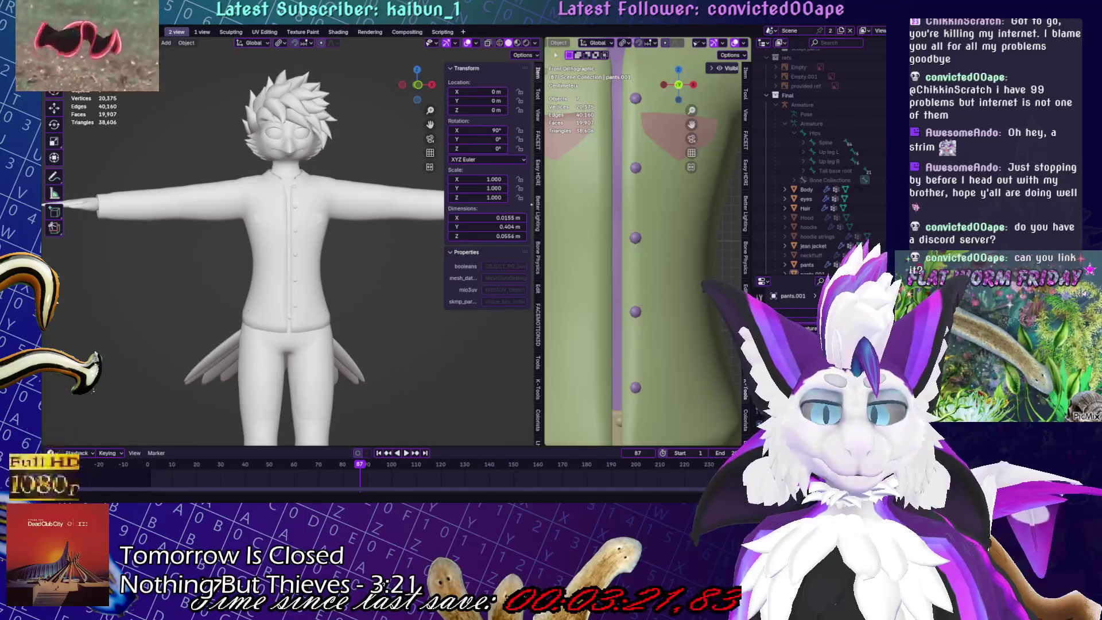
pyautogui.scroll(2, 266, 248)
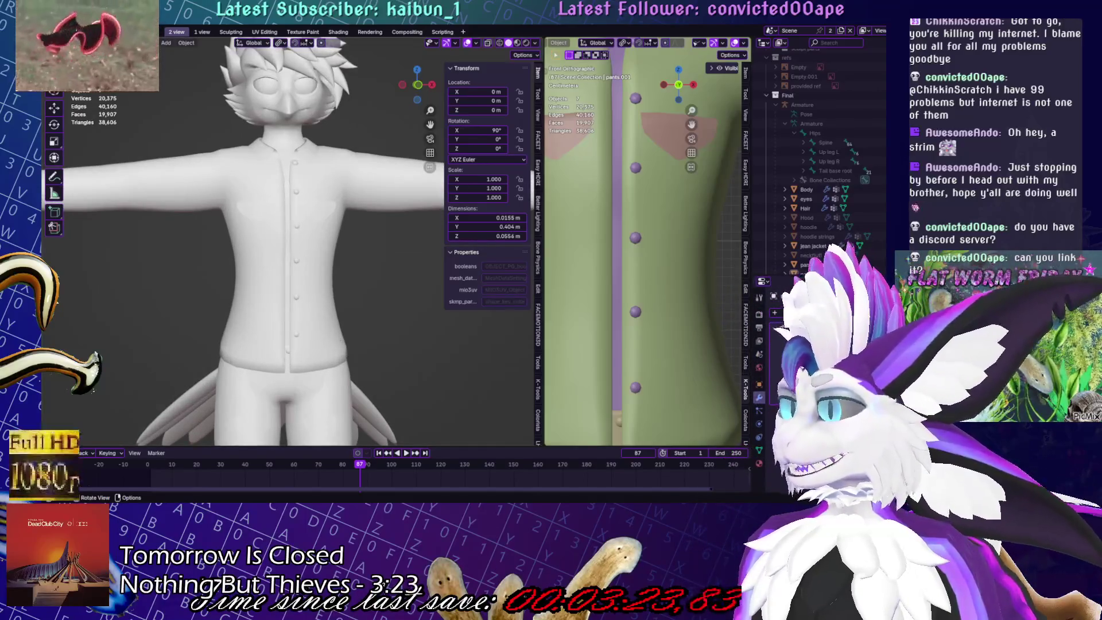
pyautogui.press('Tab')
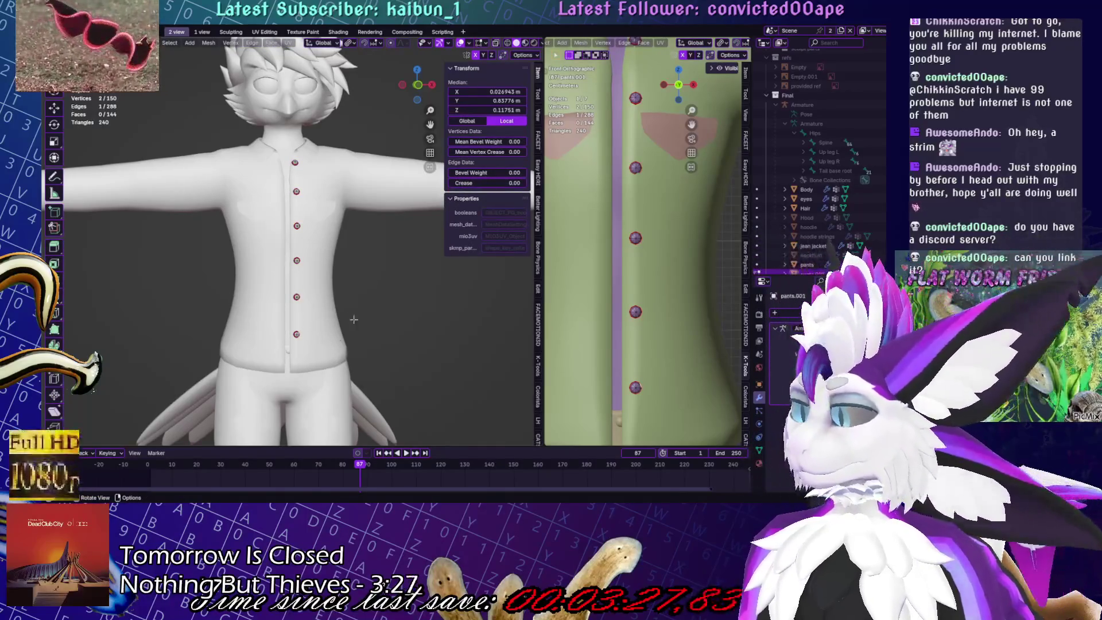
# Switch from the buttons to editing the jean jacket's mesh around its waist
pyautogui.press('Tab')
pyautogui.click(344, 320)
pyautogui.press('Tab')
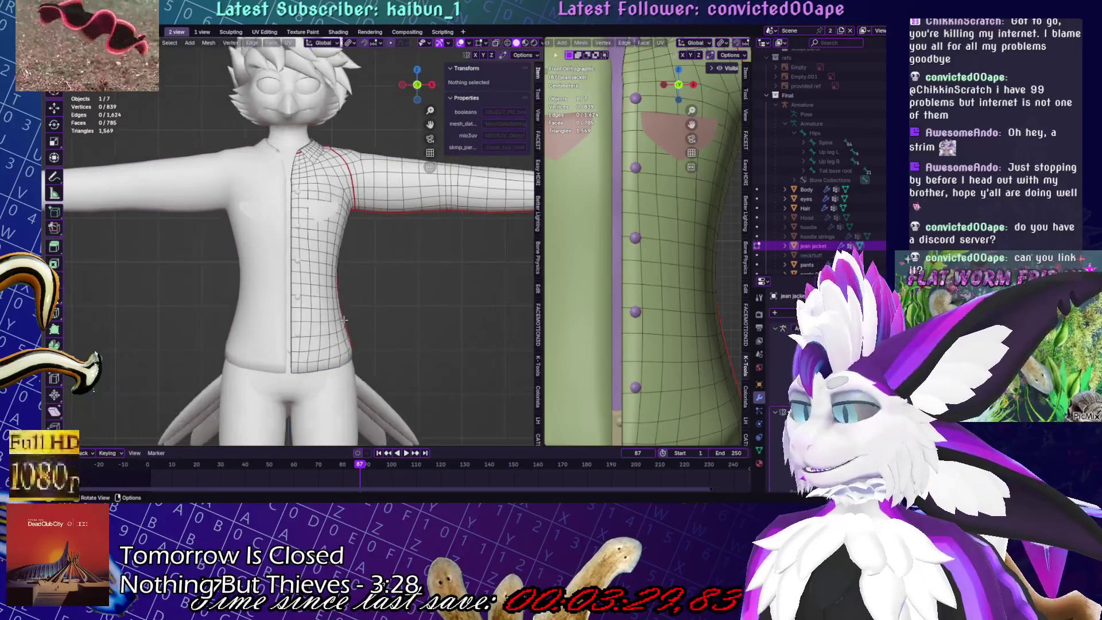
pyautogui.keyDown('shift'); pyautogui.moveTo(487, 264); pyautogui.dragTo(486, 121, button='middle'); pyautogui.keyUp('shift')
pyautogui.scroll(3, 379, 272)
pyautogui.scroll(1, 379, 272)
pyautogui.keyDown('alt'); pyautogui.click(379, 272); pyautogui.keyUp('alt')
pyautogui.keyDown('alt'); pyautogui.click(379, 272); pyautogui.keyUp('alt')
pyautogui.moveTo(378, 272); pyautogui.dragTo(322, 270, button='middle')
pyautogui.moveTo(402, 241); pyautogui.dragTo(339, 241, button='middle')
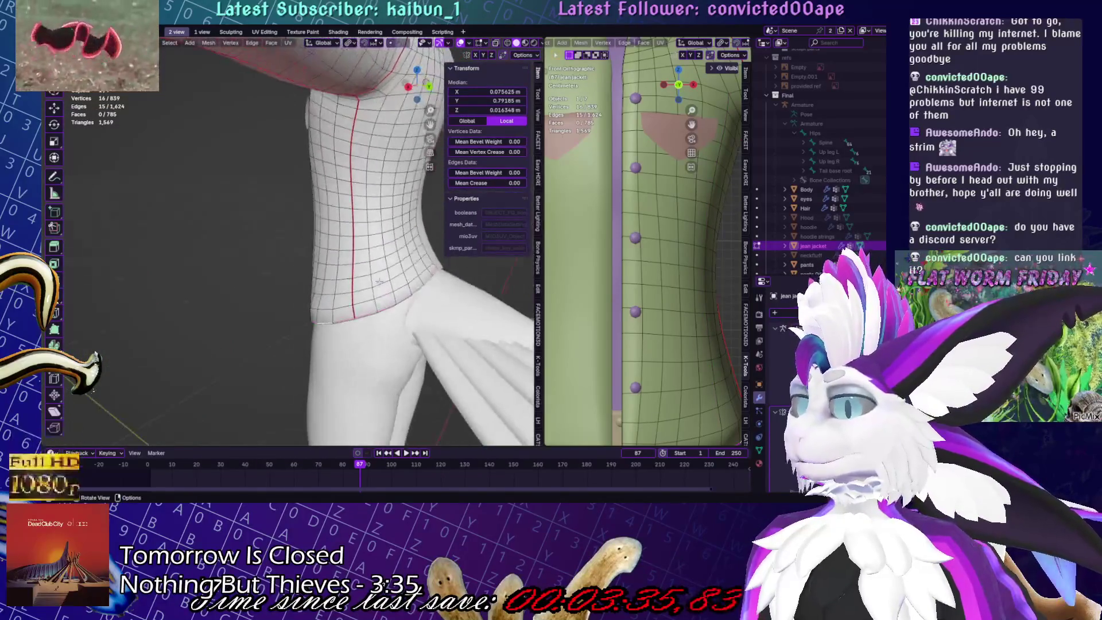
pyautogui.hotkey('alt', 'a')
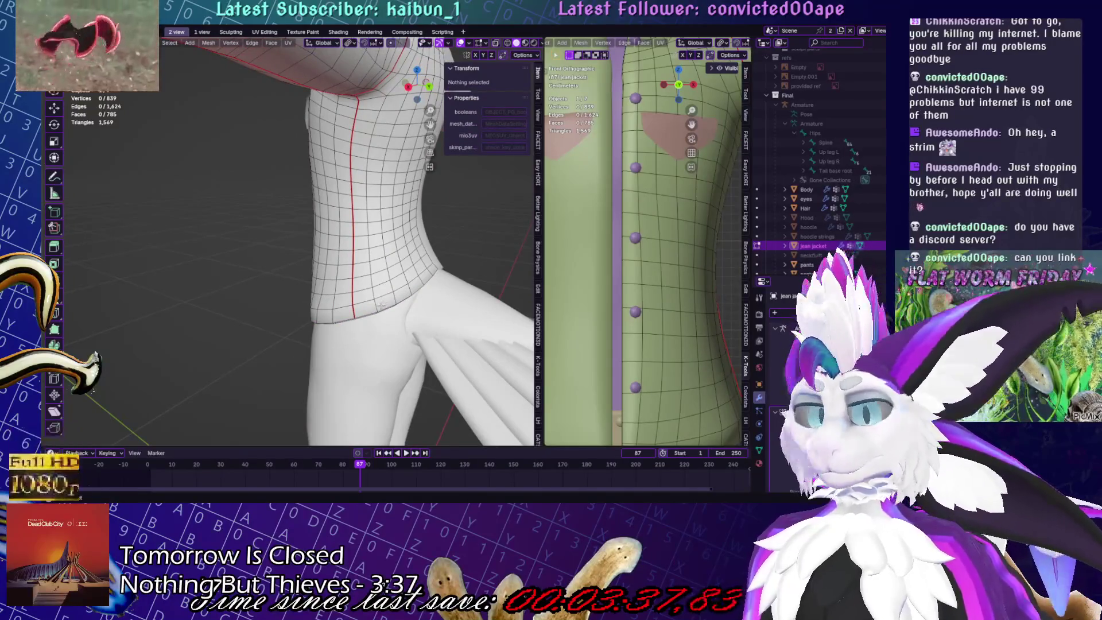
# Select the jacket's hem face loops and delete them as faces
pyautogui.keyDown('alt'); pyautogui.click(381, 306); pyautogui.keyUp('alt')
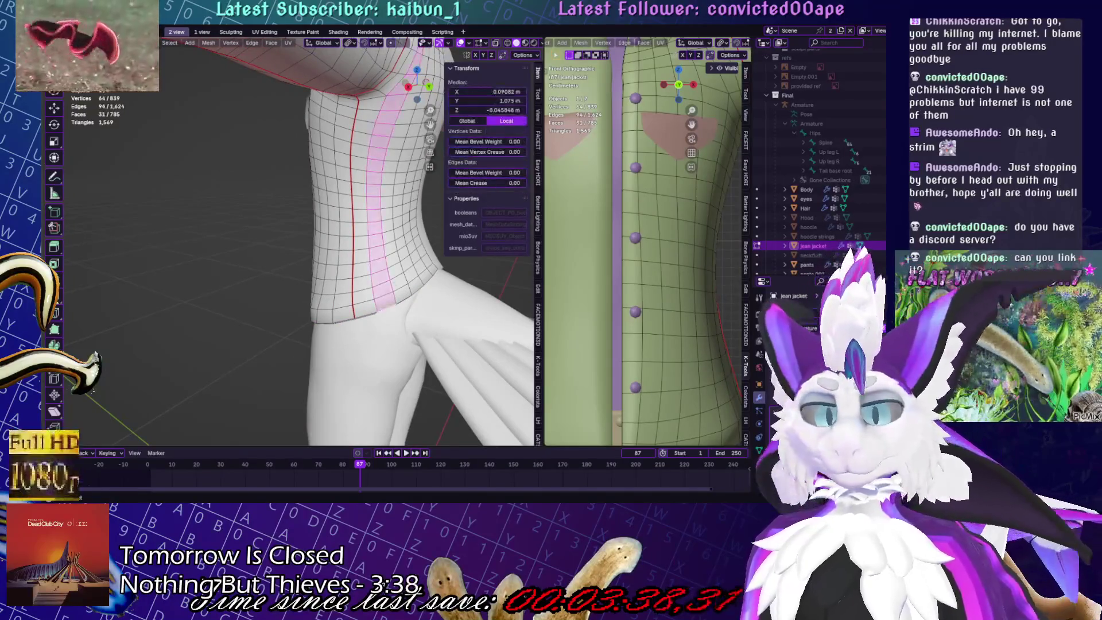
pyautogui.keyDown('alt'); pyautogui.click(377, 308); pyautogui.keyUp('alt')
pyautogui.moveTo(377, 308)
pyautogui.mouseDown(button='middle')
pyautogui.moveTo(376, 235)
pyautogui.moveTo(316, 315)
pyautogui.moveTo(371, 343)
pyautogui.moveTo(402, 327)
pyautogui.mouseUp(button='middle')
pyautogui.keyDown('alt'); pyautogui.keyDown('shift'); pyautogui.click(376, 234); pyautogui.keyUp('shift'); pyautogui.keyUp('alt')
pyautogui.scroll(3, 376, 234)
pyautogui.keyDown('alt'); pyautogui.keyDown('shift'); pyautogui.click(418, 319); pyautogui.keyUp('shift'); pyautogui.keyUp('alt')
pyautogui.press('x')
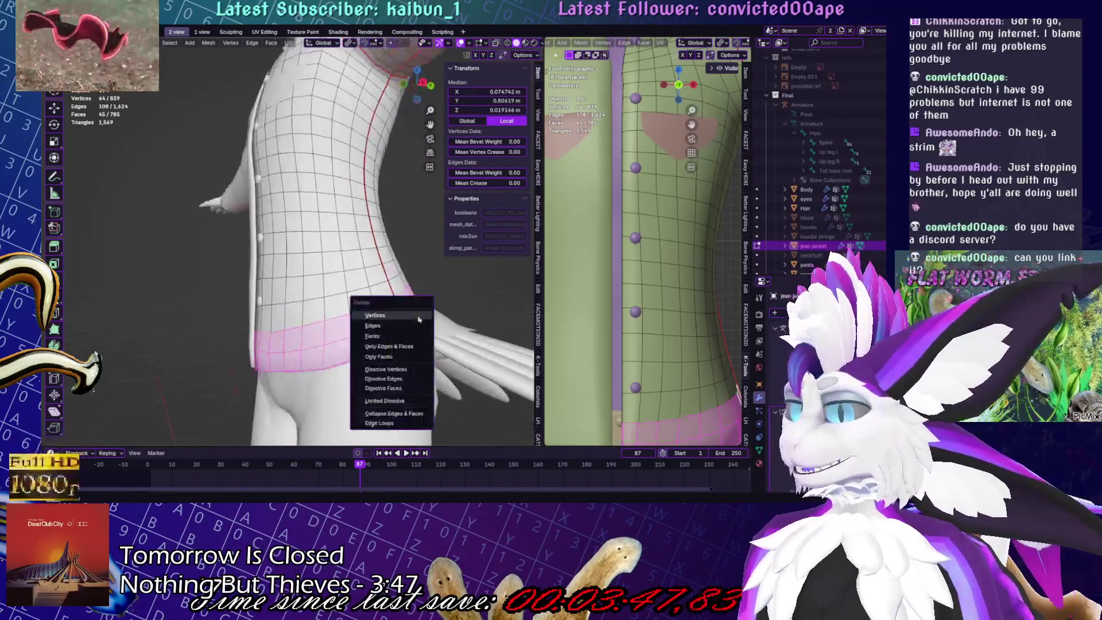
pyautogui.click(379, 336)
# Extrude the jacket's bottom edge loop and scale it inward by 0.946 for a tucked-in hem
pyautogui.moveTo(379, 336); pyautogui.dragTo(361, 328, button='middle')
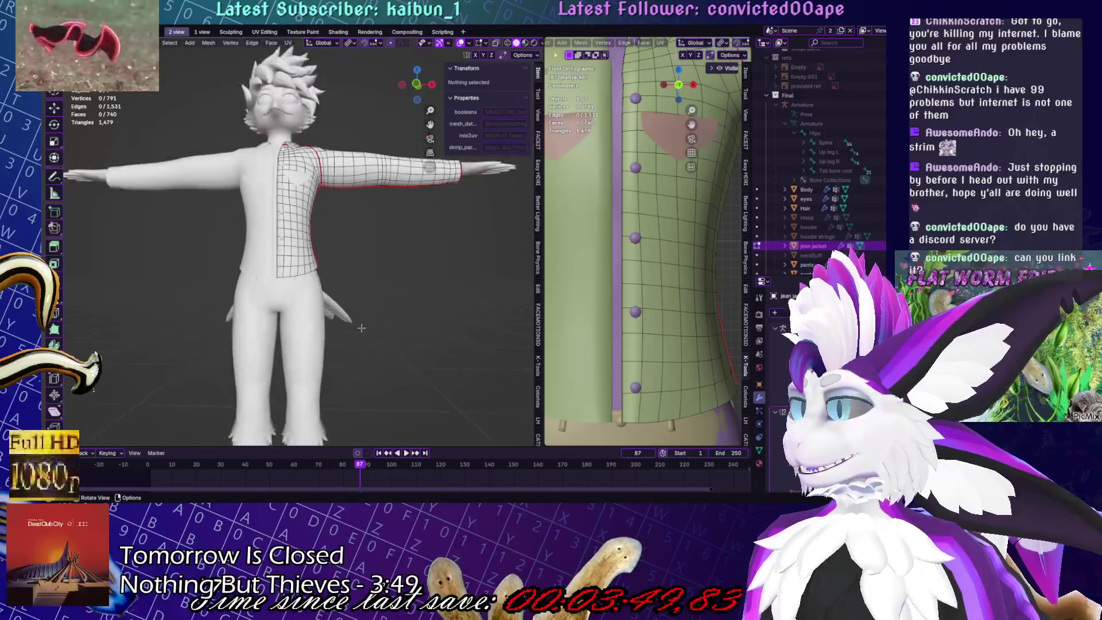
pyautogui.scroll(5, 361, 327)
pyautogui.keyDown('alt'); pyautogui.click(308, 287); pyautogui.keyUp('alt')
pyautogui.moveTo(309, 287); pyautogui.dragTo(344, 281, button='middle')
pyautogui.press('e')
pyautogui.press('s')
pyautogui.click(371, 277)
pyautogui.hotkey('ctrl', 'z')
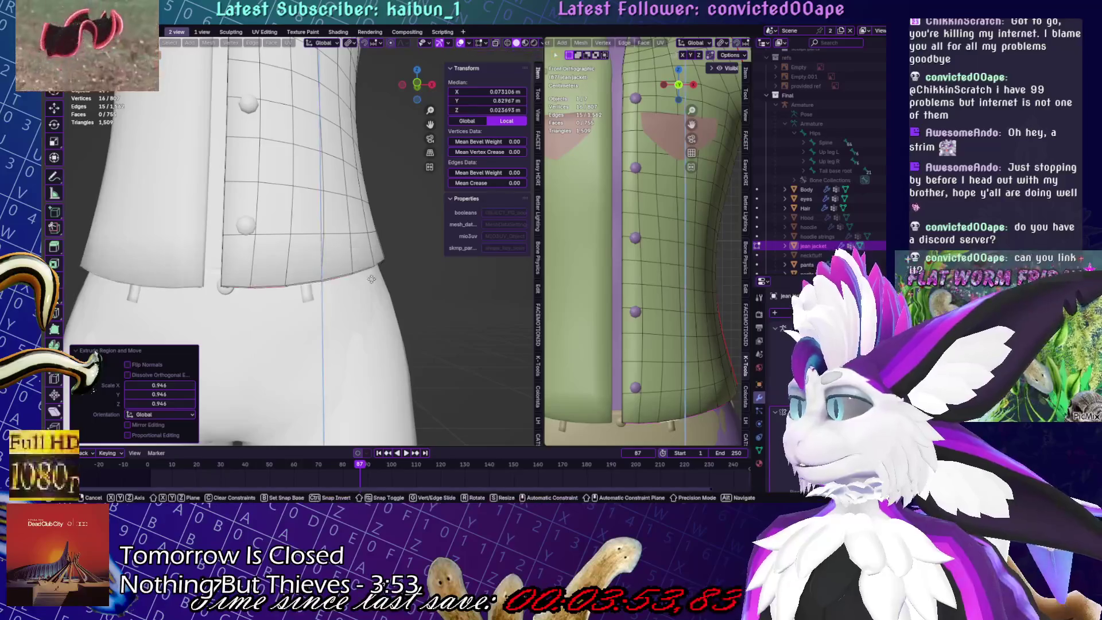
pyautogui.press('s')
pyautogui.press('Escape')
# Lower the new hem edge slightly along Z
pyautogui.moveTo(388, 264)
pyautogui.mouseDown(button='middle')
pyautogui.moveTo(310, 258)
pyautogui.moveTo(398, 293)
pyautogui.mouseUp(button='middle')
pyautogui.press('g')
pyautogui.press('z')
pyautogui.click(290, 257)
# Merge the hem's front corner vertices and return the jacket to Object Mode
pyautogui.click(251, 275)
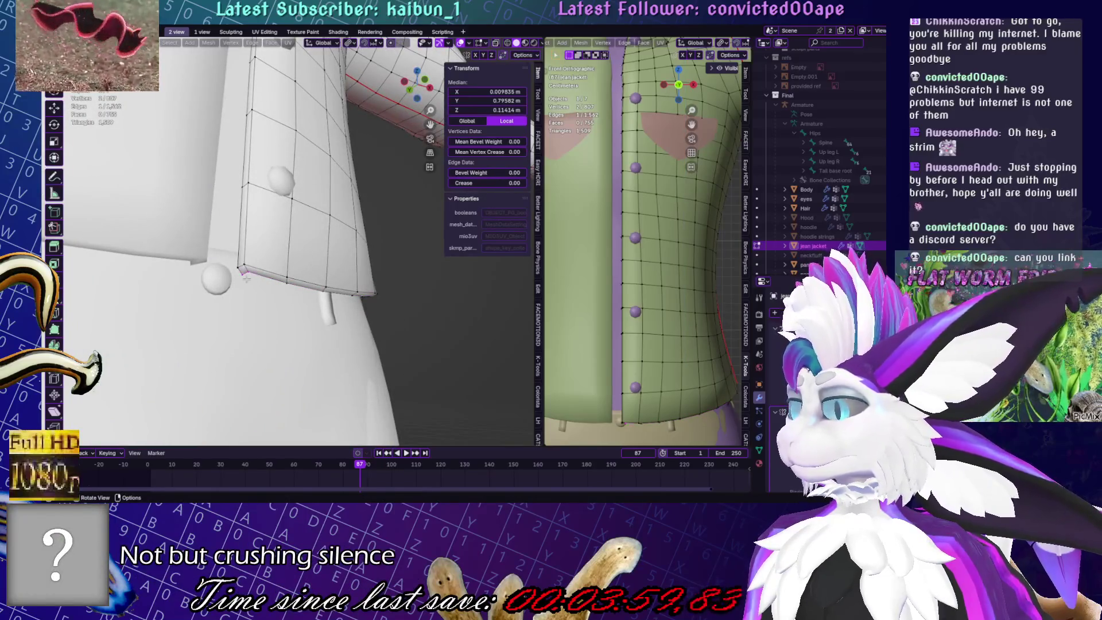
pyautogui.click(246, 276)
pyautogui.press('g')
pyautogui.click(249, 281)
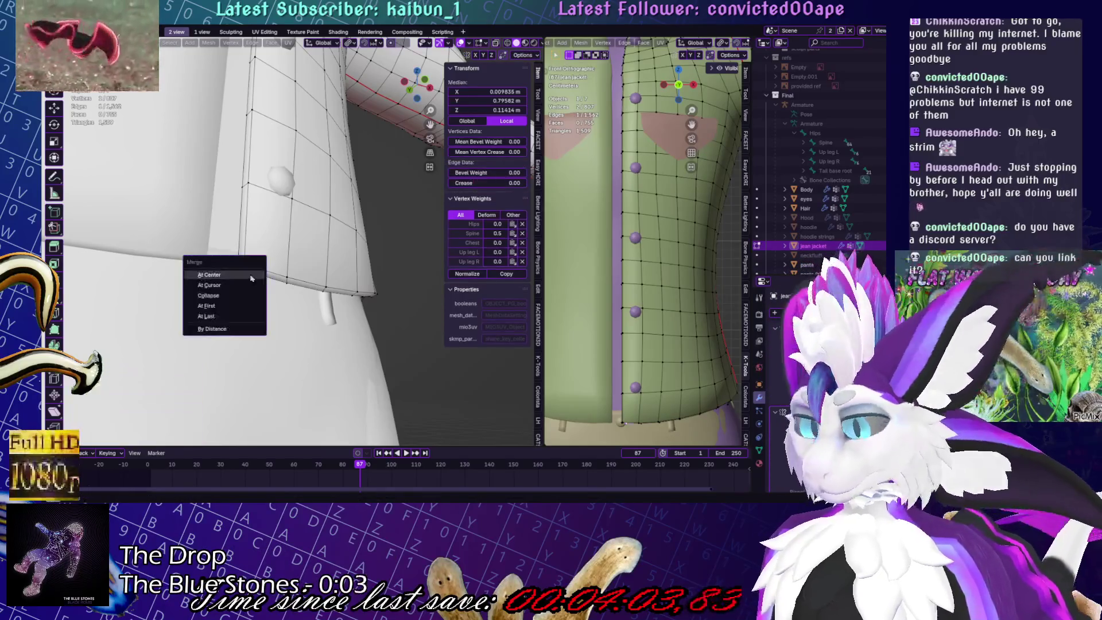
pyautogui.moveTo(248, 272)
pyautogui.mouseDown(button='middle')
pyautogui.moveTo(360, 255)
pyautogui.moveTo(356, 281)
pyautogui.moveTo(361, 204)
pyautogui.mouseUp(button='middle')
pyautogui.press('Tab')
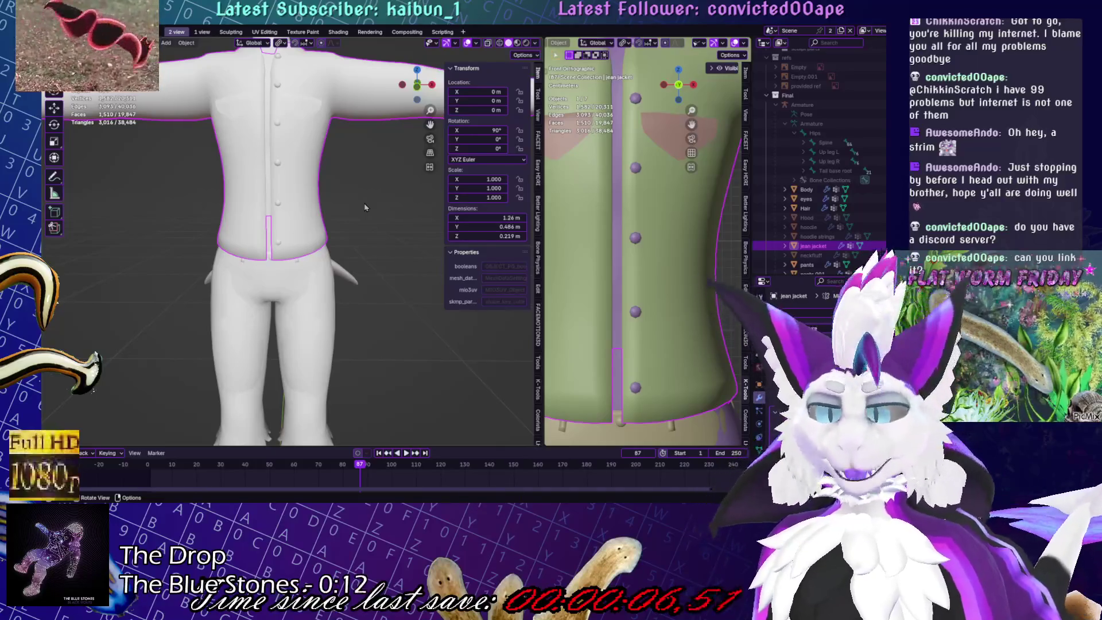
# Put the jacket in Sculpt Mode, check its fit from the side and back, then return to Object Mode
pyautogui.scroll(-2, 364, 207)
pyautogui.scroll(-5, 614, 314)
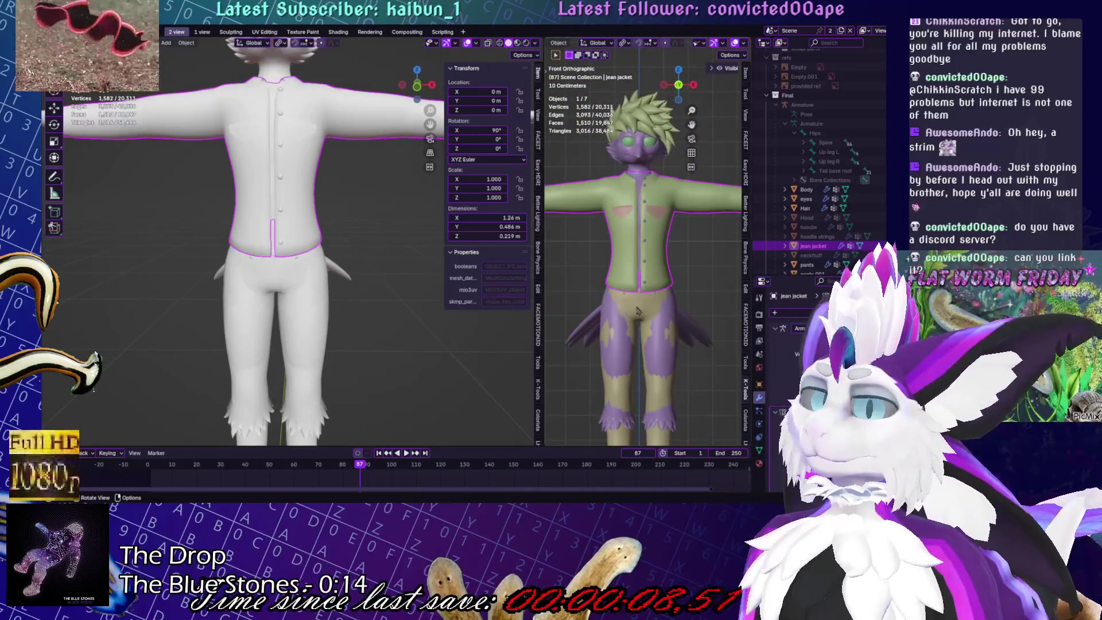
pyautogui.hotkey('ctrl', 'Tab')
pyautogui.click(310, 198)
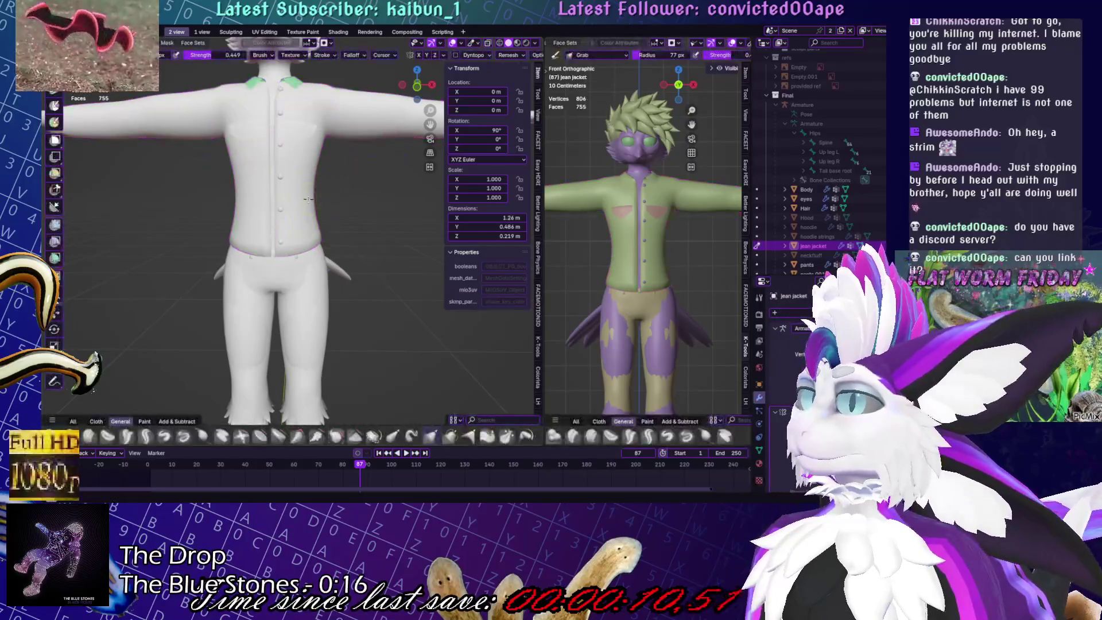
pyautogui.scroll(-1, 313, 193)
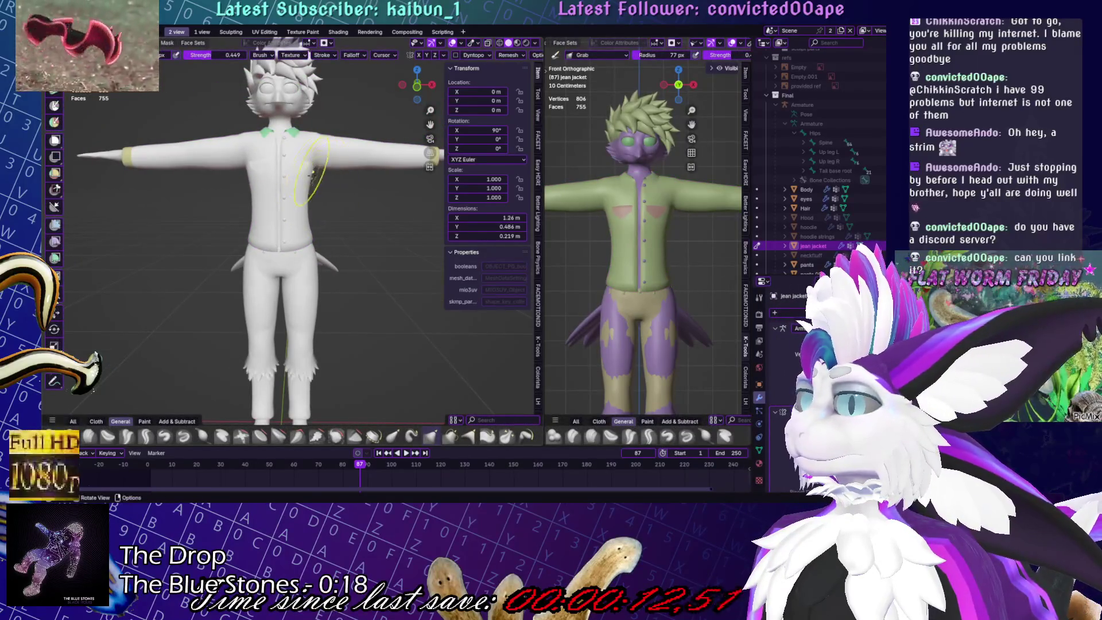
pyautogui.scroll(-1, 304, 197)
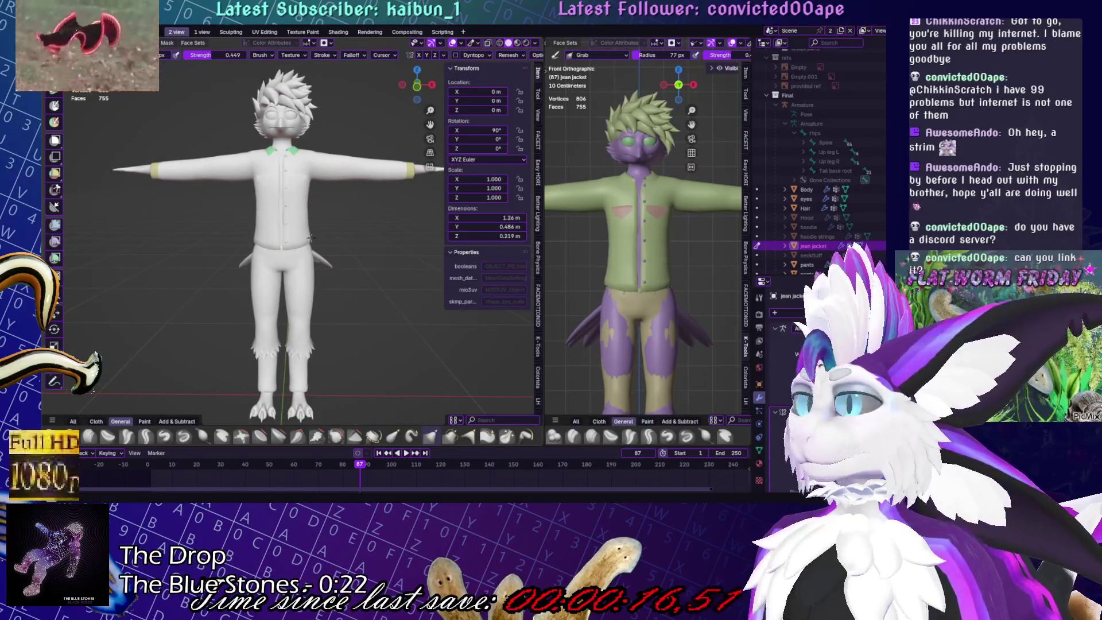
pyautogui.moveTo(315, 235)
pyautogui.mouseDown(button='middle')
pyautogui.moveTo(272, 219)
pyautogui.moveTo(272, 229)
pyautogui.moveTo(301, 213)
pyautogui.mouseUp(button='middle')
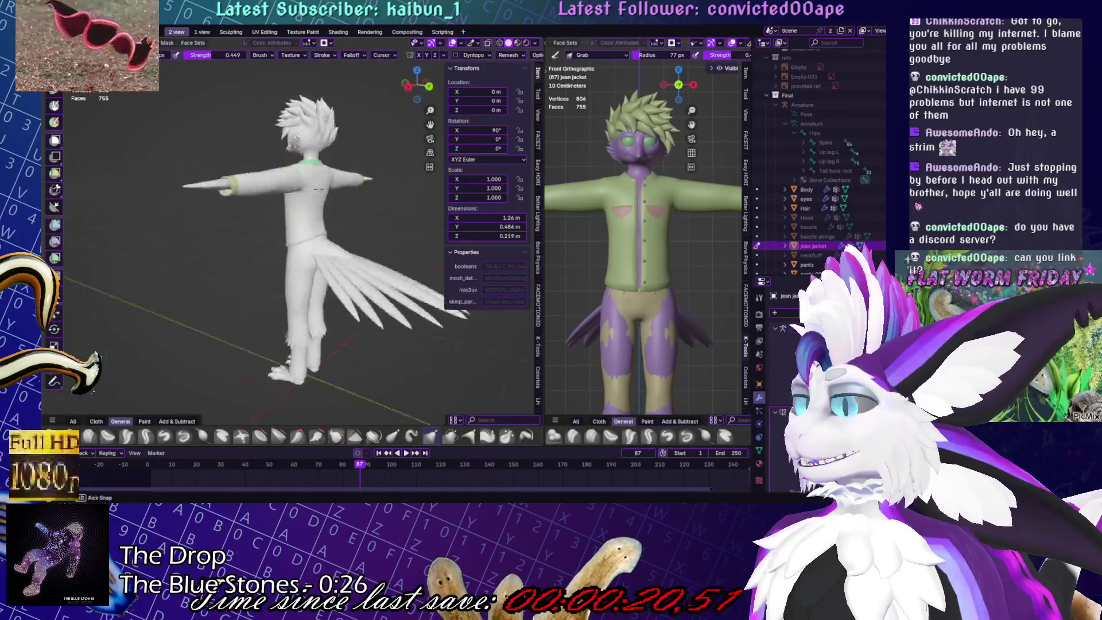
pyautogui.scroll(3, 323, 198)
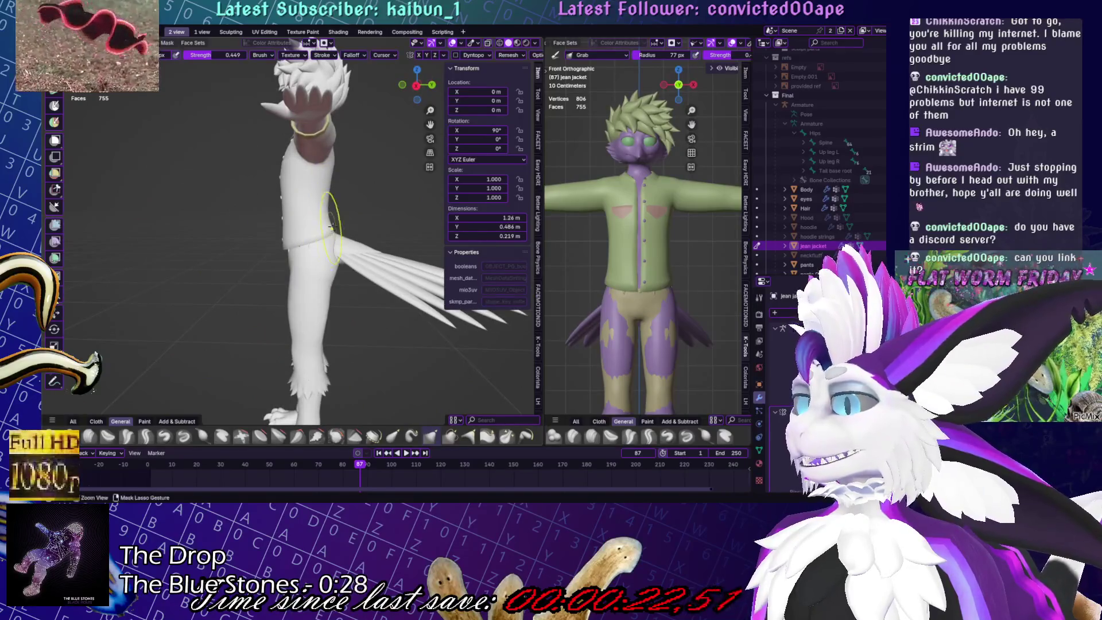
pyautogui.hotkey('ctrl', 'Tab')
pyautogui.click(456, 252)
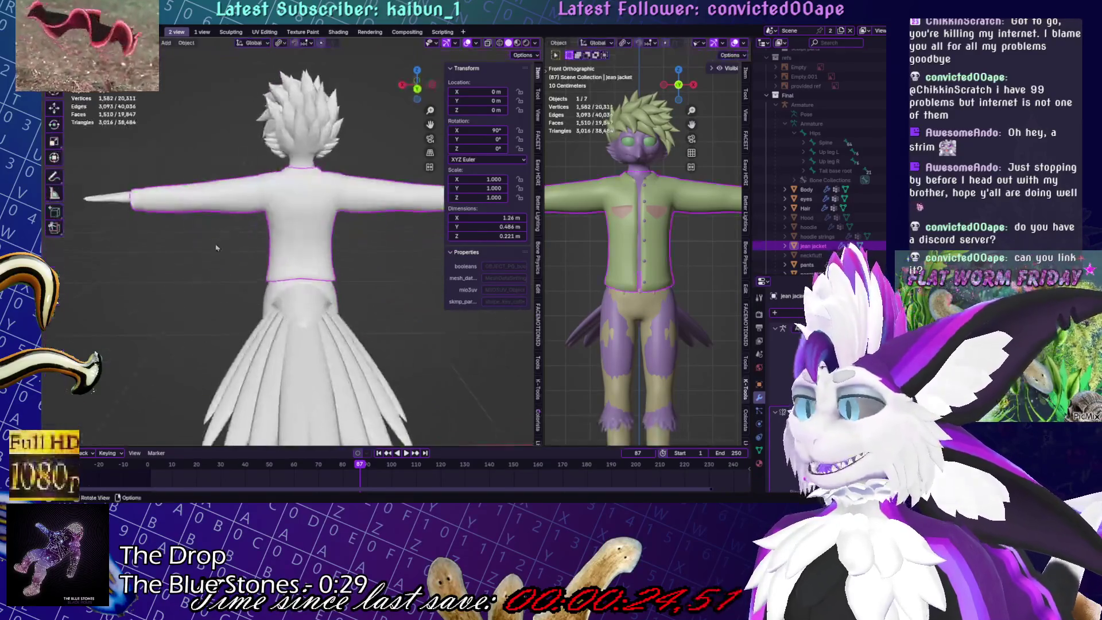
# Select the breast pockets object and enter Edit Mode on its mesh
pyautogui.click(296, 195)
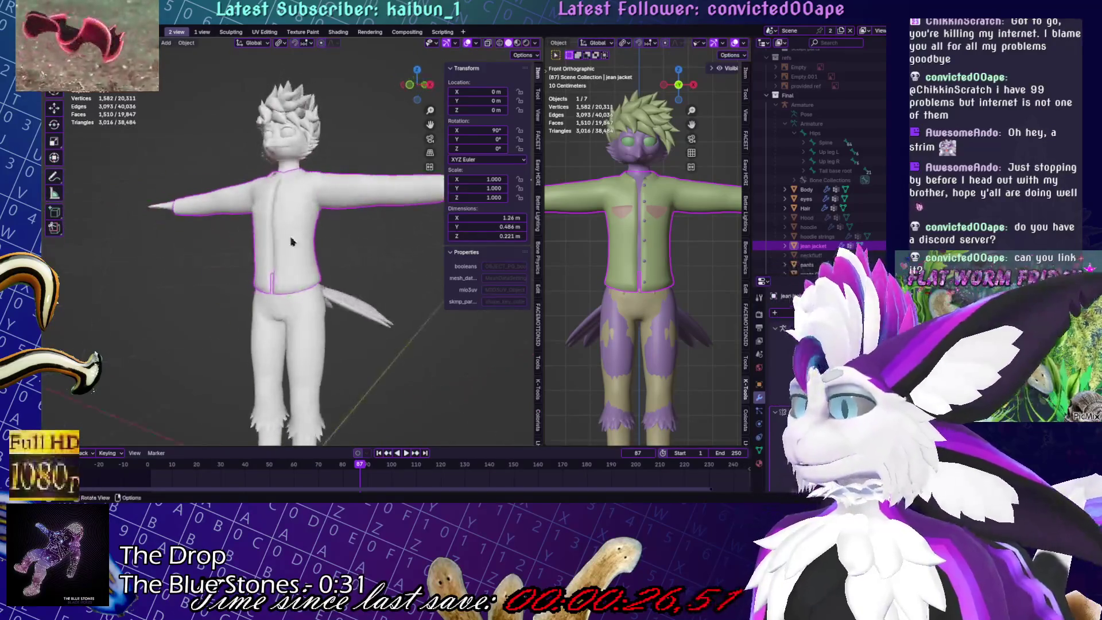
pyautogui.scroll(3, 296, 189)
pyautogui.moveTo(287, 185)
pyautogui.mouseDown(button='middle')
pyautogui.moveTo(296, 179)
pyautogui.moveTo(279, 293)
pyautogui.mouseUp(button='middle')
pyautogui.press('Tab')
pyautogui.scroll(3, 290, 184)
# Select the vertices along the pocket's right edge and move them along the Y (depth) axis
pyautogui.moveTo(367, 221); pyautogui.dragTo(373, 279, button='middle')
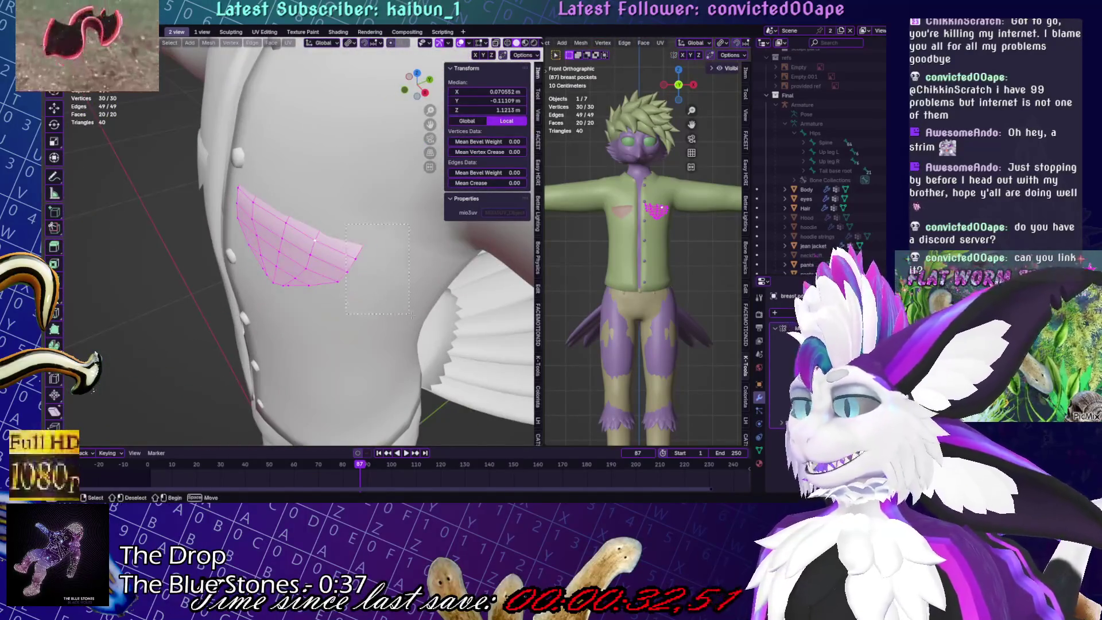
pyautogui.moveTo(346, 224); pyautogui.dragTo(403, 287)
pyautogui.moveTo(403, 287); pyautogui.dragTo(416, 249, button='middle')
pyautogui.moveTo(396, 314); pyautogui.dragTo(398, 315)
pyautogui.moveTo(397, 315)
pyautogui.mouseDown(button='middle')
pyautogui.moveTo(321, 279)
pyautogui.moveTo(292, 245)
pyautogui.mouseUp(button='middle')
pyautogui.press('g')
pyautogui.press('y')
pyautogui.click(323, 278)
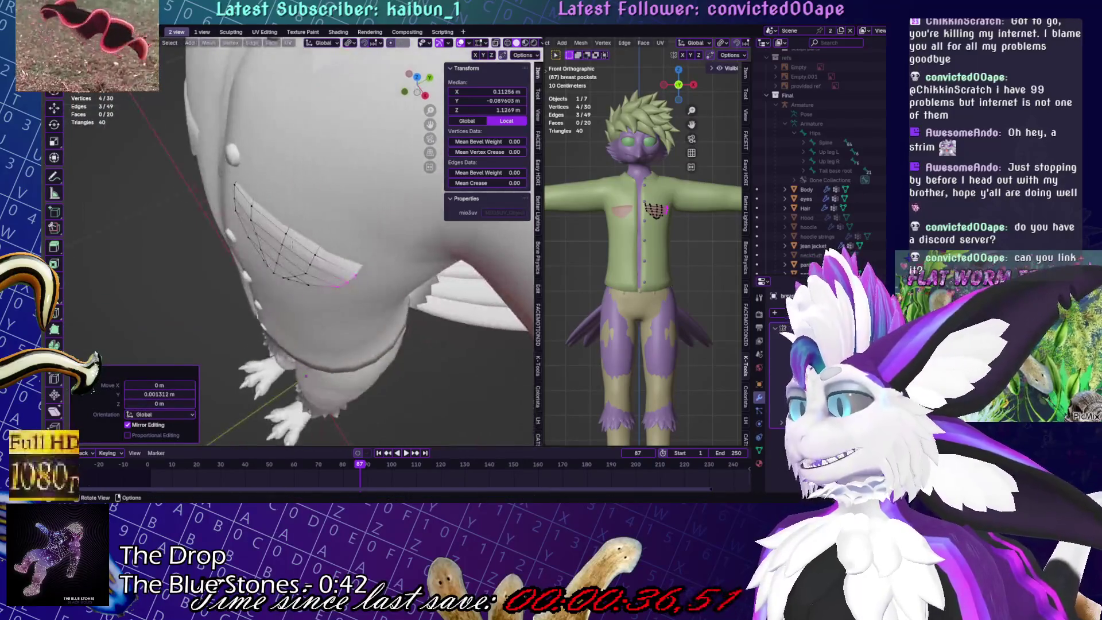
# Pick another set of pocket vertices, rotate them slightly, then edge-slide them along the pocket edges
pyautogui.click(336, 264)
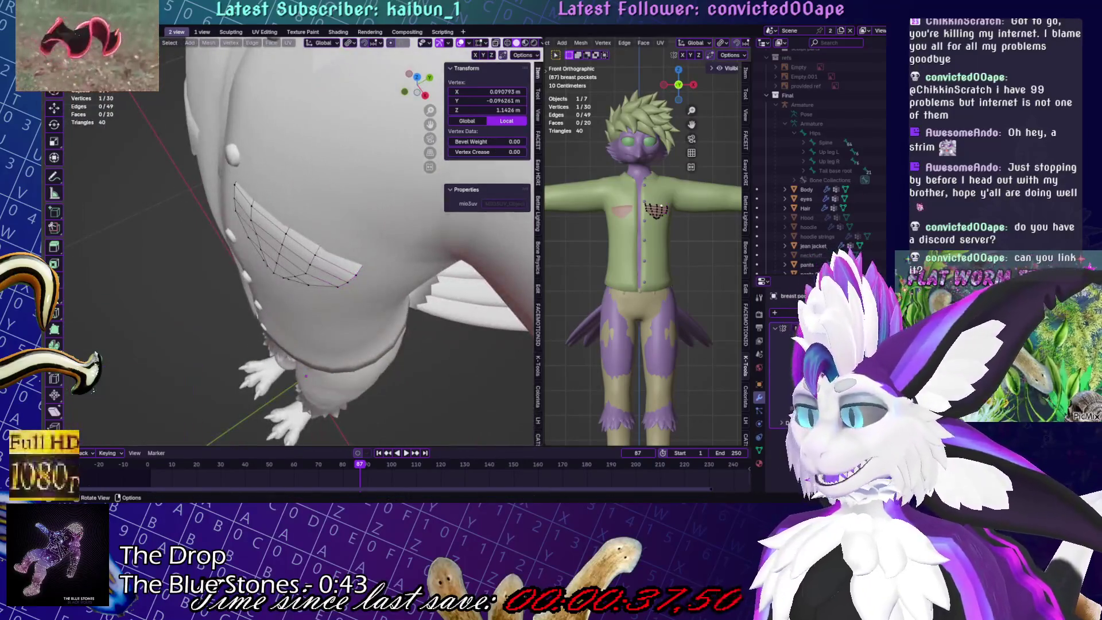
pyautogui.keyDown('shift'); pyautogui.click(301, 278); pyautogui.keyUp('shift')
pyautogui.moveTo(301, 278)
pyautogui.mouseDown(button='middle')
pyautogui.moveTo(402, 206)
pyautogui.moveTo(291, 230)
pyautogui.mouseUp(button='middle')
pyautogui.press('r')
pyautogui.click(405, 205)
pyautogui.press('r')
pyautogui.press('g')
pyautogui.press('g')
pyautogui.click(412, 205)
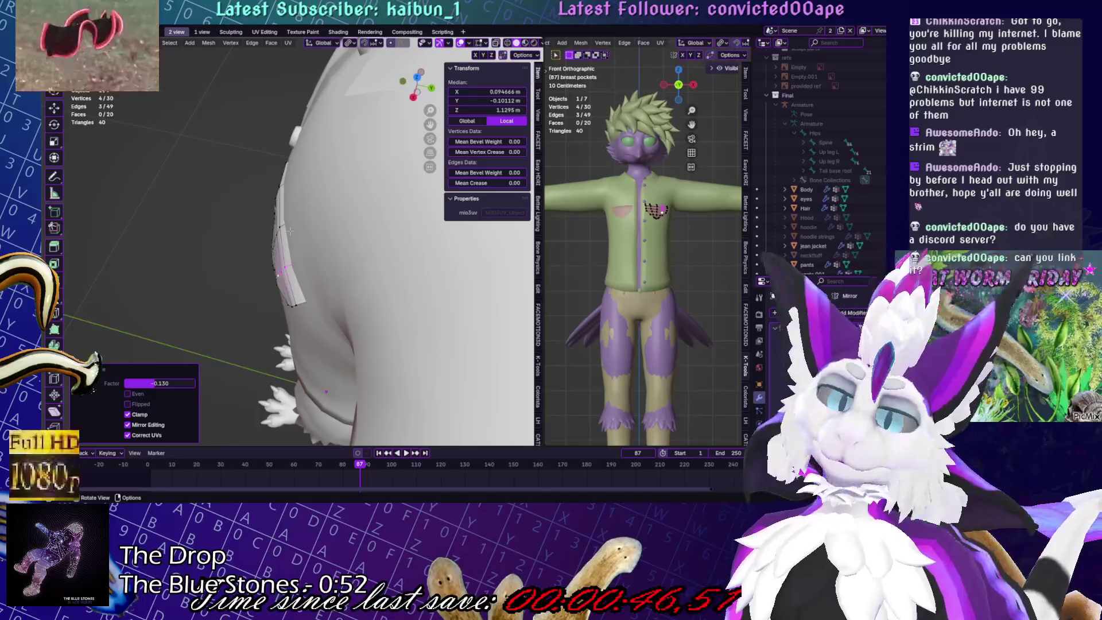
# Clear the selection, try moving a few pocket edge vertices, then select a single pocket corner vertex
pyautogui.moveTo(327, 220)
pyautogui.mouseDown(button='middle')
pyautogui.moveTo(284, 248)
pyautogui.moveTo(320, 209)
pyautogui.mouseUp(button='middle')
pyautogui.scroll(2, 290, 238)
pyautogui.hotkey('alt', 'a')
pyautogui.click(291, 215)
pyautogui.keyDown('shift'); pyautogui.click(282, 253); pyautogui.keyUp('shift')
pyautogui.keyDown('shift'); pyautogui.click(281, 254); pyautogui.keyUp('shift')
pyautogui.press('g')
pyautogui.rightClick(319, 209)
pyautogui.click(278, 247)
pyautogui.moveTo(278, 247)
pyautogui.mouseDown(button='middle')
pyautogui.moveTo(266, 259)
pyautogui.moveTo(297, 240)
pyautogui.moveTo(293, 257)
pyautogui.moveTo(358, 307)
pyautogui.mouseUp(button='middle')
# Nudge the pocket corner vertex into place, saving Yuruse.blend before and after, then select the jean jacket
pyautogui.press('Tab')
pyautogui.hotkey('ctrl', 's')
pyautogui.press('Tab')
pyautogui.press('g')
pyautogui.click(366, 315)
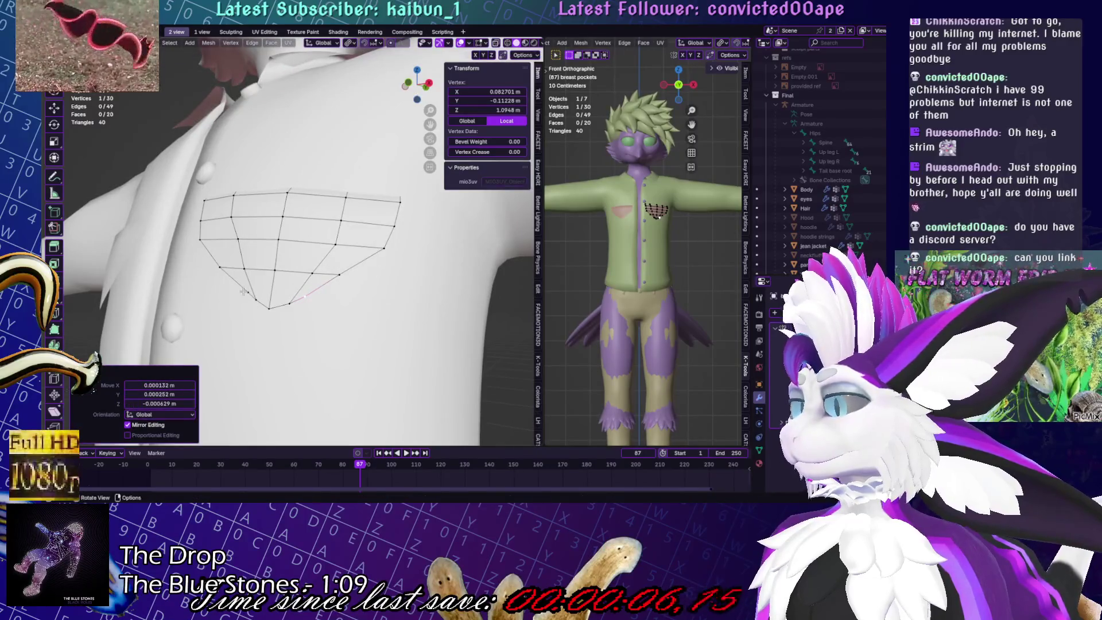
pyautogui.press('g')
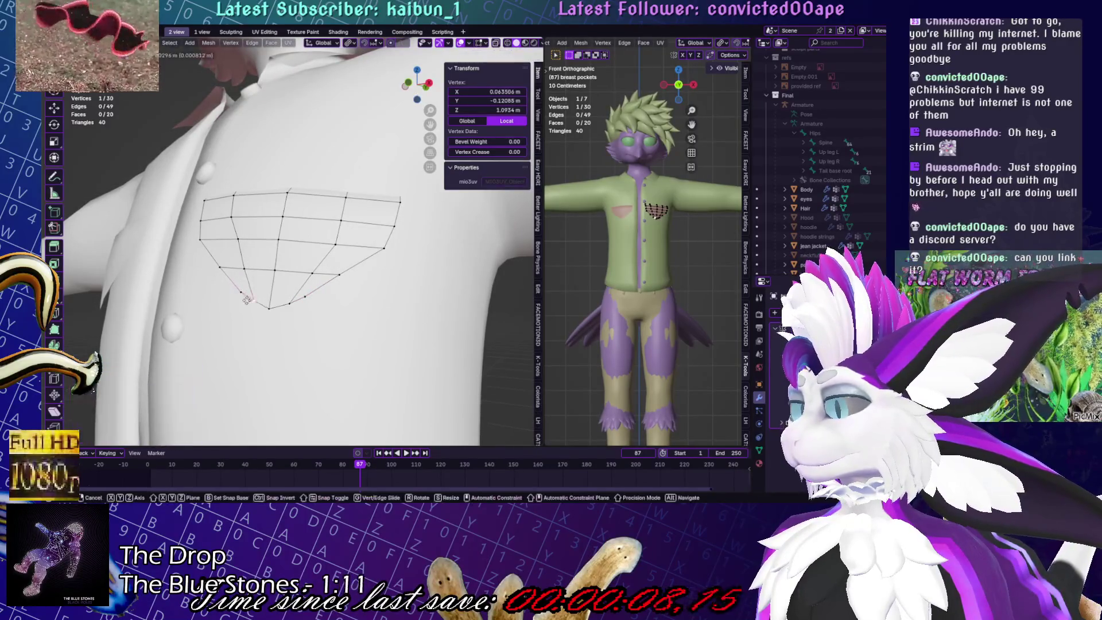
pyautogui.click(226, 309)
pyautogui.press('Tab')
pyautogui.hotkey('ctrl', 's')
pyautogui.moveTo(226, 309)
pyautogui.mouseDown(button='middle')
pyautogui.moveTo(389, 303)
pyautogui.moveTo(308, 290)
pyautogui.moveTo(273, 262)
pyautogui.moveTo(508, 346)
pyautogui.mouseUp(button='middle')
pyautogui.click(308, 290)
# Sculpt the jacket with the Relax Slide brush in wireframe view, then return to Object Mode and save
pyautogui.press('Tab')
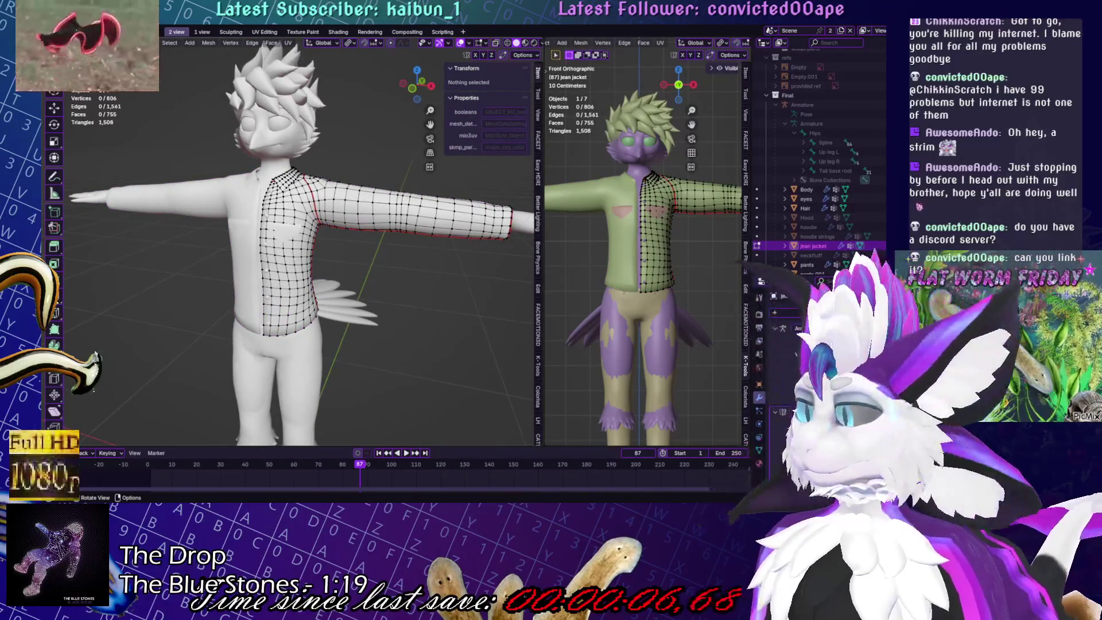
pyautogui.moveTo(425, 246); pyautogui.dragTo(443, 242, button='middle')
pyautogui.hotkey('ctrl', 'Tab')
pyautogui.click(444, 284)
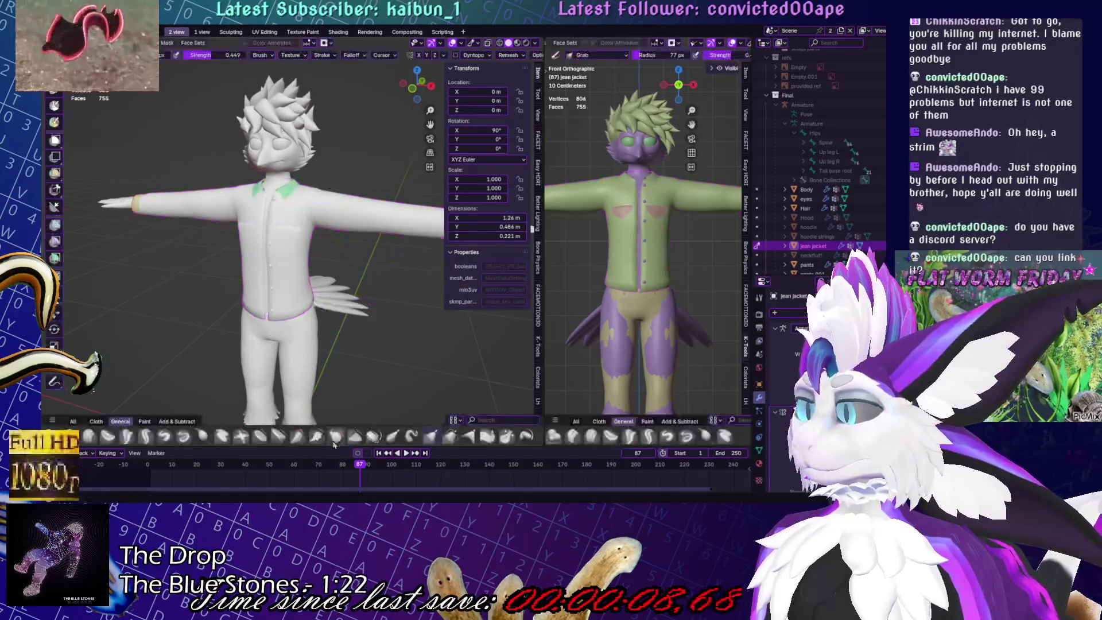
pyautogui.click(212, 437)
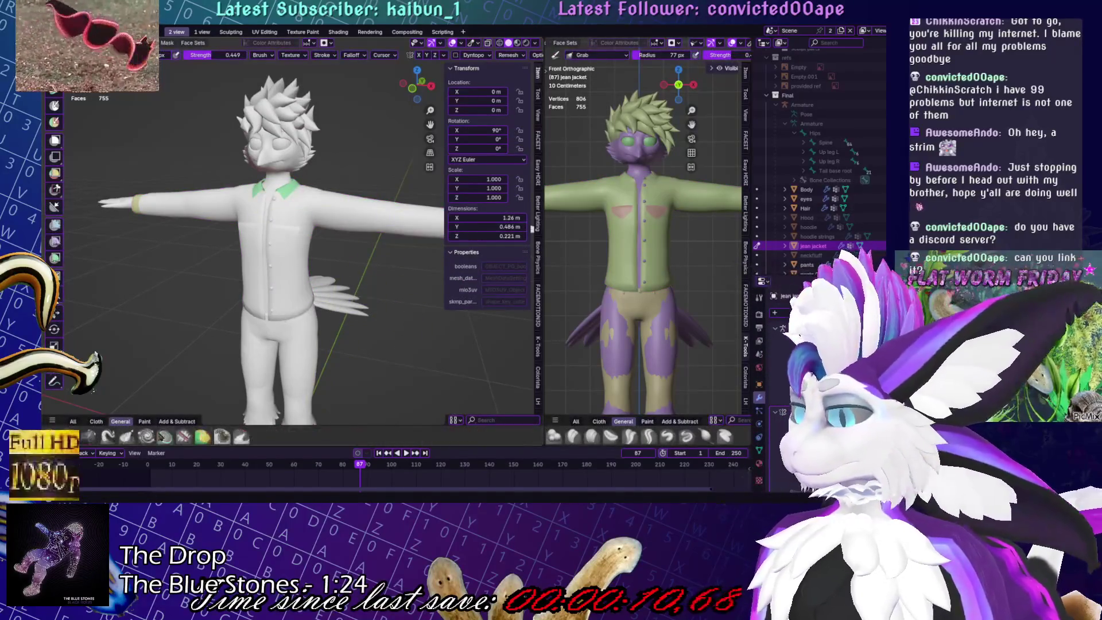
pyautogui.hotkey('shift', 'z')
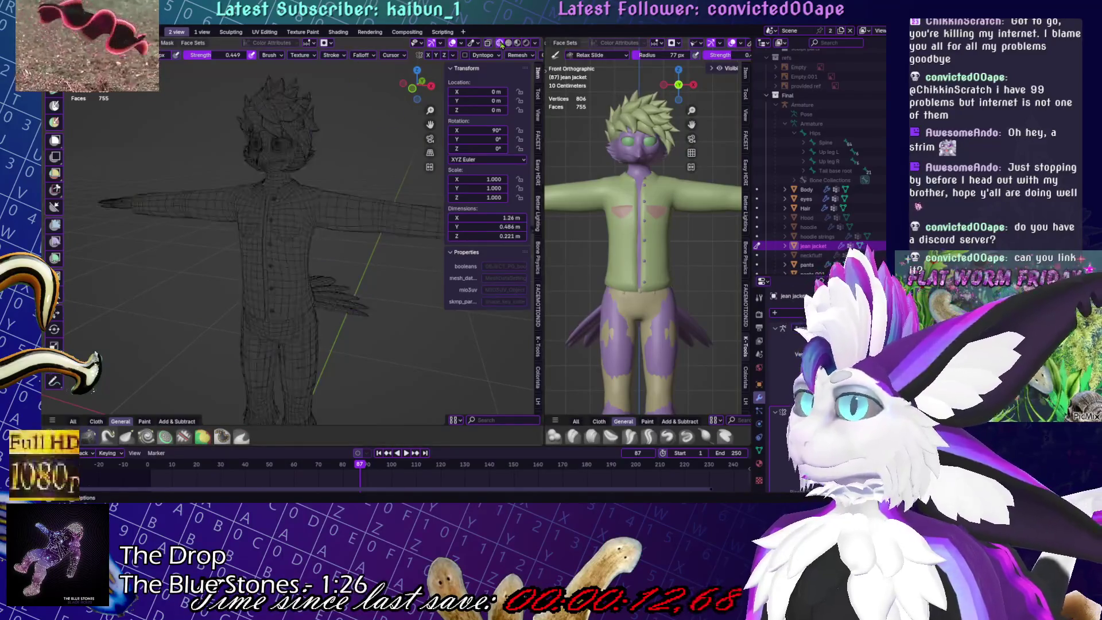
pyautogui.hotkey('ctrl', 'Tab')
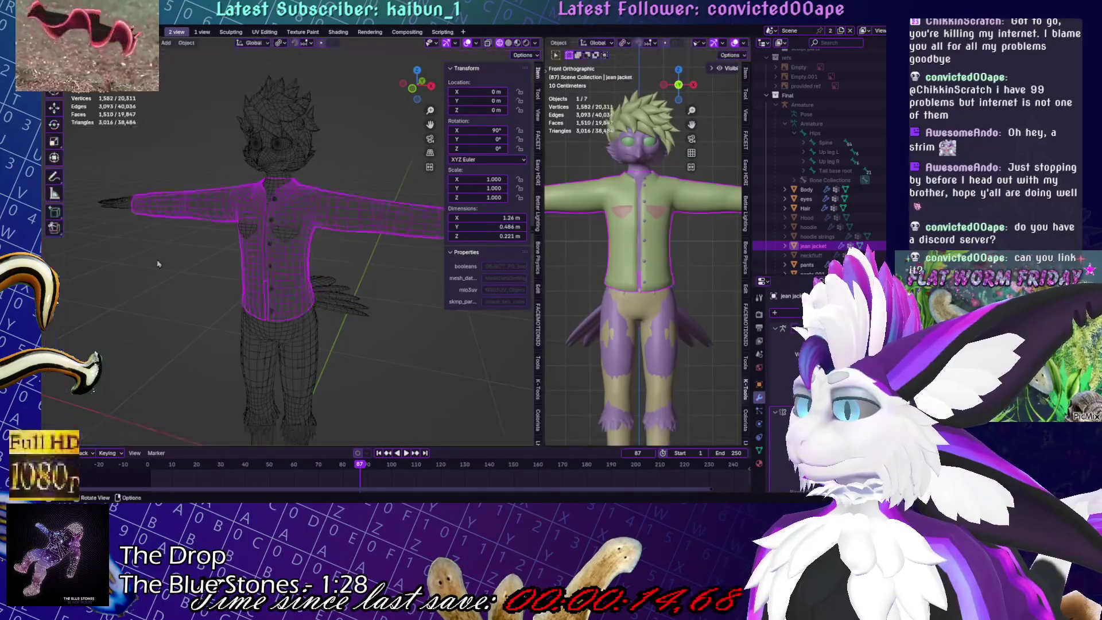
pyautogui.hotkey('ctrl', 's')
# Select the jean jacket and switch to the UV Editing workspace to show its UV layout
pyautogui.scroll(2, 279, 285)
pyautogui.moveTo(309, 308); pyautogui.dragTo(333, 327, button='middle')
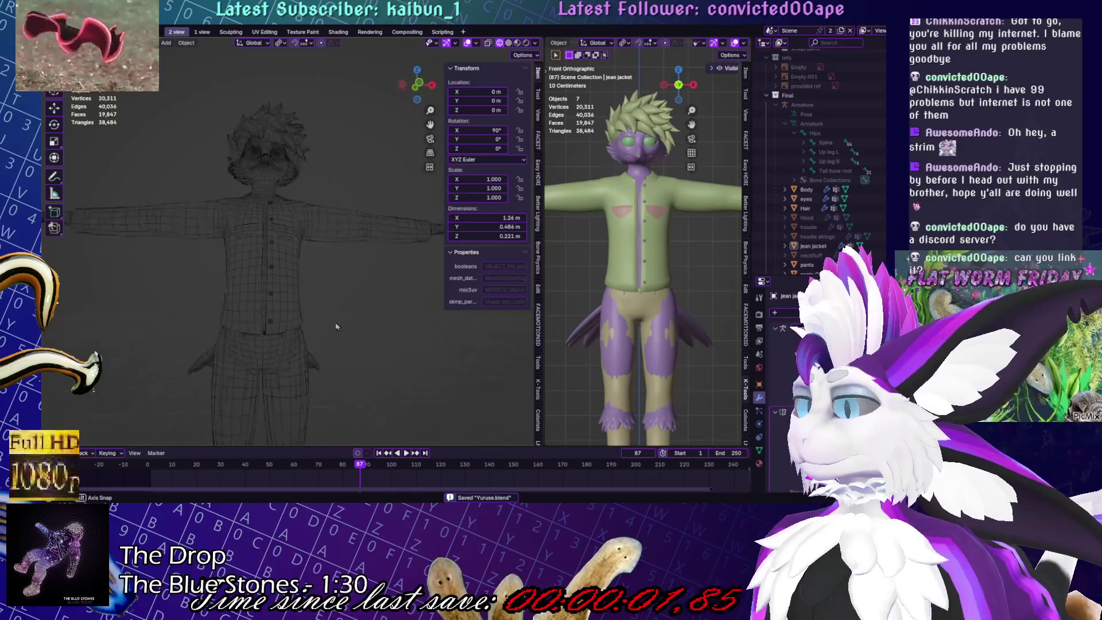
pyautogui.click(342, 350)
pyautogui.scroll(5, 348, 356)
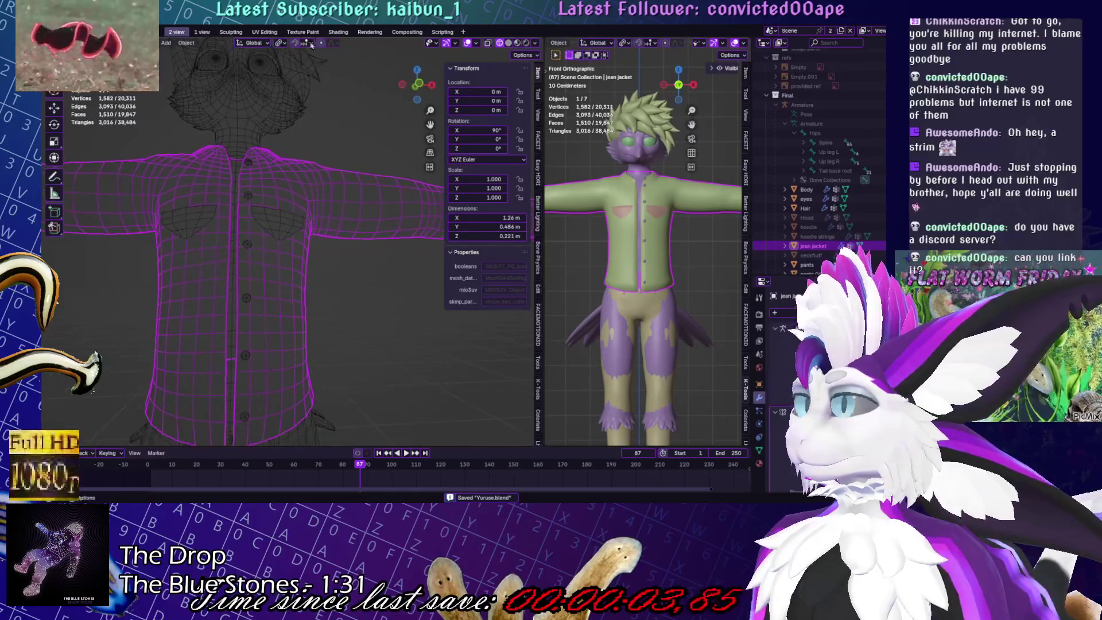
pyautogui.hotkey('ctrl', 'pagedown')
pyautogui.hotkey('ctrl', 'pagedown')
pyautogui.hotkey('ctrl', 'pagedown')
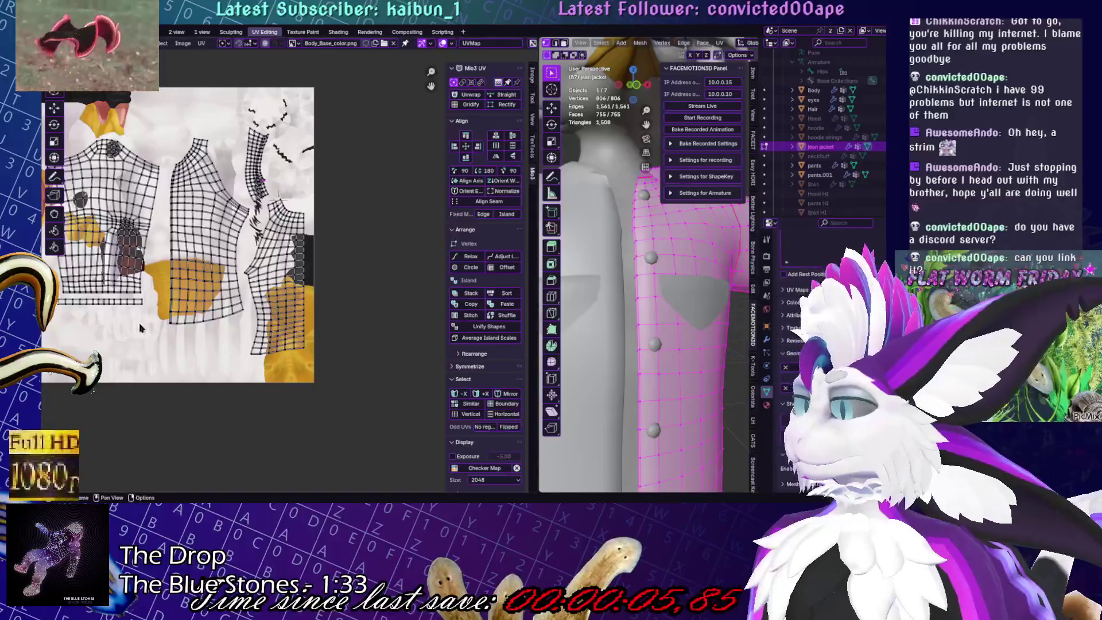
# Re-unwrap the middle jacket UV island, then select the right island
pyautogui.scroll(4, 324, 326)
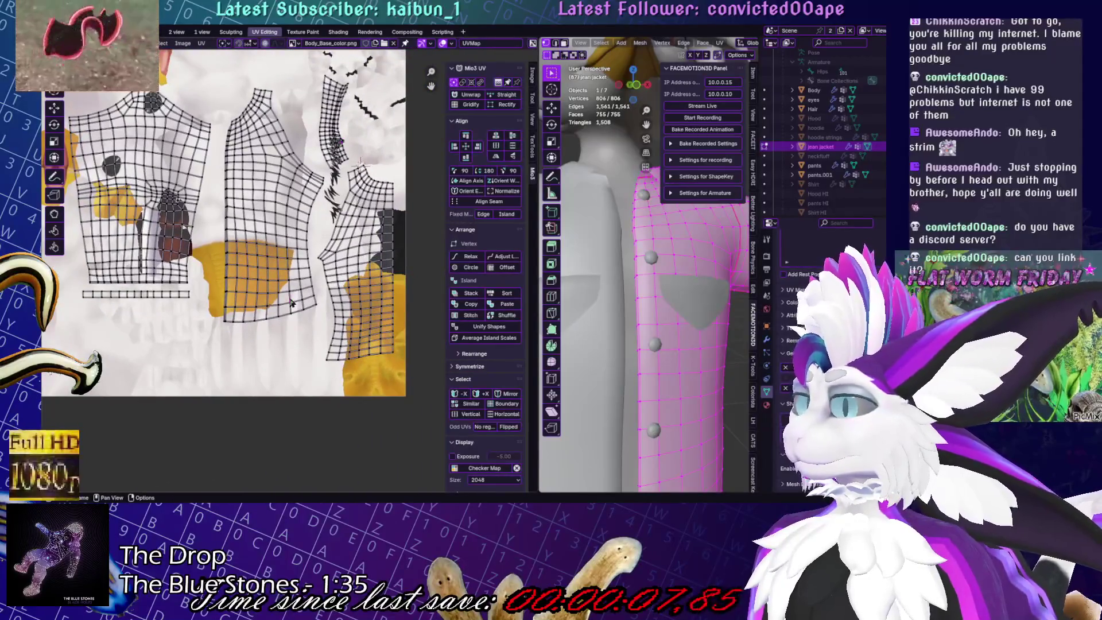
pyautogui.press('l')
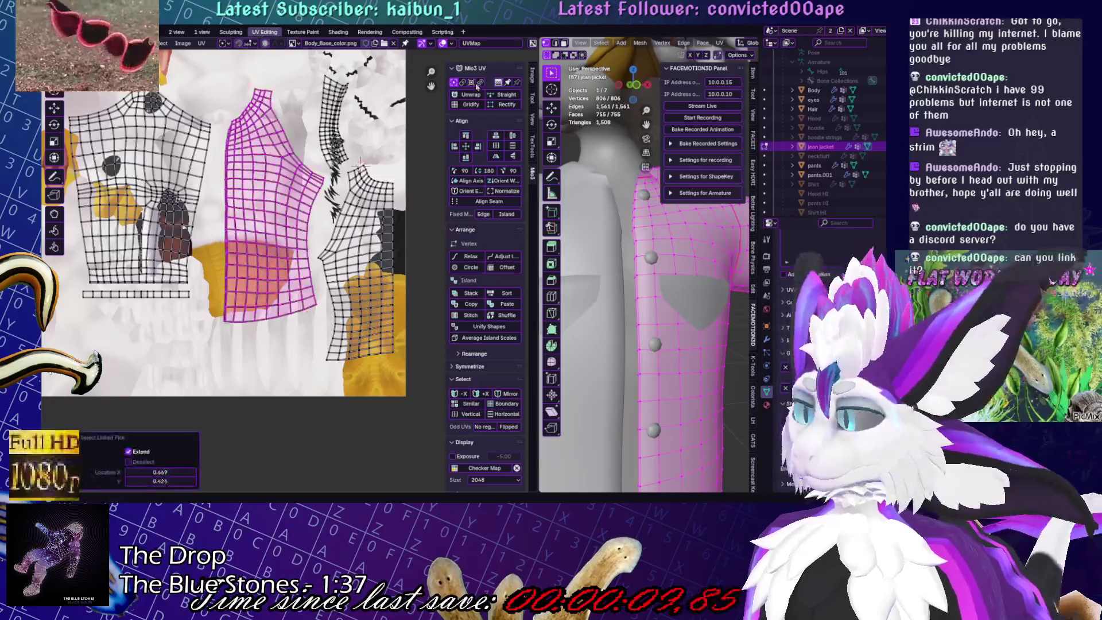
pyautogui.click(470, 95)
pyautogui.moveTo(344, 173); pyautogui.dragTo(305, 189, button='middle')
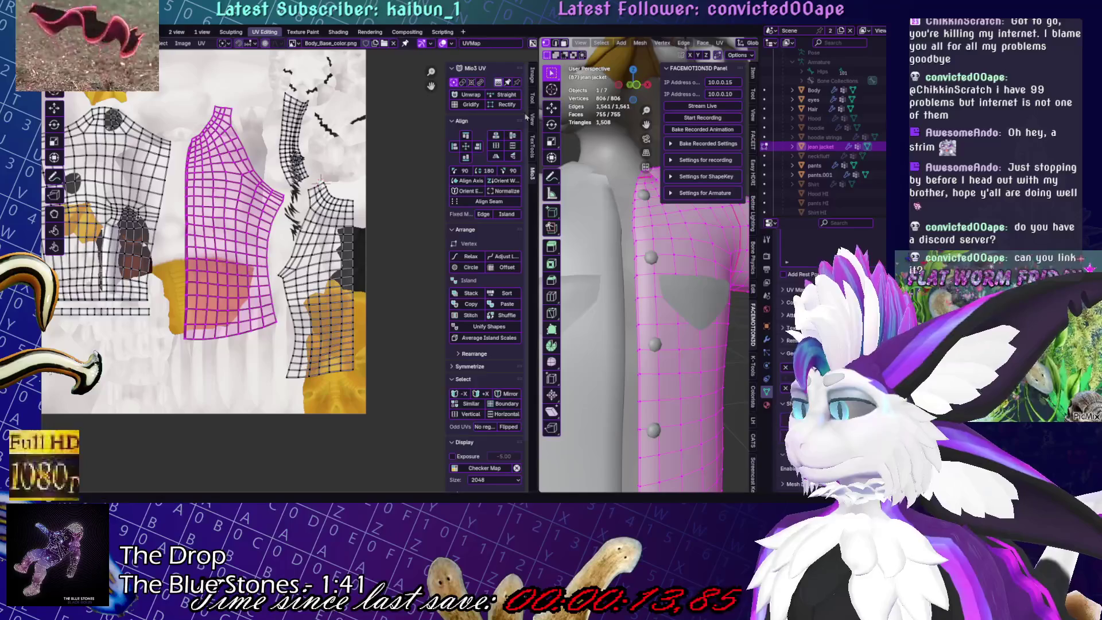
pyautogui.click(303, 305)
pyautogui.press('l')
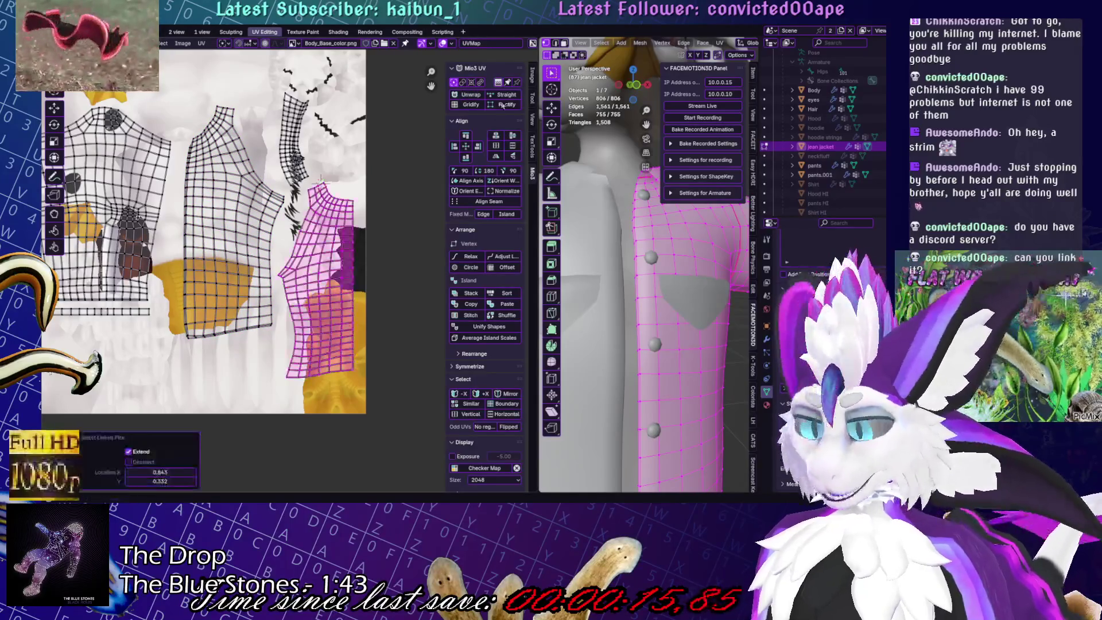
pyautogui.scroll(5, 353, 264)
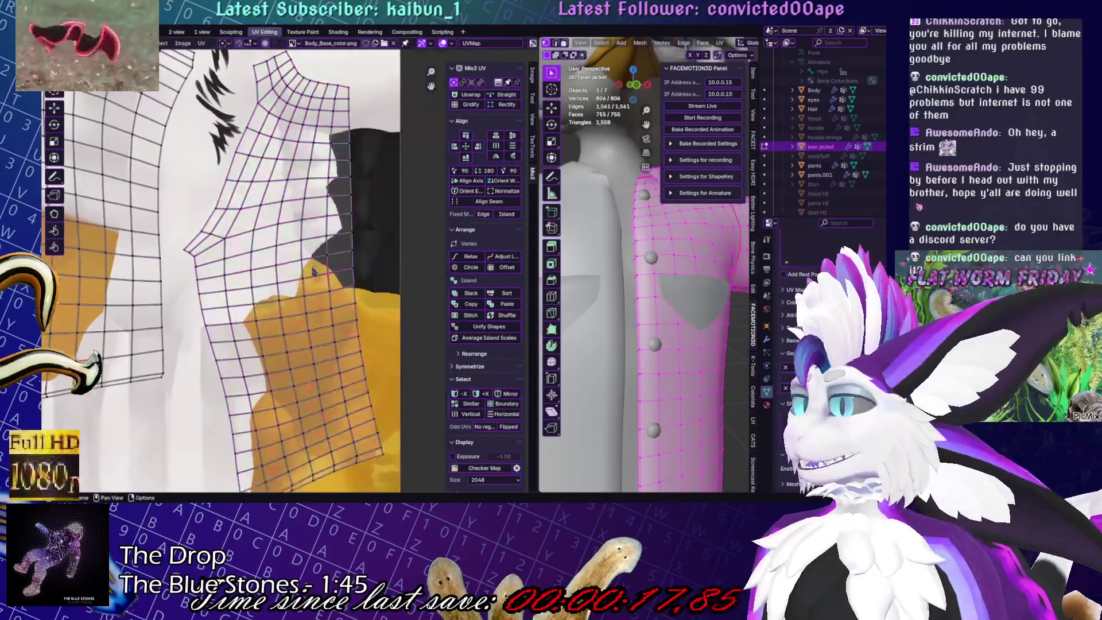
# Try rectifying and rotating the right jacket island, undoing both attempts
pyautogui.hotkey('alt', 'a')
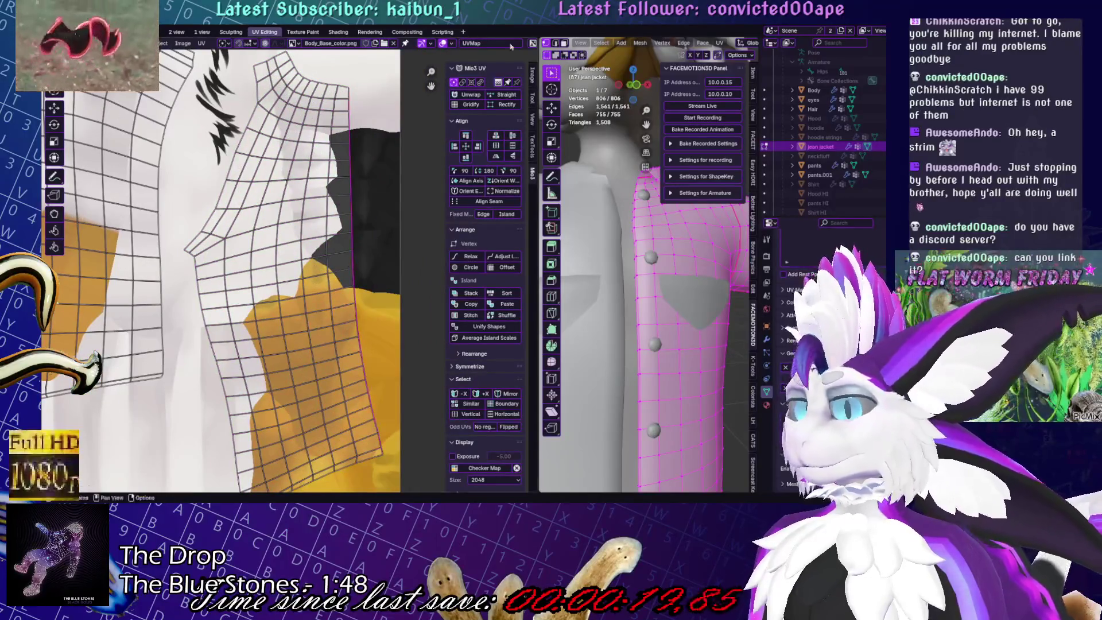
pyautogui.click(506, 105)
pyautogui.scroll(-4, 290, 172)
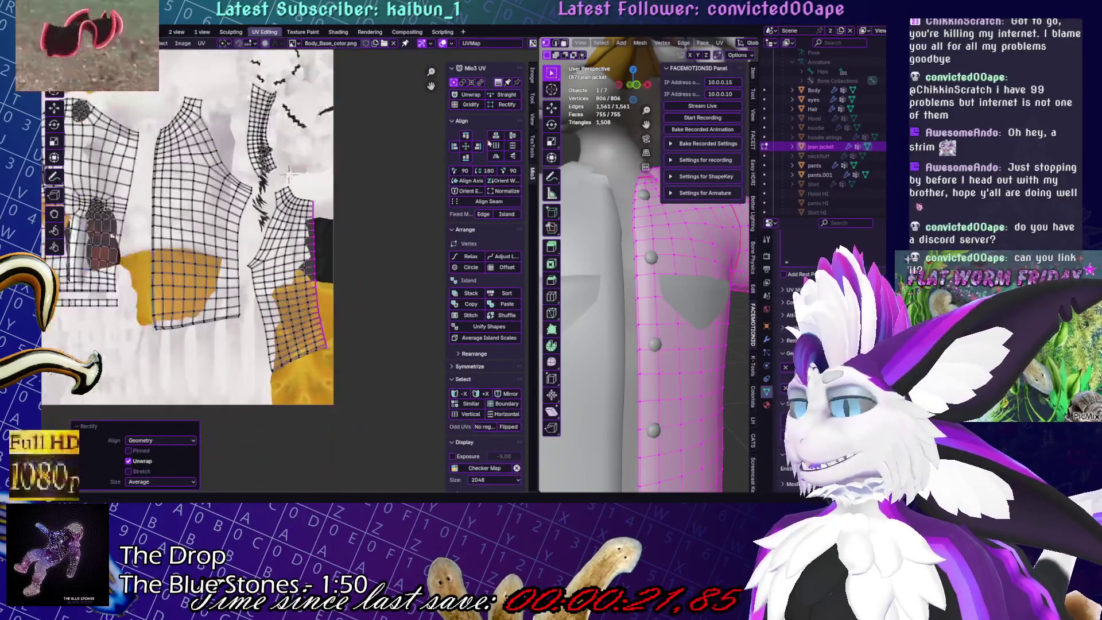
pyautogui.hotkey('ctrl', 'z')
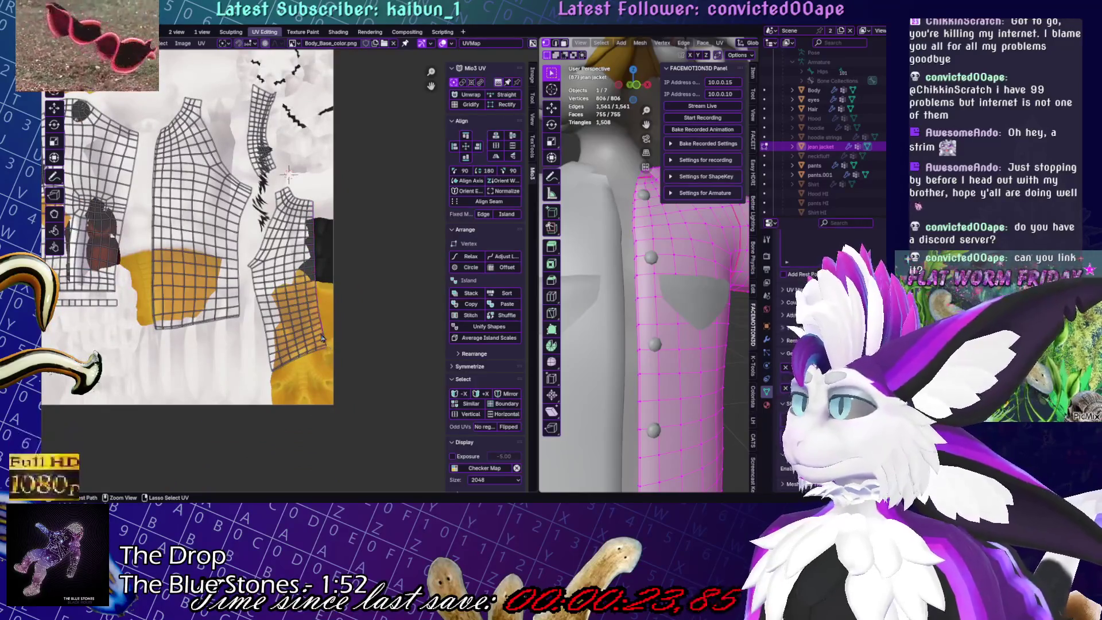
pyautogui.press('l')
pyautogui.press('r')
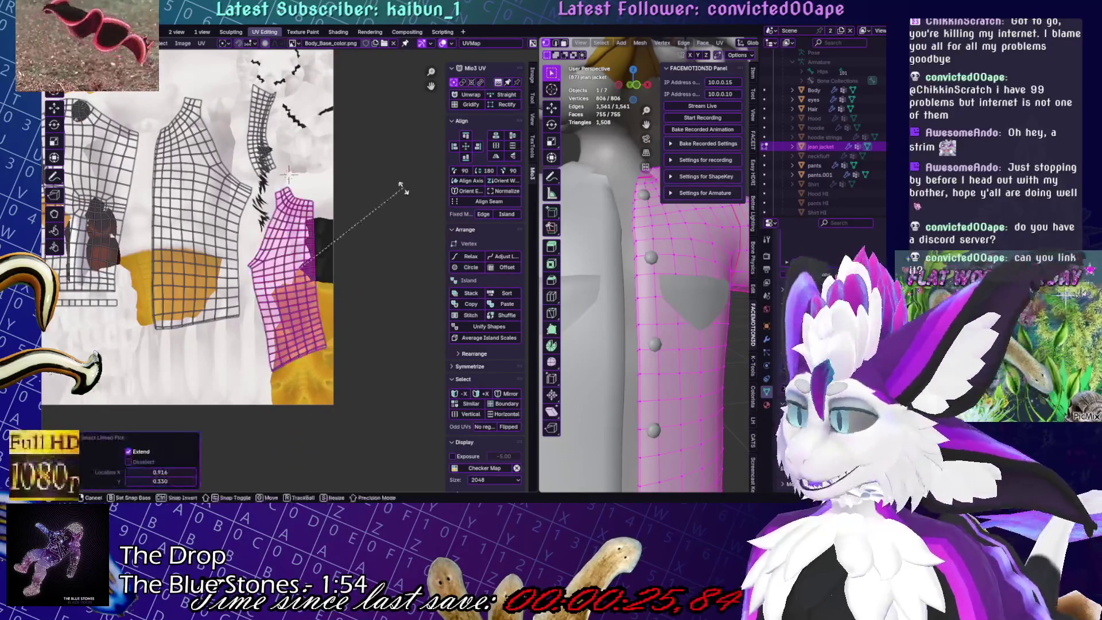
pyautogui.press('Escape')
pyautogui.hotkey('ctrl', 'z')
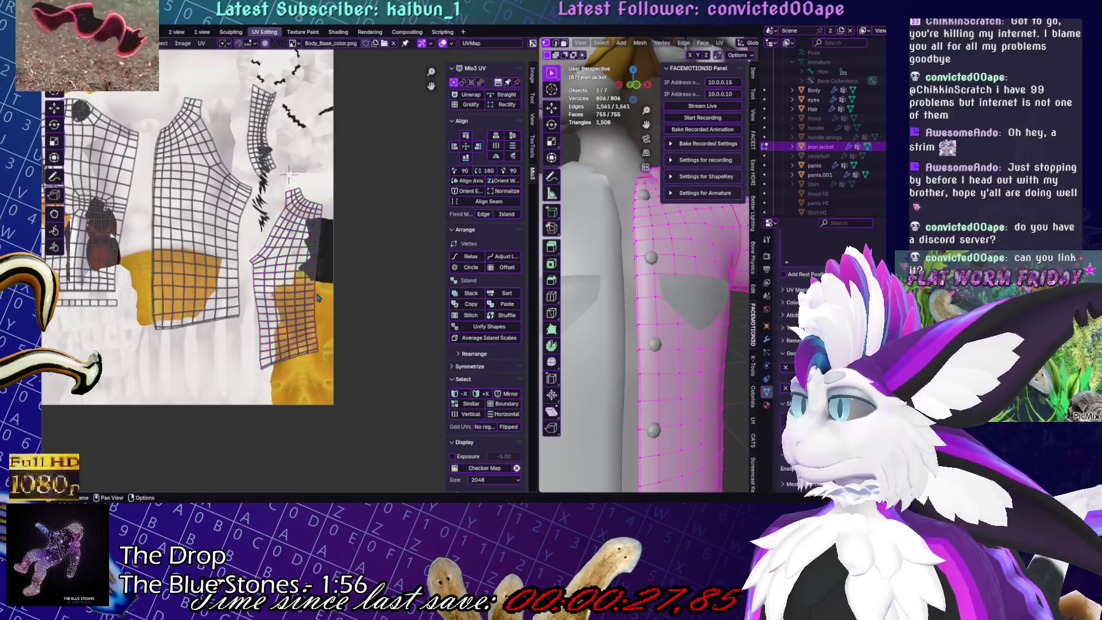
# Move the whole right jacket island to a new position and save the file
pyautogui.press('l')
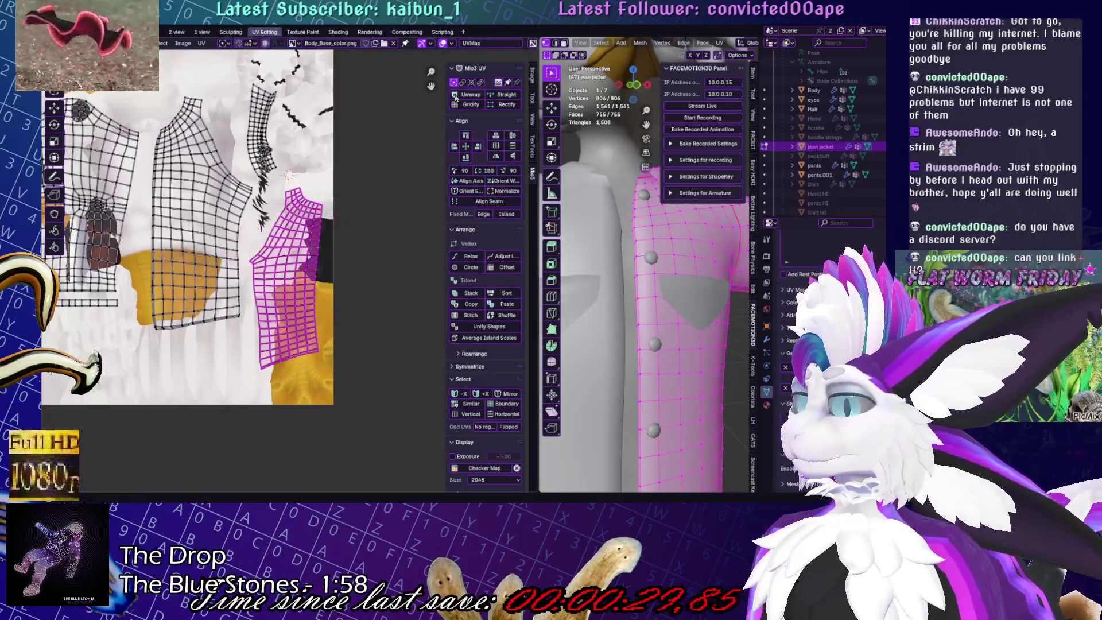
pyautogui.scroll(4, 300, 281)
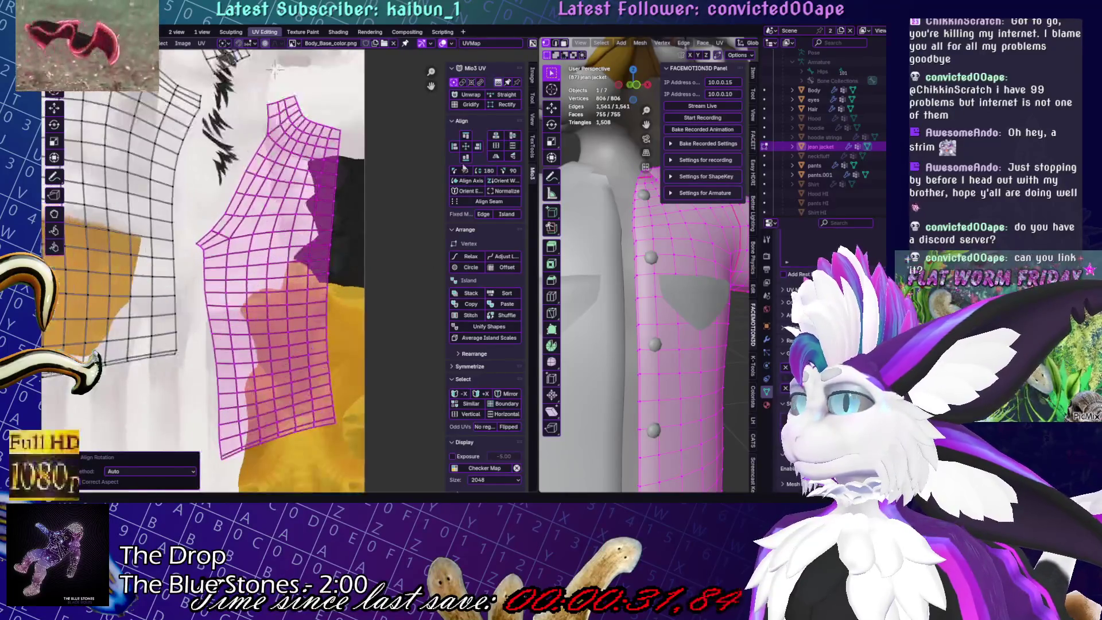
pyautogui.scroll(-3, 280, 147)
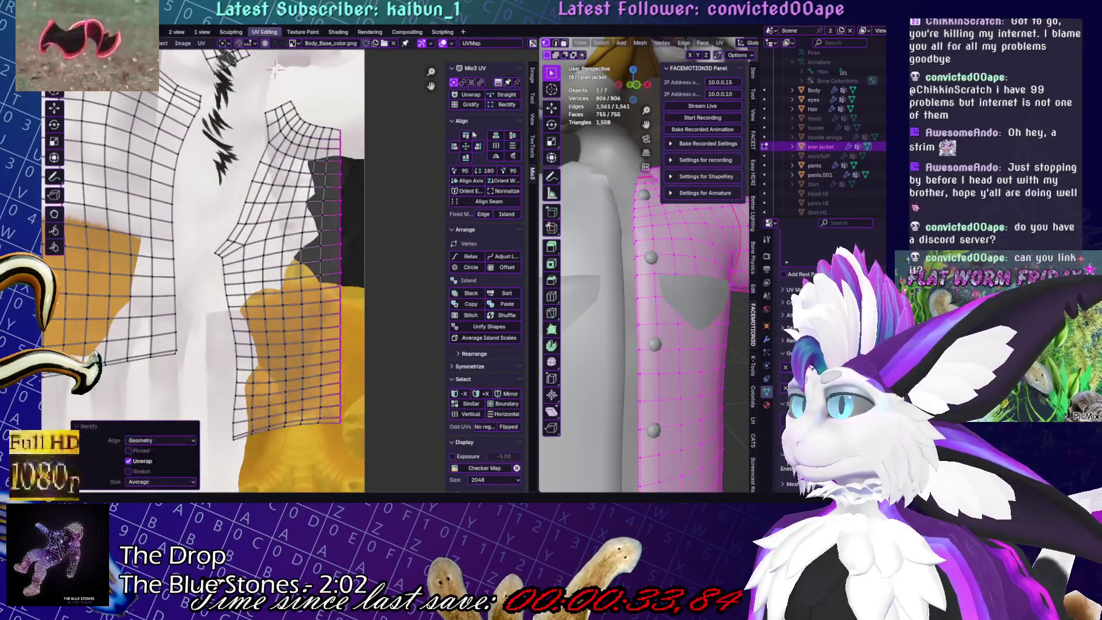
pyautogui.press('g')
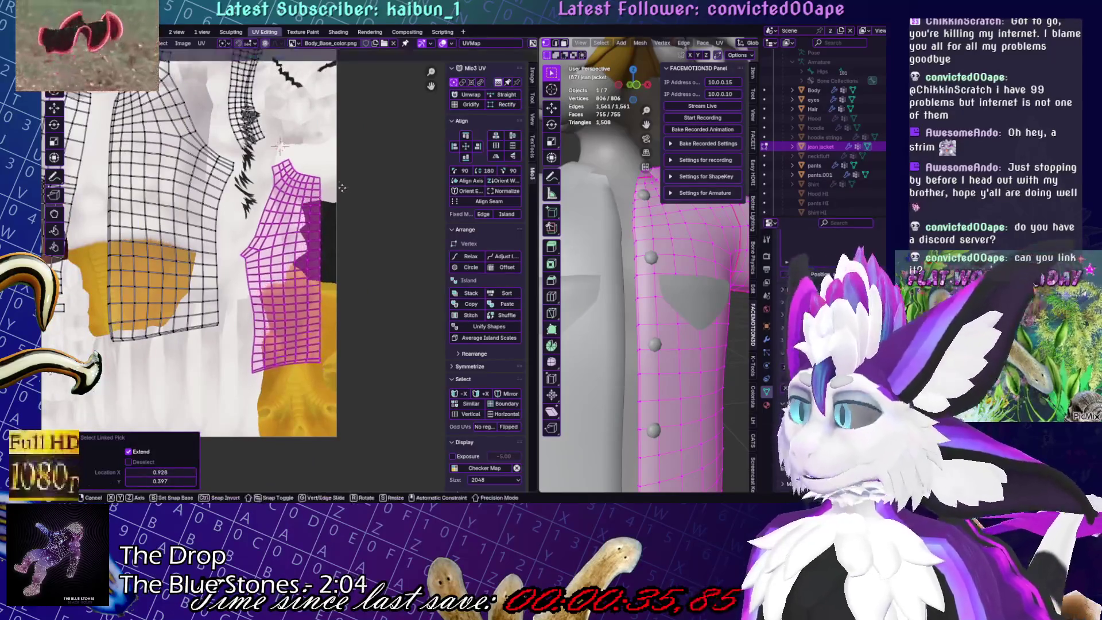
pyautogui.click(345, 170)
pyautogui.scroll(-3, 345, 170)
pyautogui.hotkey('ctrl', 's')
# Select the island's right-hand edge loop, rectify it into a rectangular grid, and save
pyautogui.scroll(5, 322, 258)
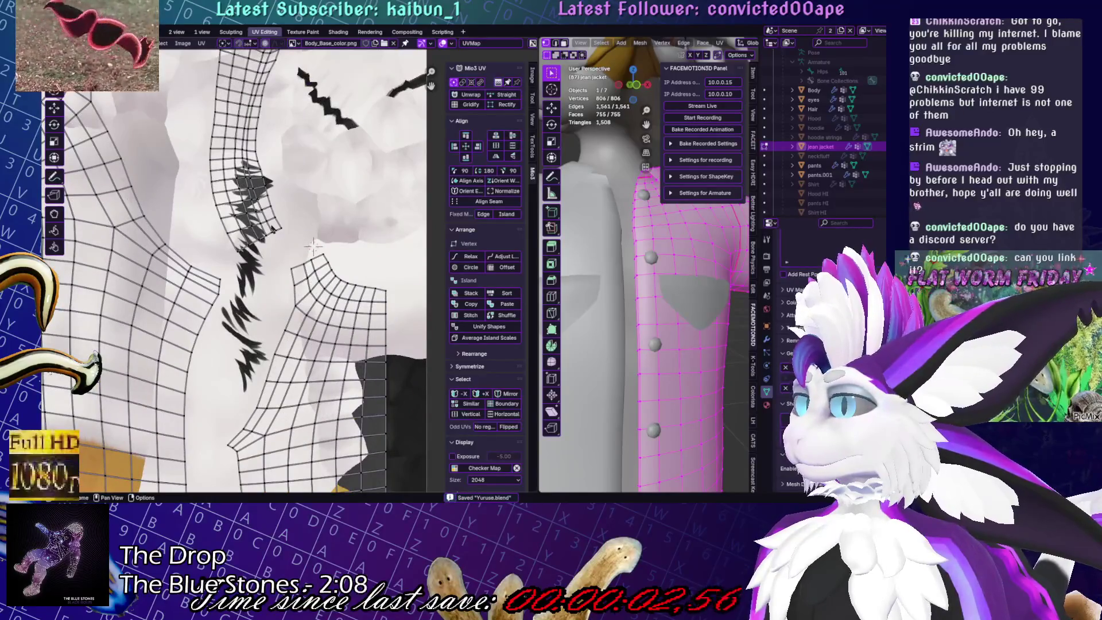
pyautogui.scroll(-2, 321, 254)
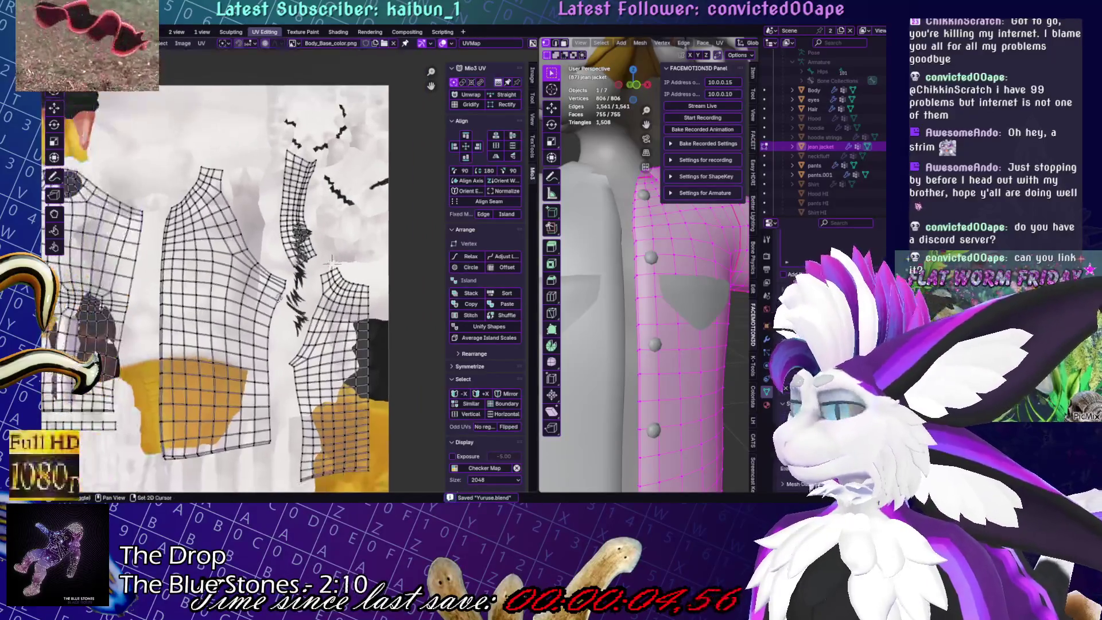
pyautogui.scroll(5, 329, 259)
pyautogui.keyDown('alt'); pyautogui.click(346, 235); pyautogui.keyUp('alt')
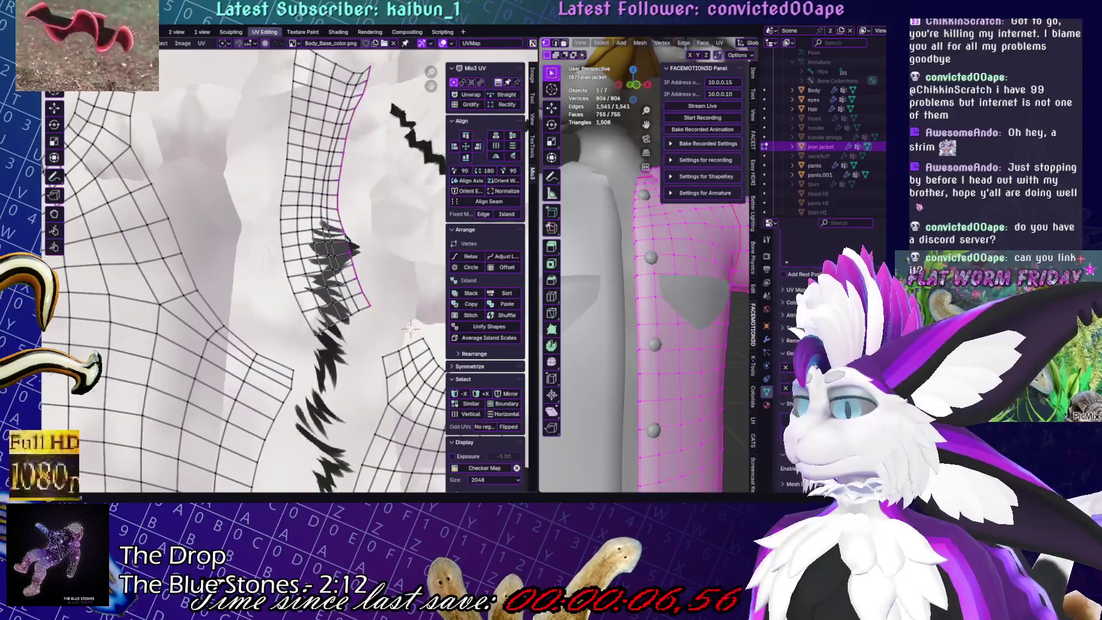
pyautogui.click(500, 105)
pyautogui.scroll(-5, 382, 196)
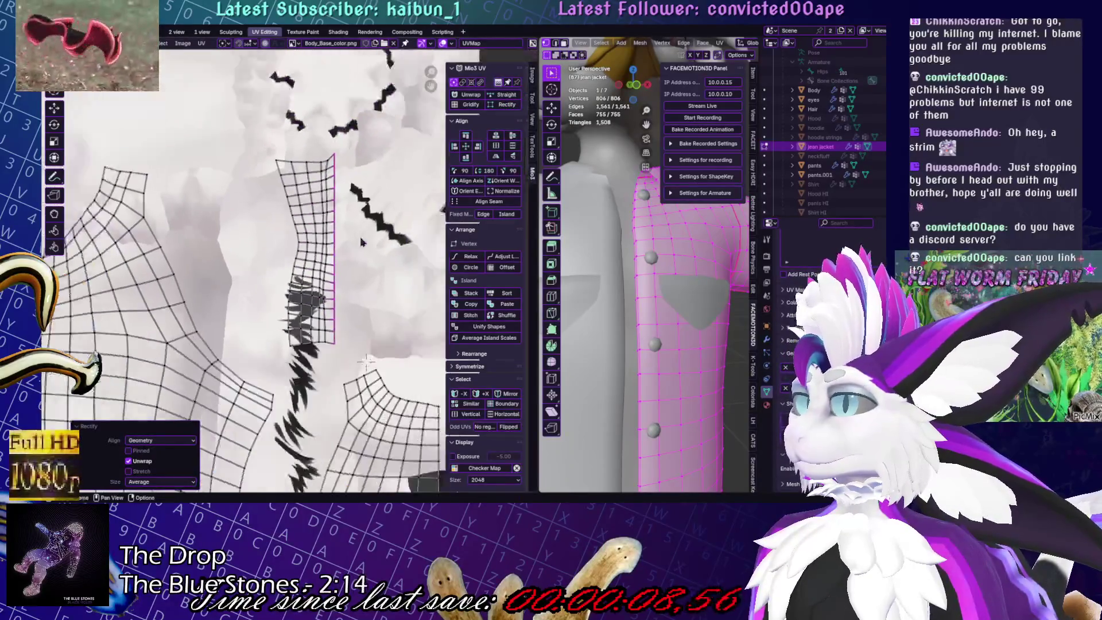
pyautogui.hotkey('ctrl', 's')
# Rectify the right island from its left boundary edge, undoing and redoing the straighten once
pyautogui.moveTo(45, 364); pyautogui.dragTo(160, 358, button='middle')
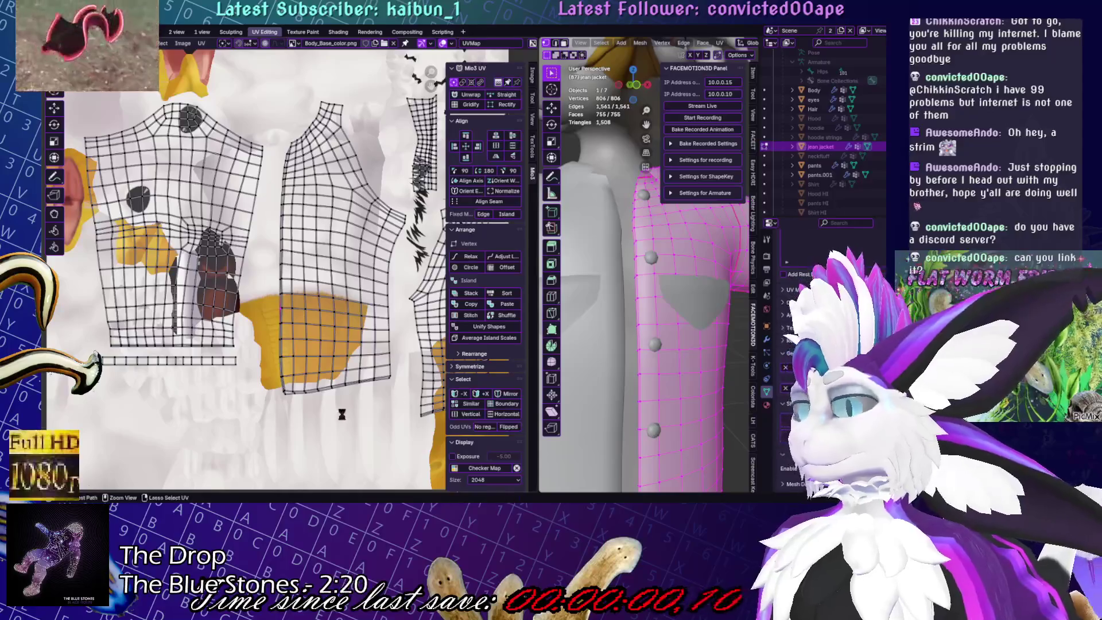
pyautogui.scroll(4, 301, 293)
pyautogui.click(278, 294)
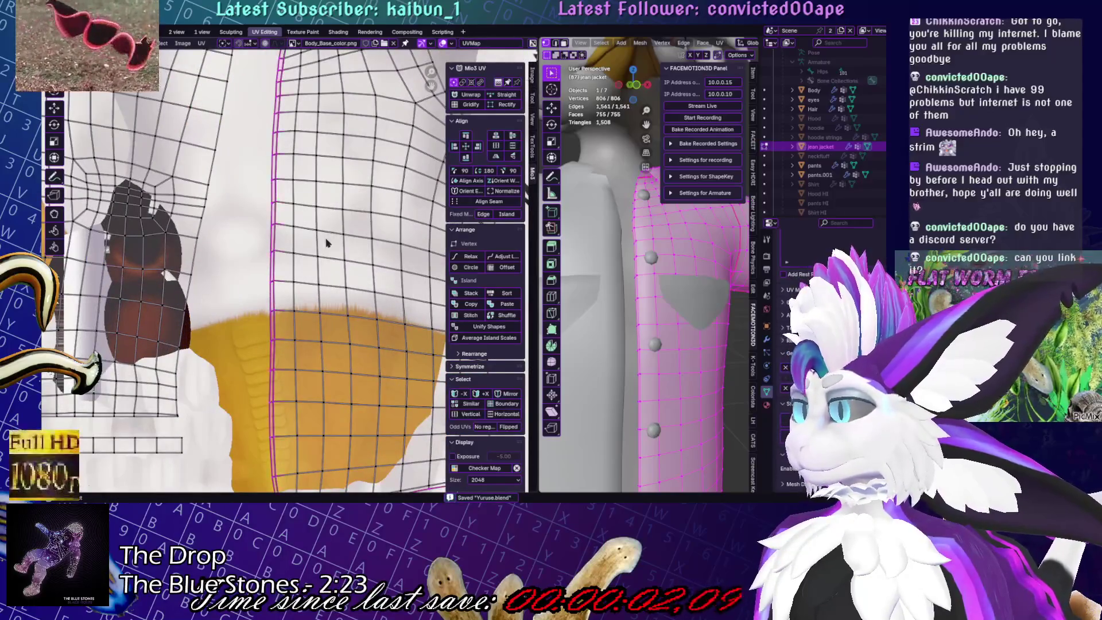
pyautogui.click(504, 105)
pyautogui.scroll(-3, 317, 313)
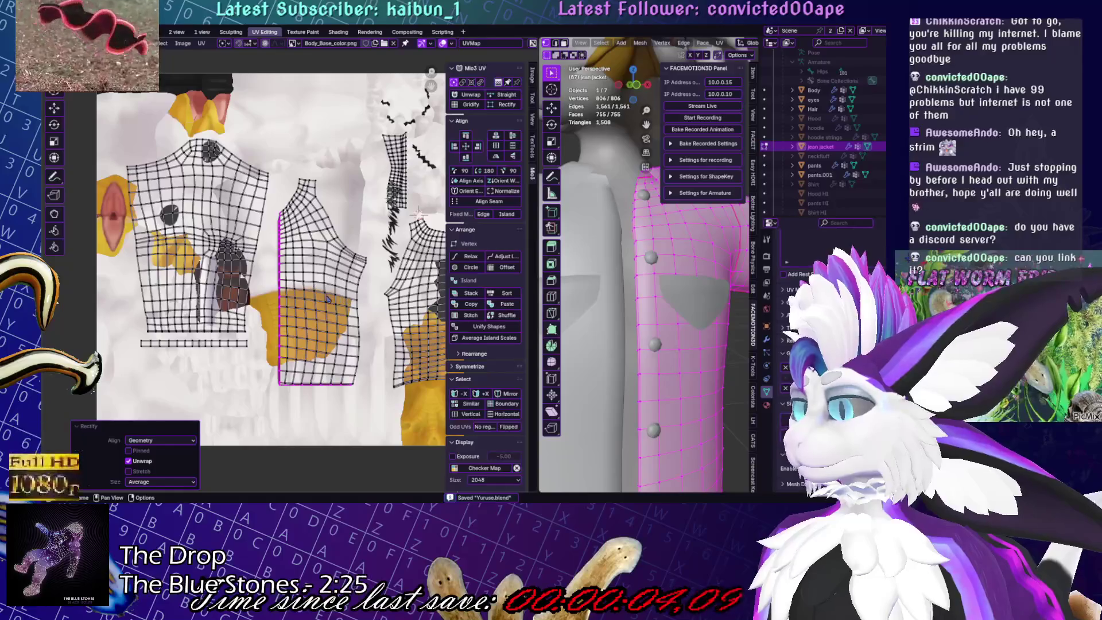
pyautogui.hotkey('ctrl', 'z')
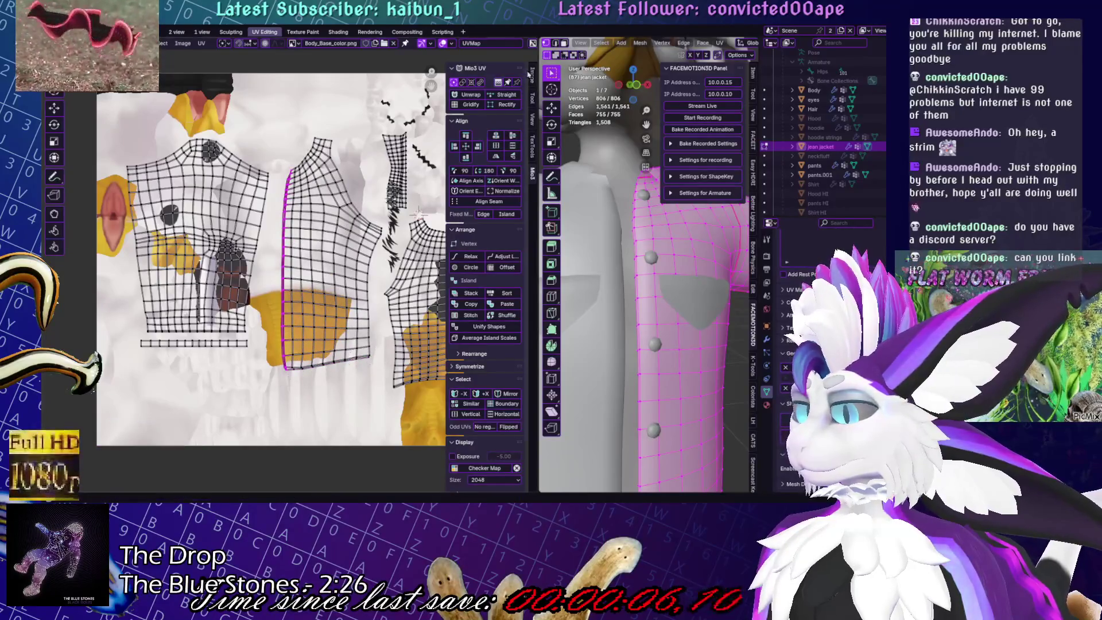
pyautogui.click(505, 106)
# Paint-select the magenta-edged island's edges and rectify it into a straight grid
pyautogui.scroll(6, 321, 370)
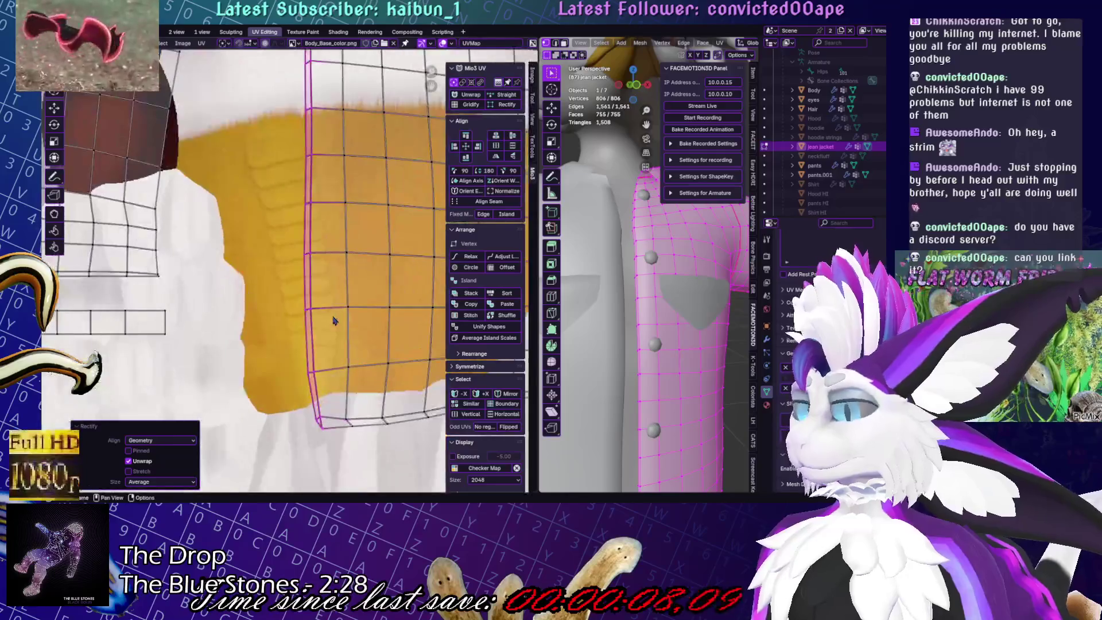
pyautogui.scroll(-3, 277, 329)
pyautogui.scroll(5, 278, 329)
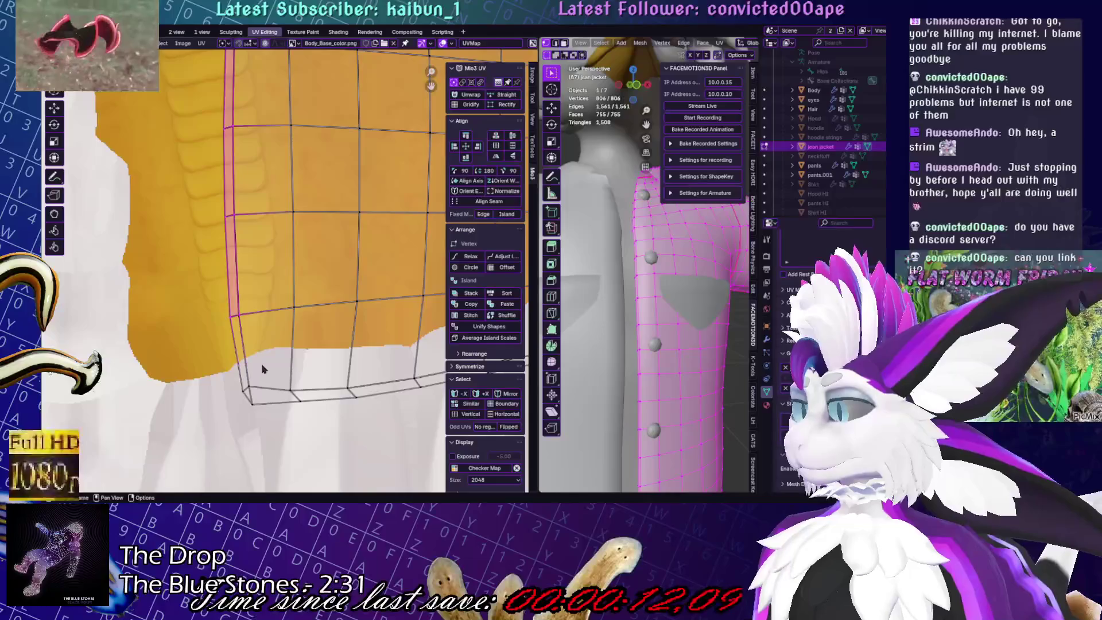
pyautogui.scroll(-2, 295, 392)
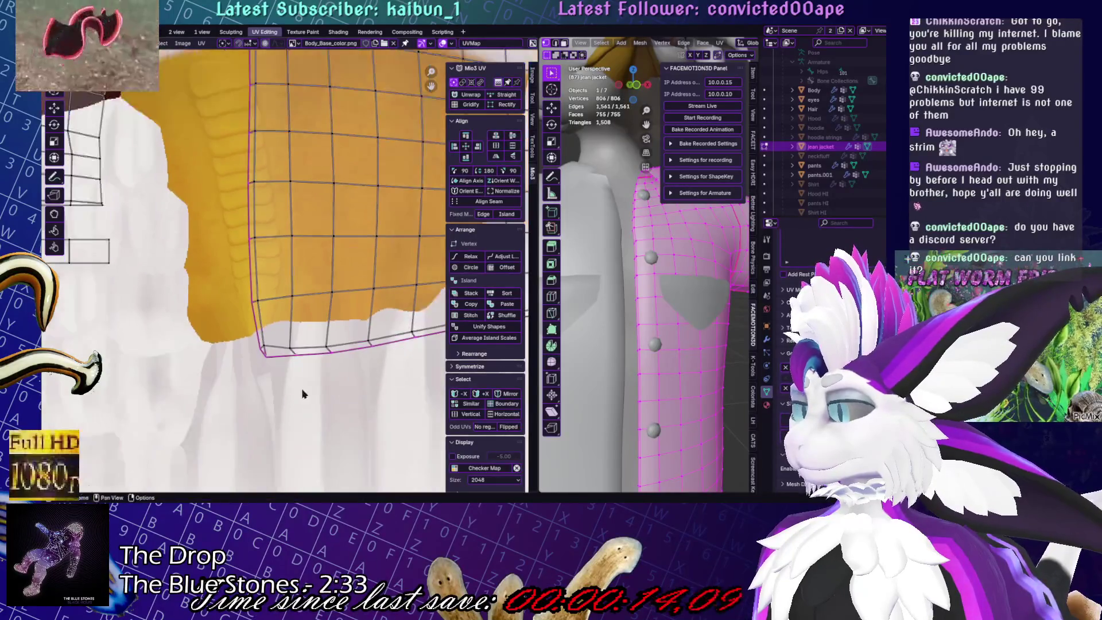
pyautogui.scroll(-3, 344, 344)
pyautogui.press('c')
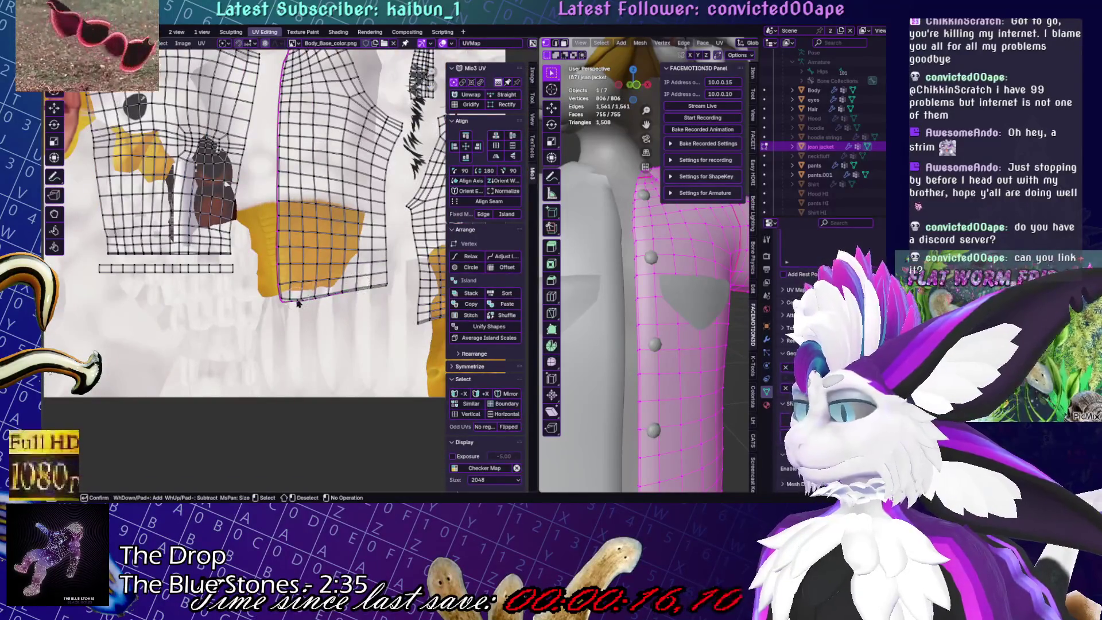
pyautogui.rightClick(298, 304)
pyautogui.click(490, 105)
# Stand the whole island upright with Align Rotation, then rectify it into an even grid
pyautogui.scroll(2, 322, 203)
pyautogui.press('l')
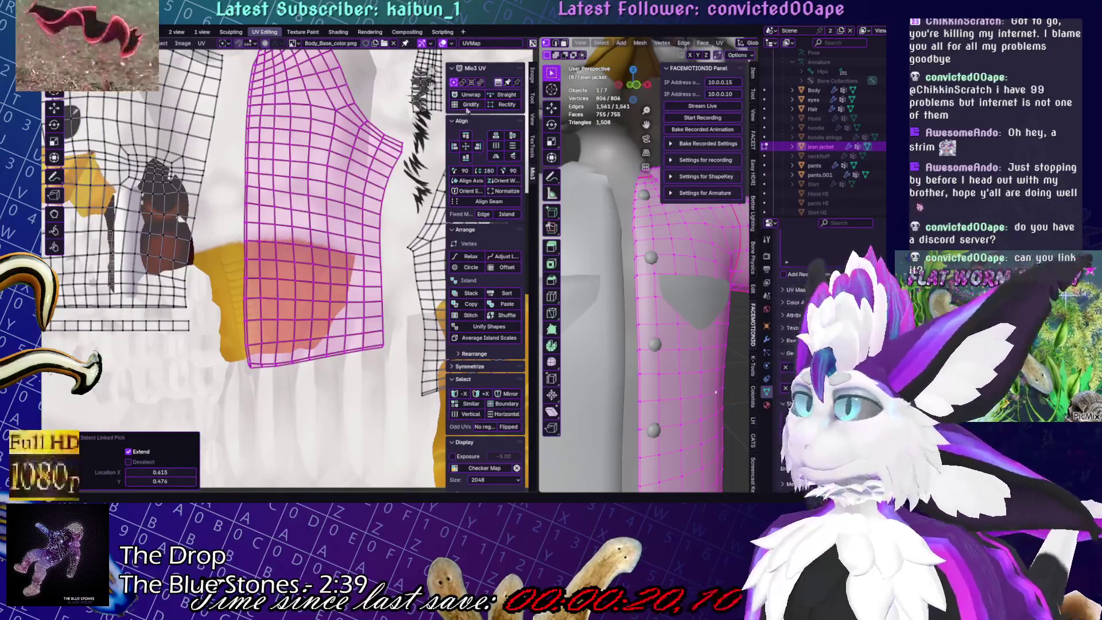
pyautogui.click(470, 180)
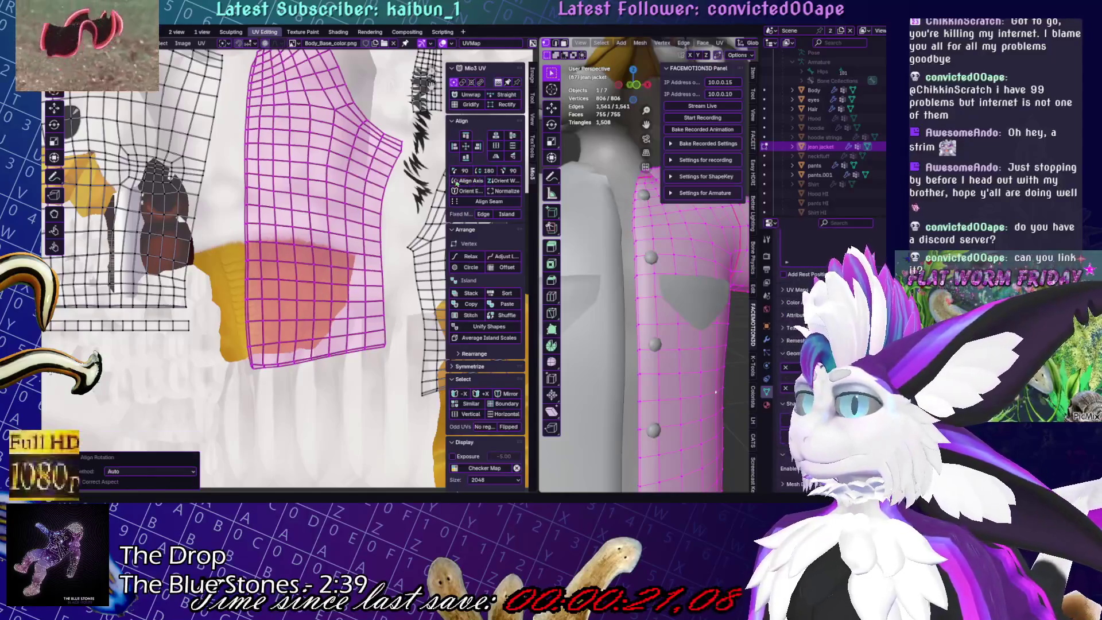
pyautogui.click(239, 219)
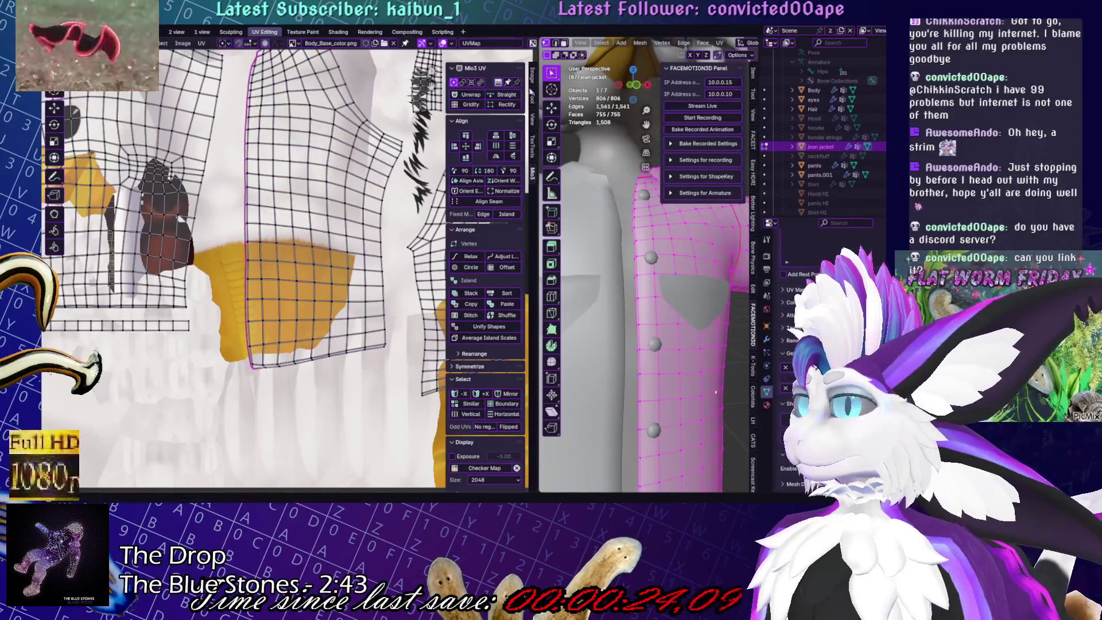
pyautogui.click(501, 106)
pyautogui.scroll(-3, 378, 242)
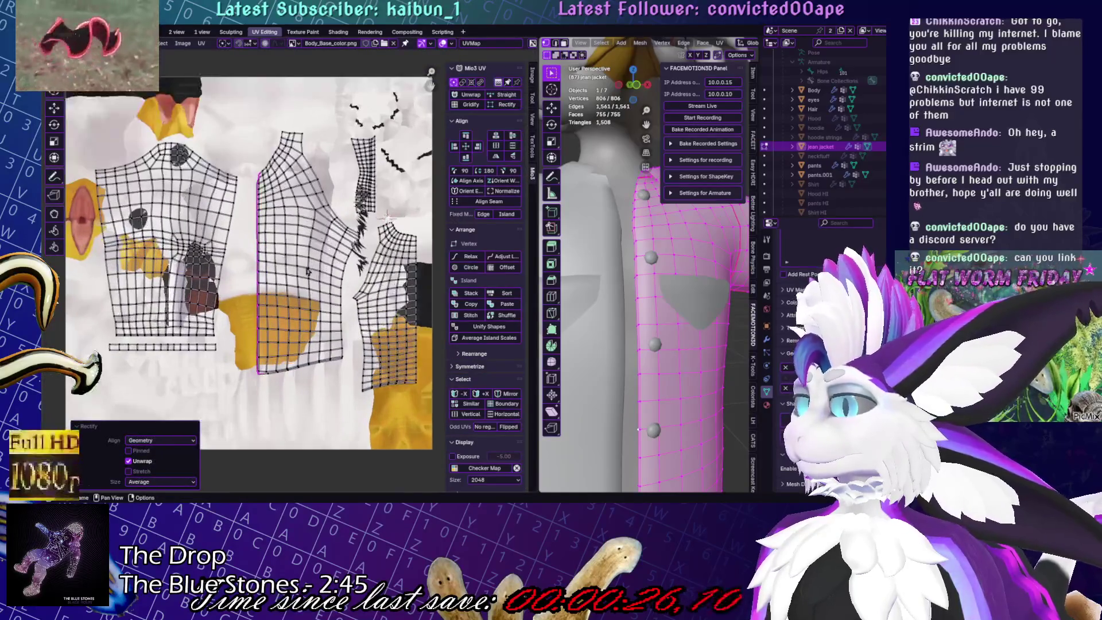
# Move the jacket UV island left and average the scale of the right-hand island
pyautogui.press('l')
pyautogui.press('g')
pyautogui.press('Return')
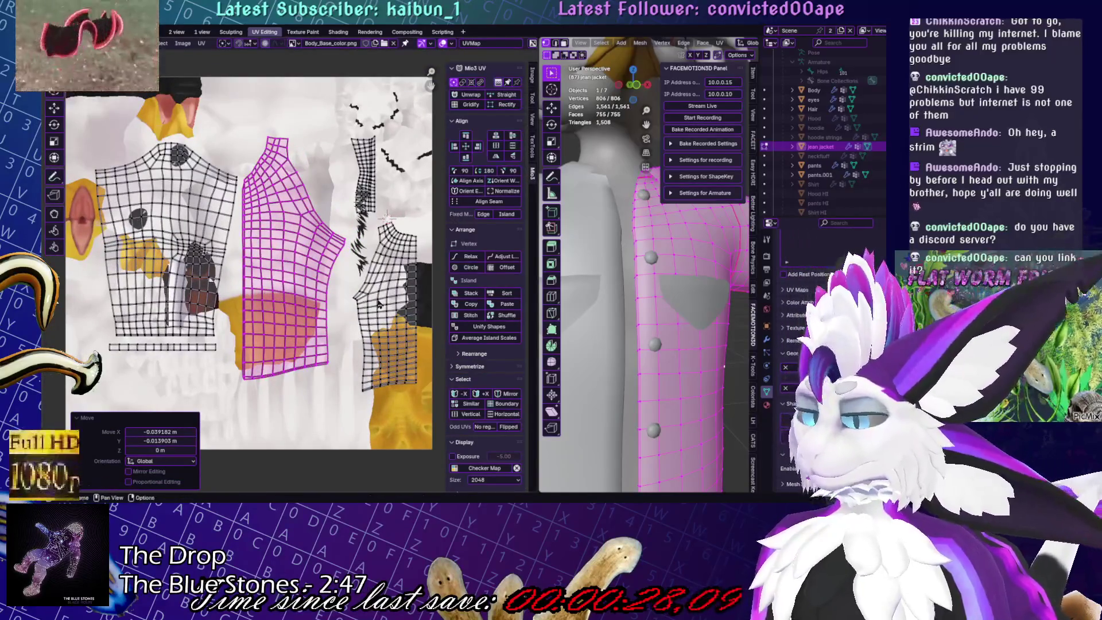
pyautogui.press('l')
pyautogui.click(201, 43)
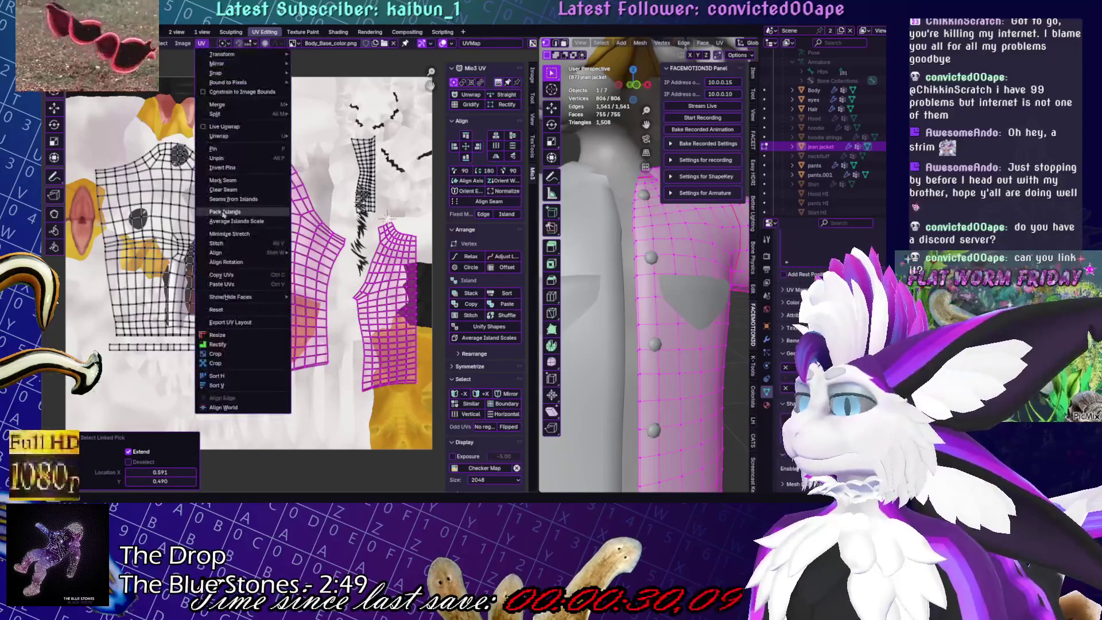
pyautogui.click(225, 216)
pyautogui.click(290, 181)
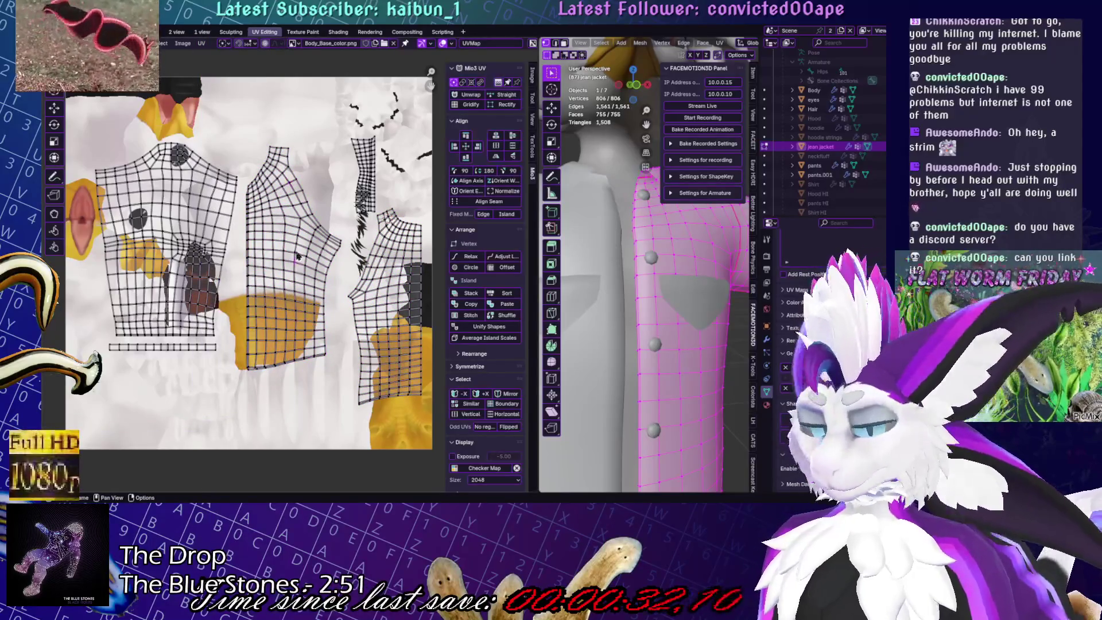
# Reshape the middle jacket island, then average the scale of all UV islands
pyautogui.press('l')
pyautogui.hotkey('ctrl', 'v')
pyautogui.click(368, 180)
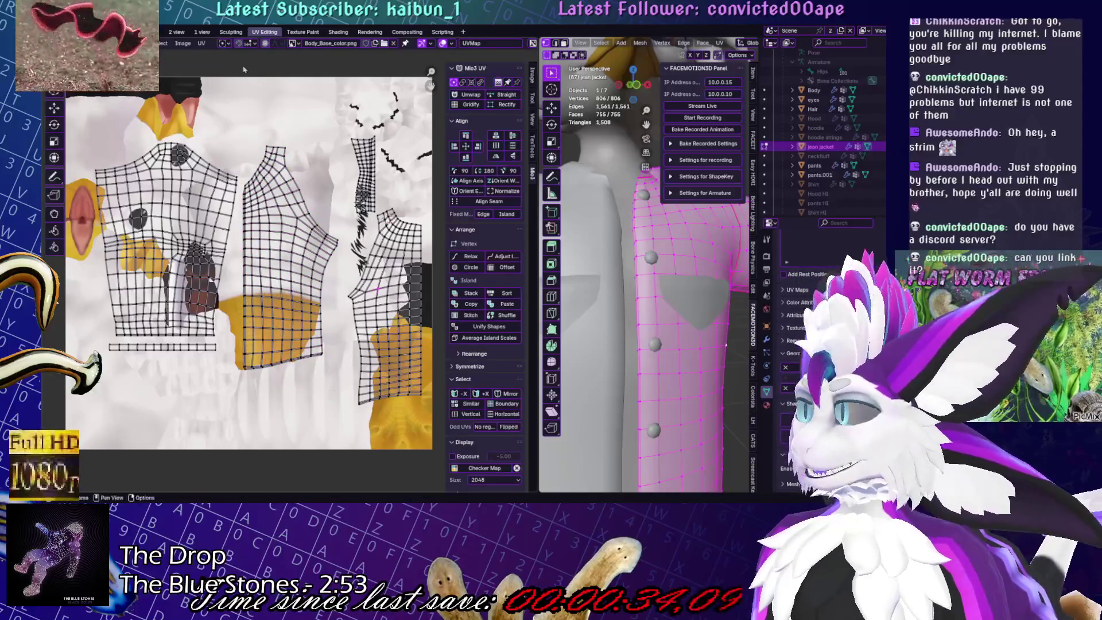
pyautogui.press('a')
pyautogui.hotkey('alt', 'a')
pyautogui.click(201, 43)
pyautogui.press('Escape')
pyautogui.press('a')
pyautogui.click(201, 43)
pyautogui.click(237, 224)
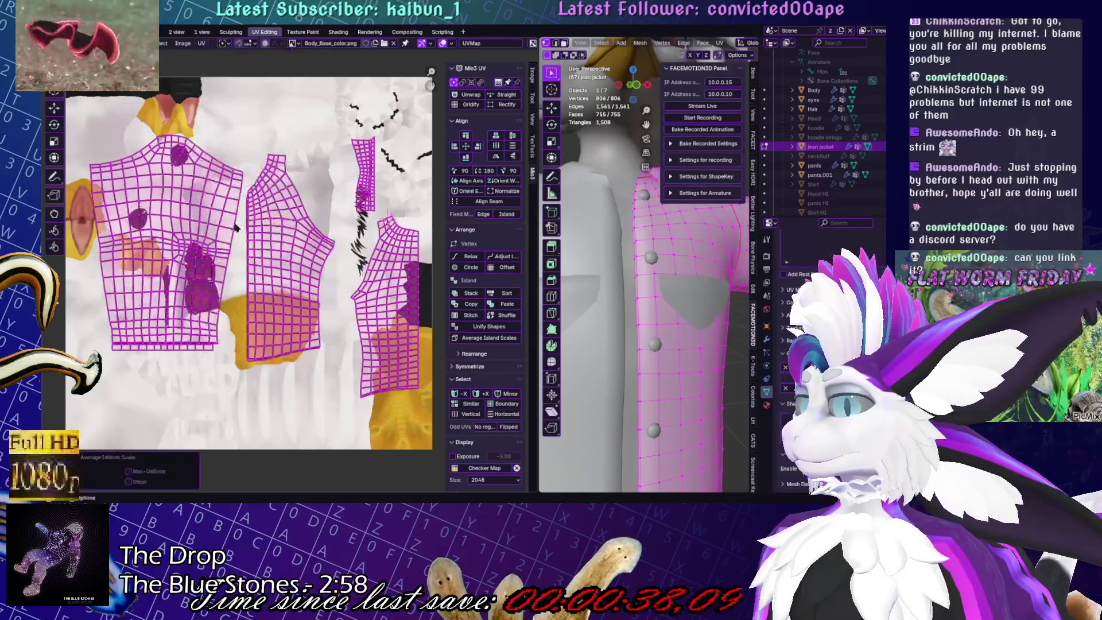
pyautogui.hotkey('alt', 'a')
# Rotate the narrow strip 90 degrees and place it below the jacket island
pyautogui.click(159, 351)
pyautogui.write('r90')
pyautogui.press('Return')
pyautogui.press('g')
pyautogui.click(175, 310)
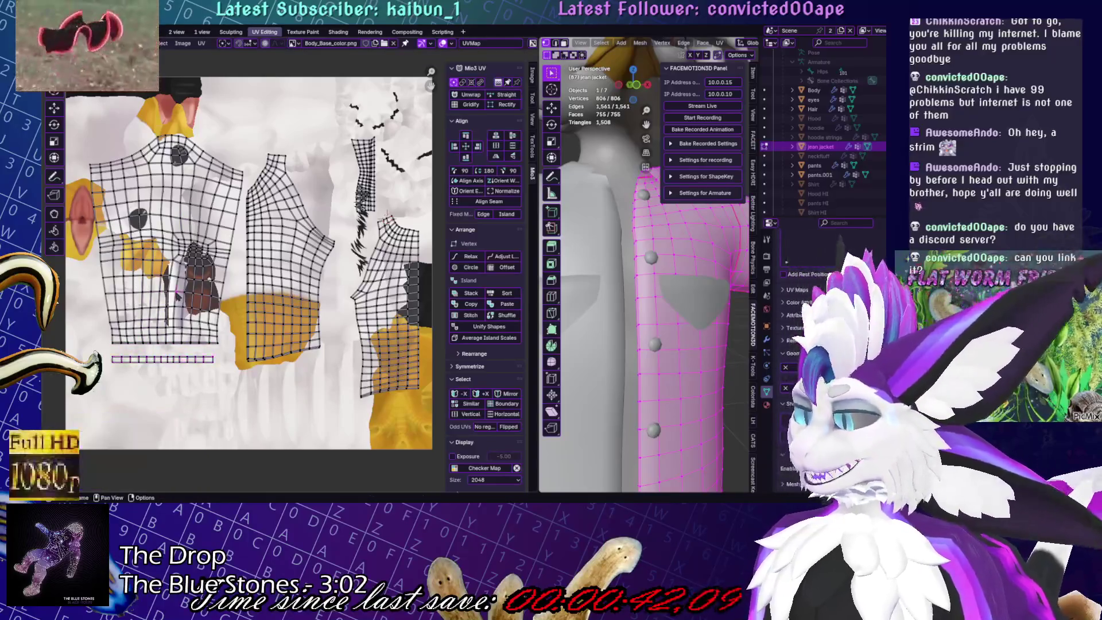
# Rotate the sleeve UV island into a new orientation
pyautogui.press('l')
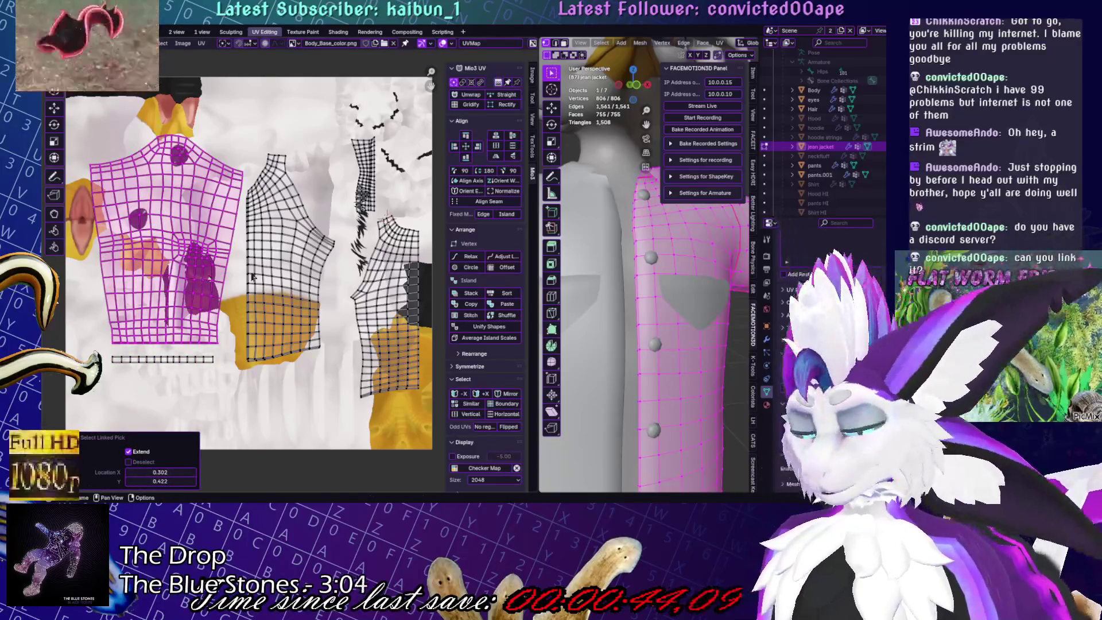
pyautogui.hotkey('alt', 'a')
pyautogui.press('l')
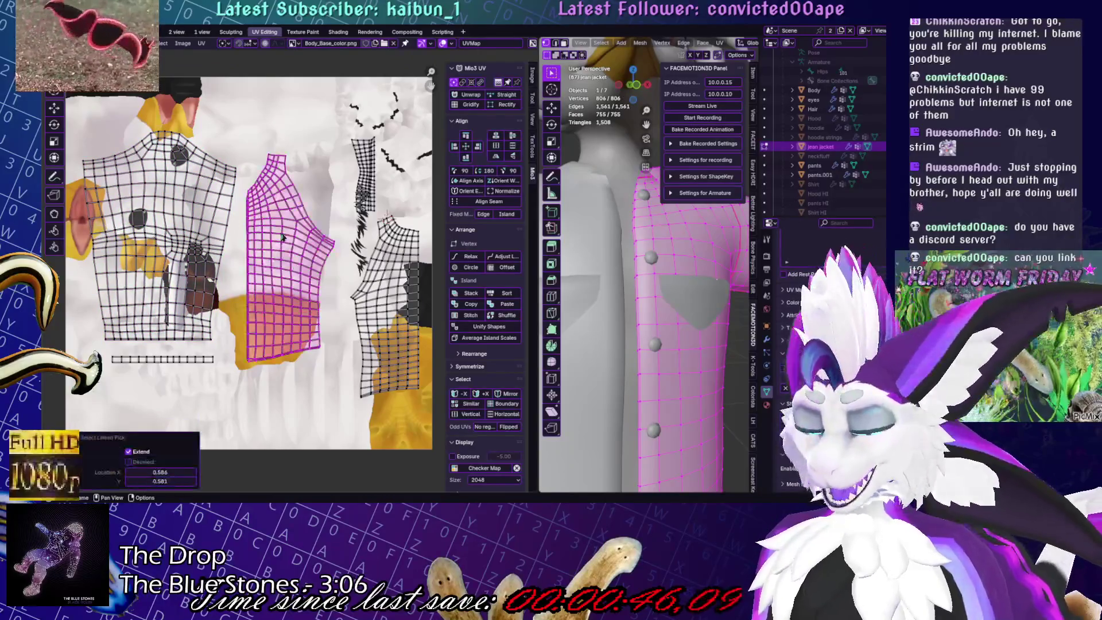
pyautogui.press('r')
pyautogui.press('Return')
pyautogui.hotkey('alt', 'a')
# Move the narrow strip toward the upper left and slide the right sleeve island upward
pyautogui.press('l')
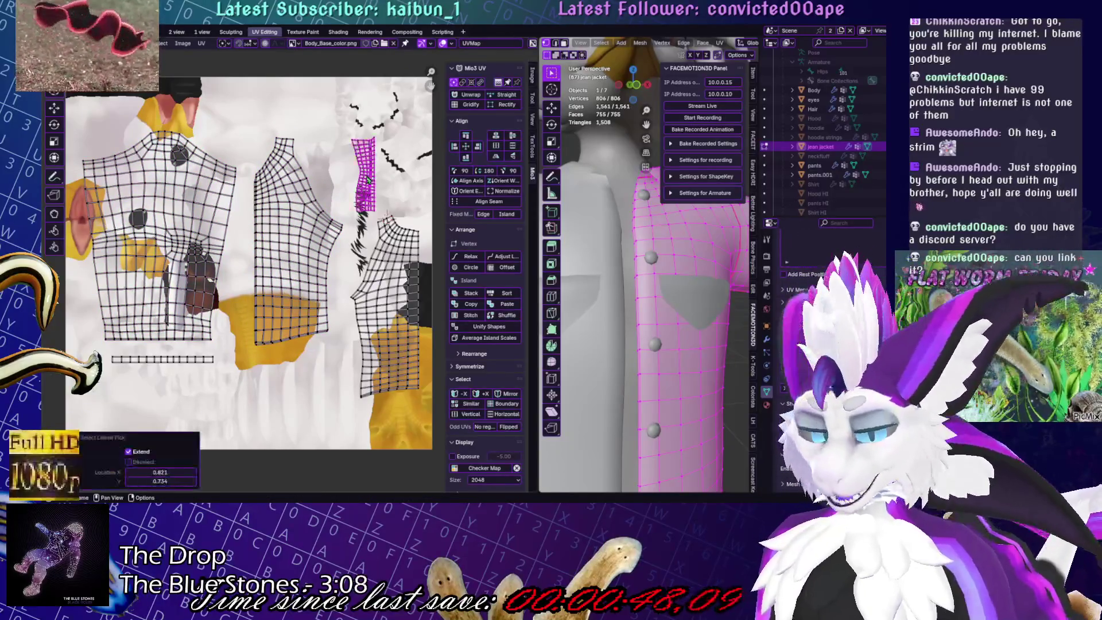
pyautogui.press('g')
pyautogui.press('Return')
pyautogui.hotkey('alt', 'a')
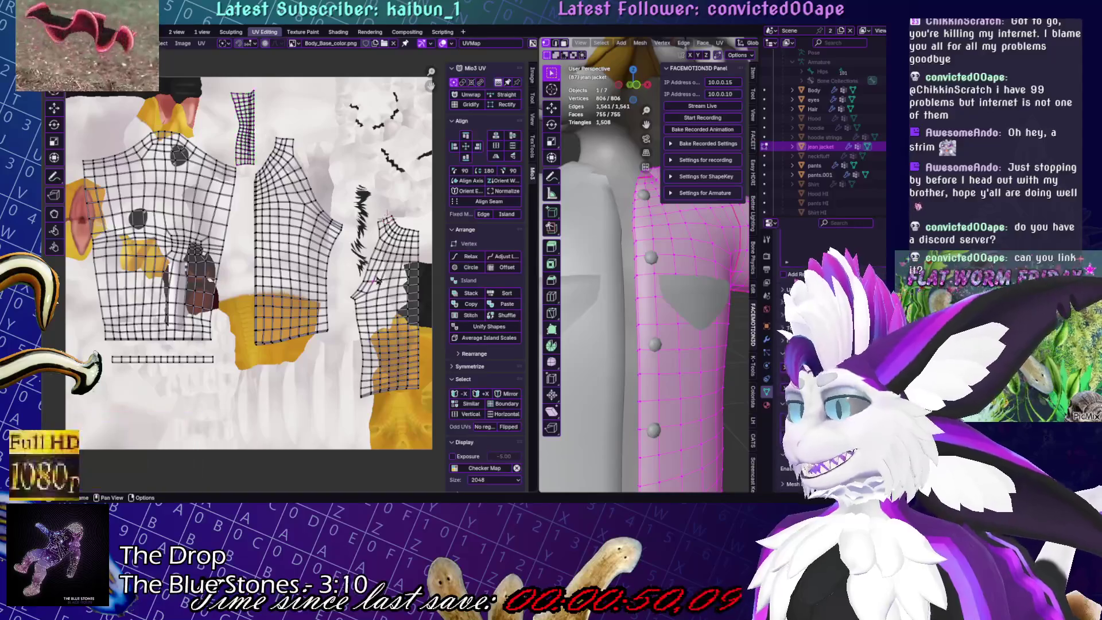
pyautogui.press('l')
pyautogui.press('g')
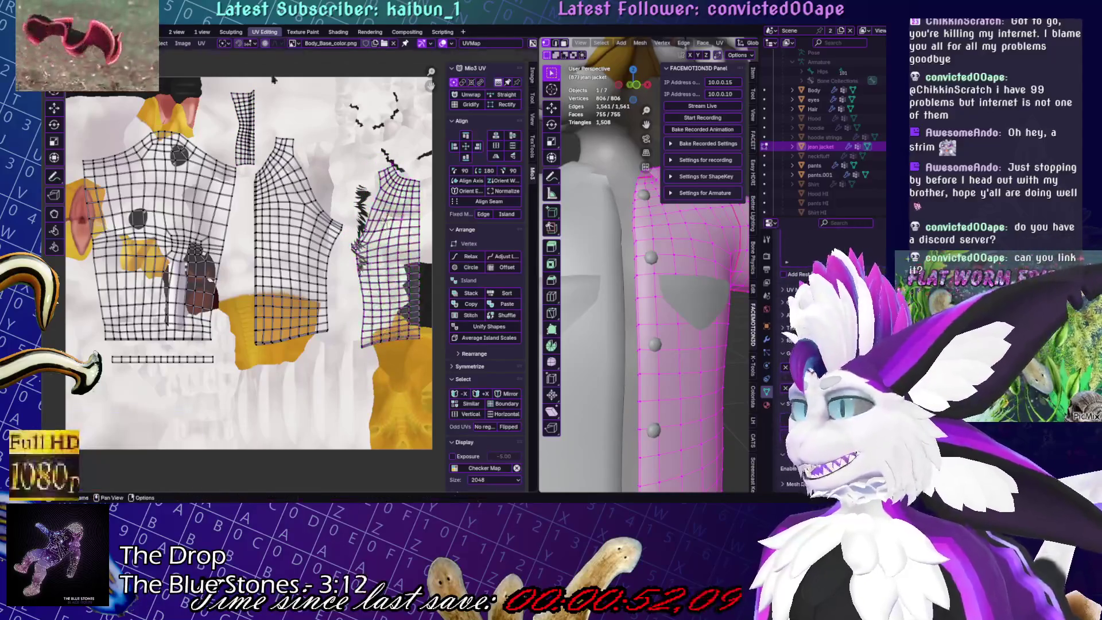
# Nudge the narrow UV strip slightly to the right along X
pyautogui.press('l')
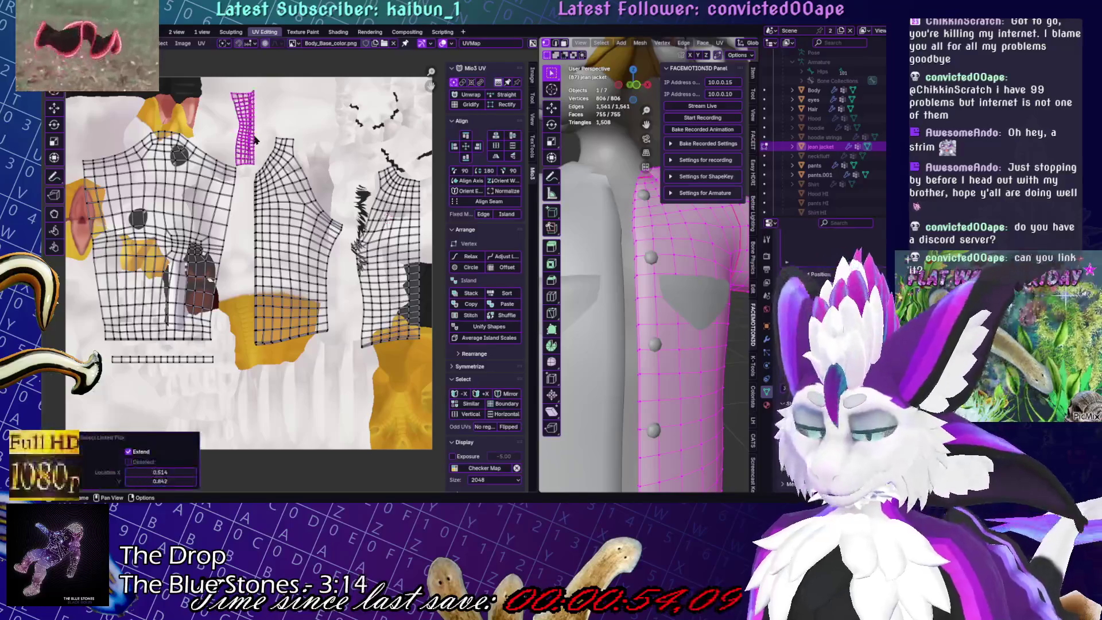
pyautogui.press('g')
pyautogui.press('x')
pyautogui.press('Return')
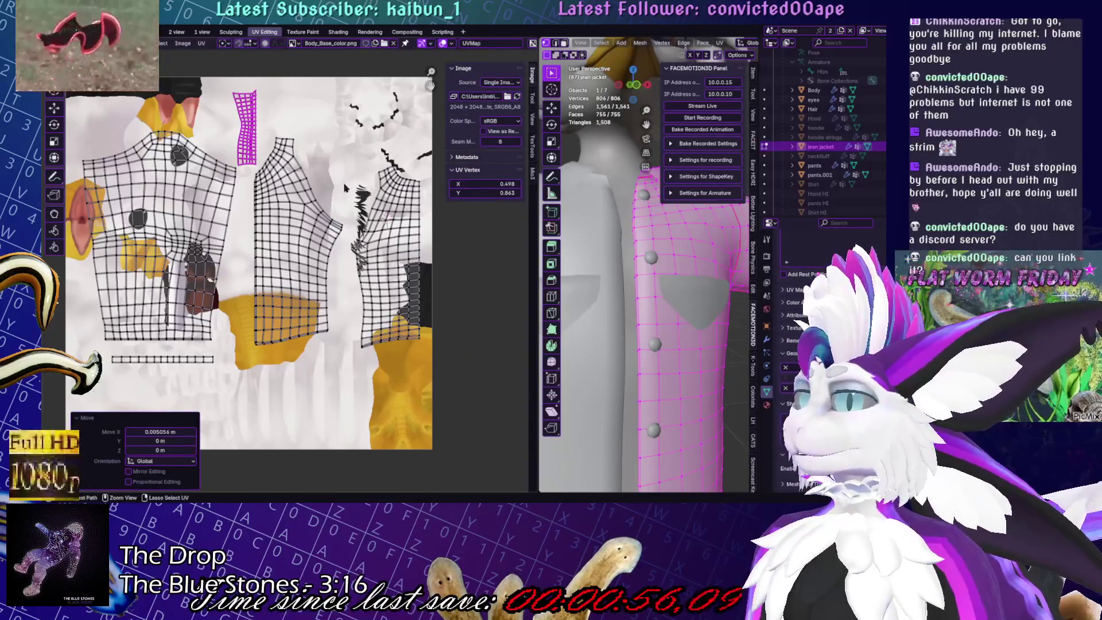
# Save Yuruse.blend and return the jacket to Object Mode
pyautogui.hotkey('ctrl', 's')
pyautogui.scroll(-2, 469, 243)
pyautogui.press('Tab')
pyautogui.scroll(-5, 716, 339)
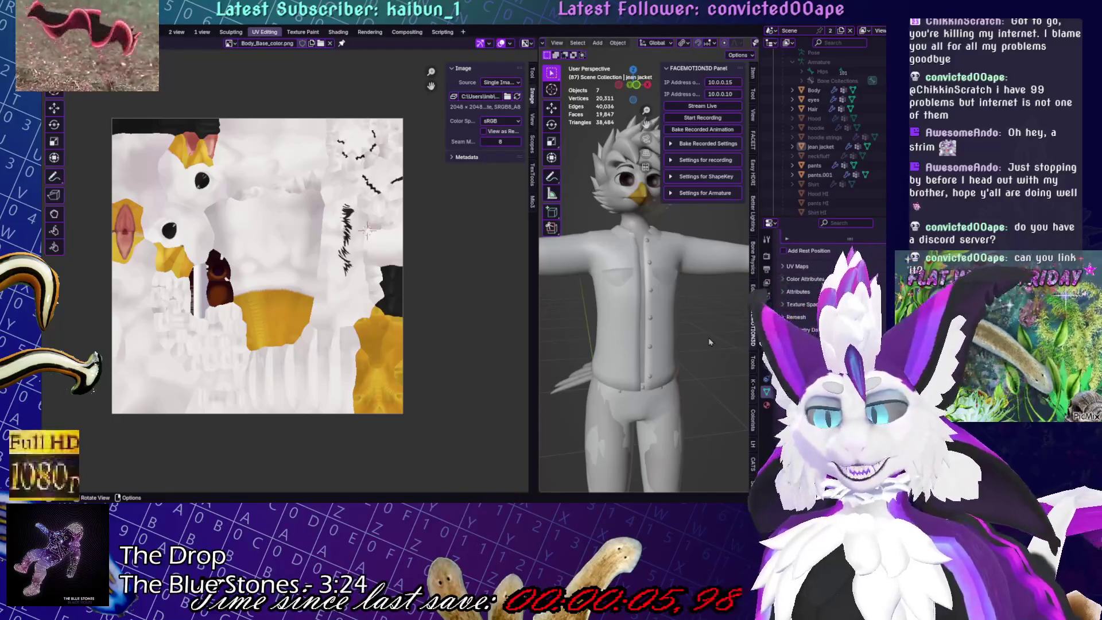
# In the 2 view layout, show the jean jacket solid-shaded in front view, then edit the pants.001 buttons
pyautogui.click(173, 32)
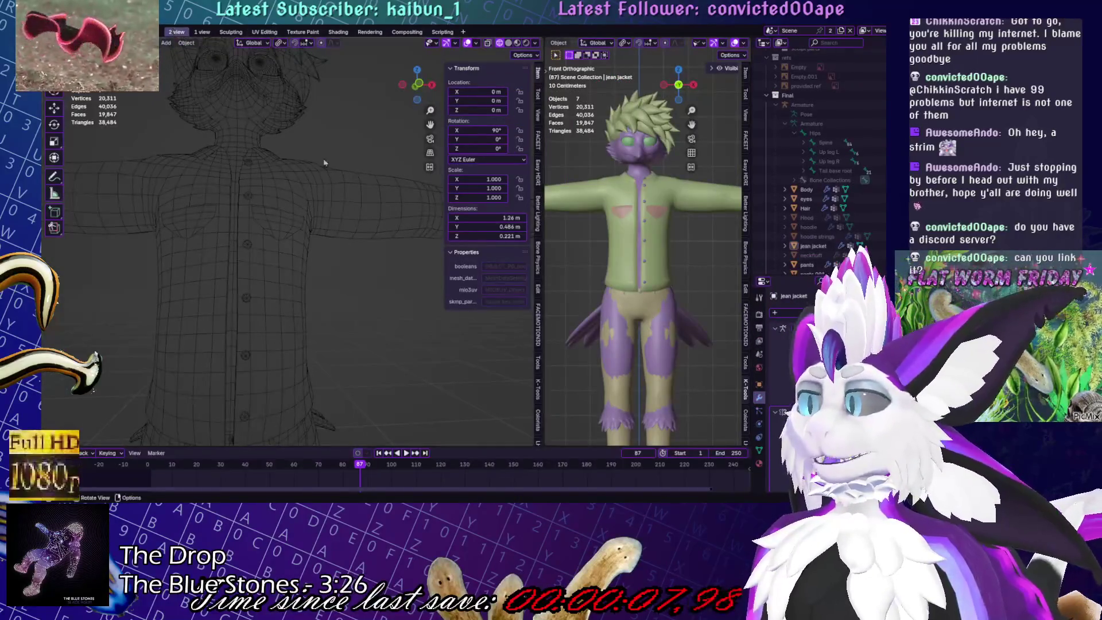
pyautogui.click(508, 43)
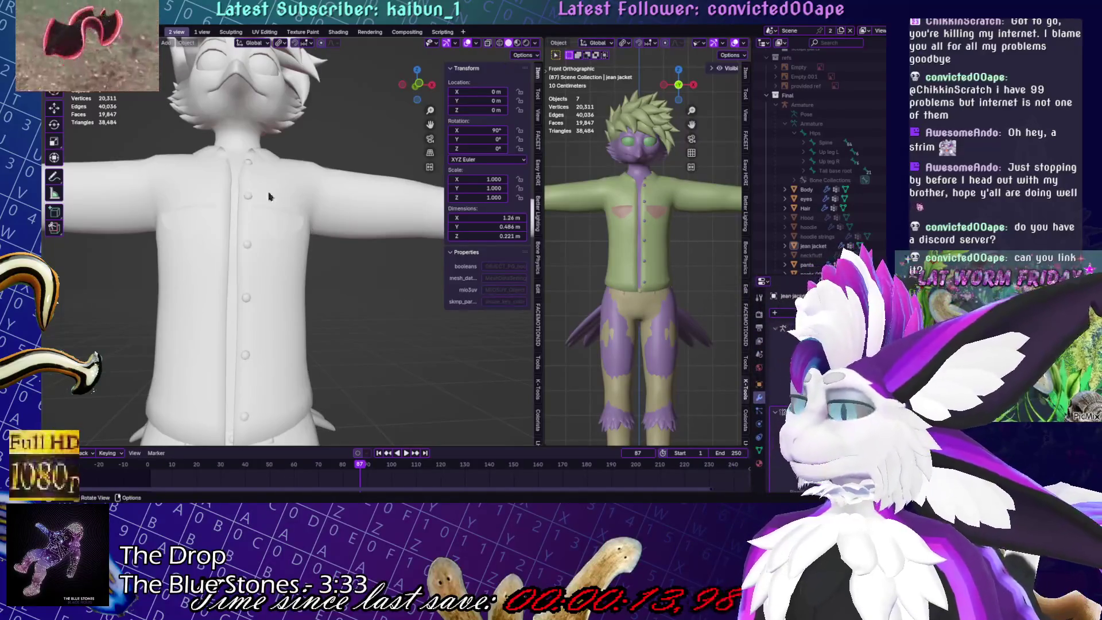
pyautogui.click(288, 284)
pyautogui.press('KP_Decimal')
pyautogui.press('KP_1')
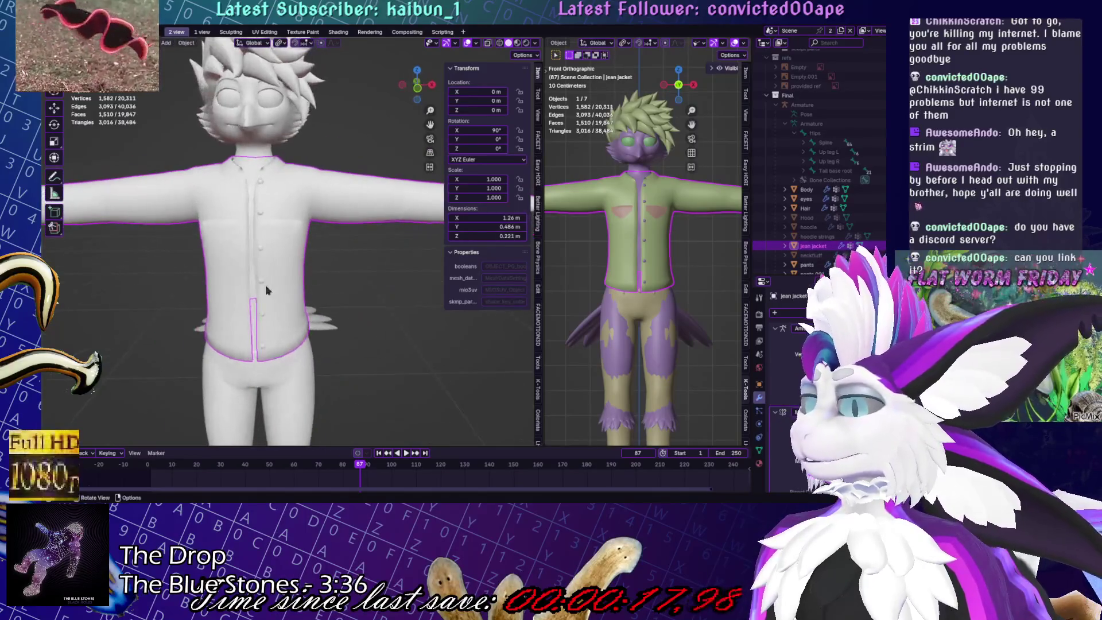
pyautogui.press('KP_1')
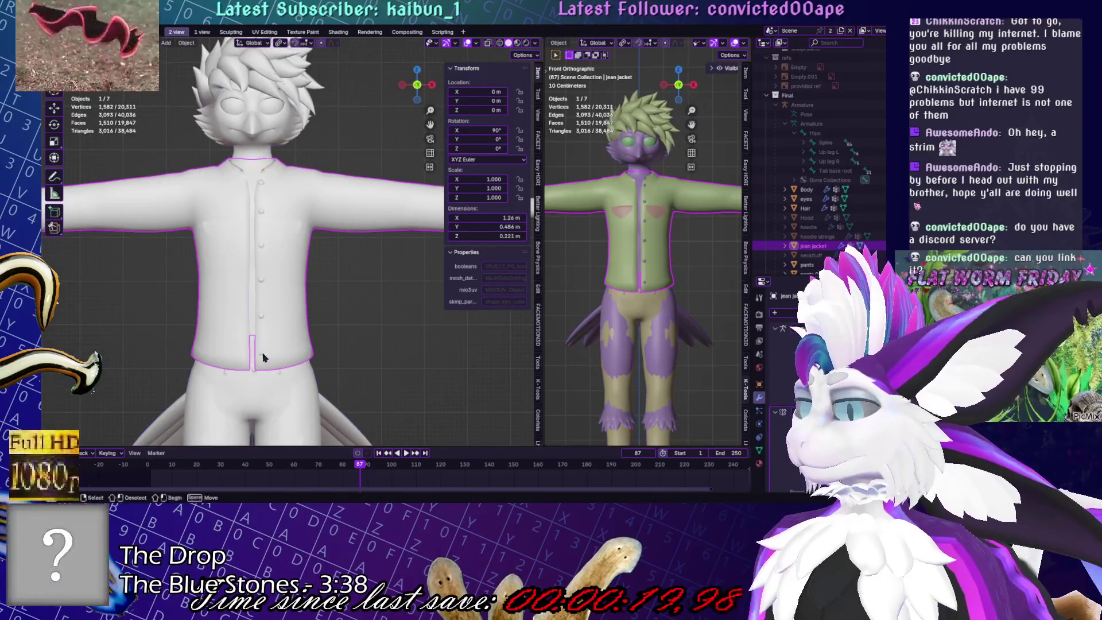
pyautogui.click(264, 351)
pyautogui.press('Tab')
# Zoom onto the buttons and delete the bottom button from the buttons mesh
pyautogui.press('KP_Decimal')
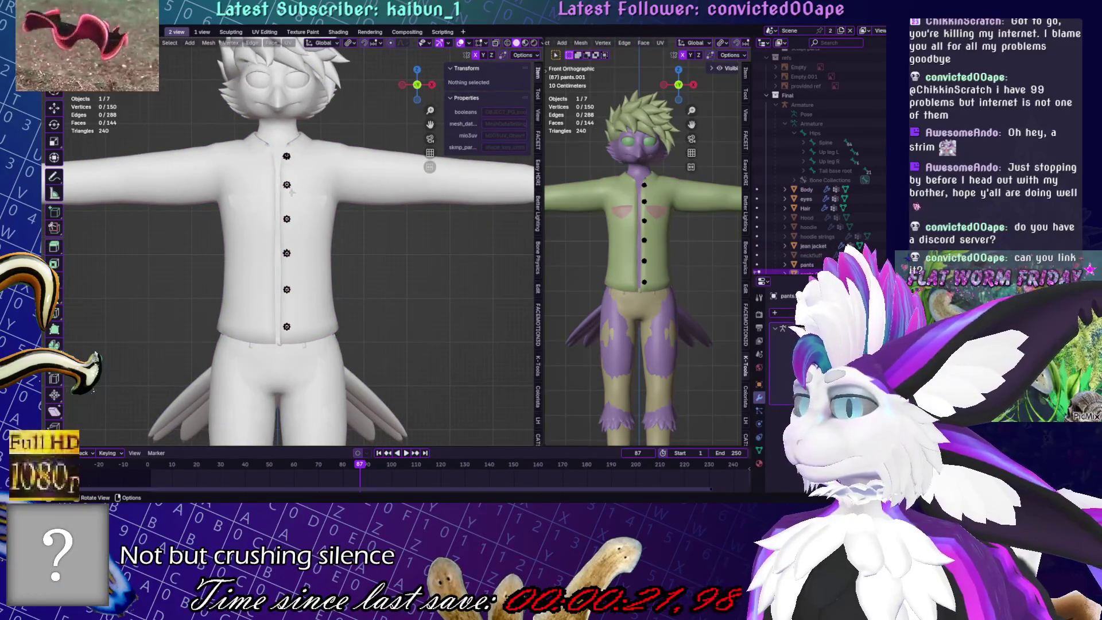
pyautogui.click(287, 327)
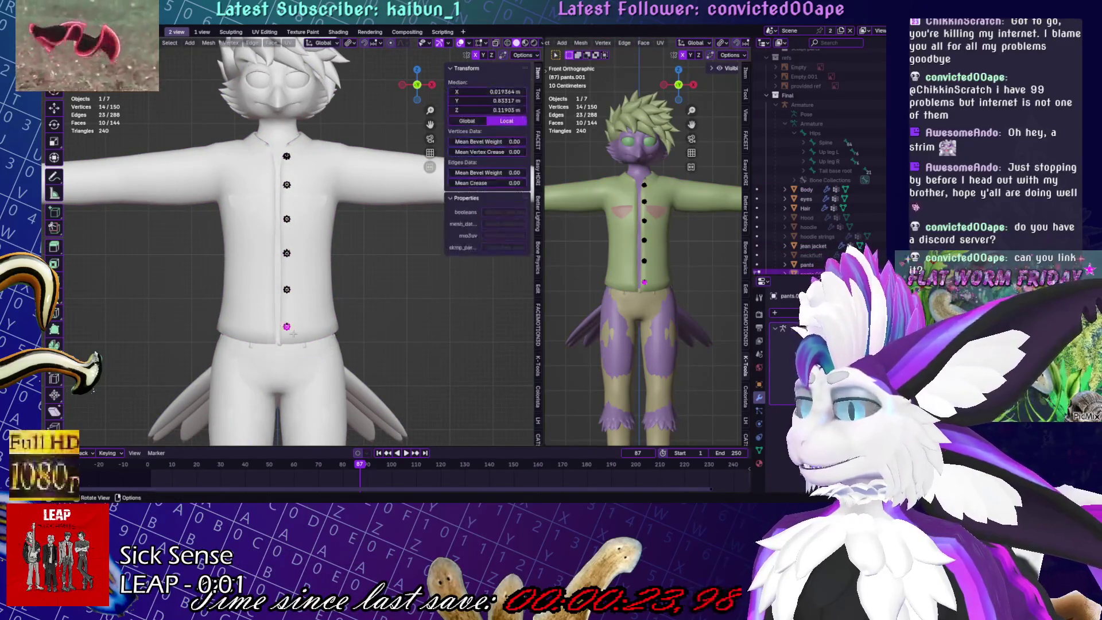
pyautogui.hotkey('ctrl', 'l')
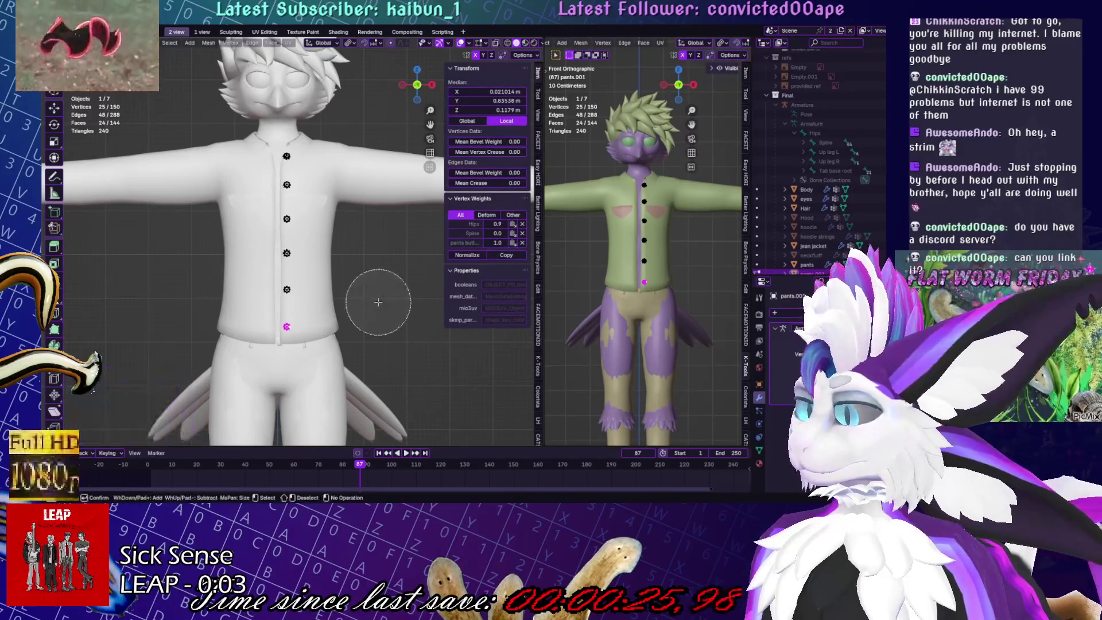
pyautogui.press('x')
pyautogui.click(359, 281)
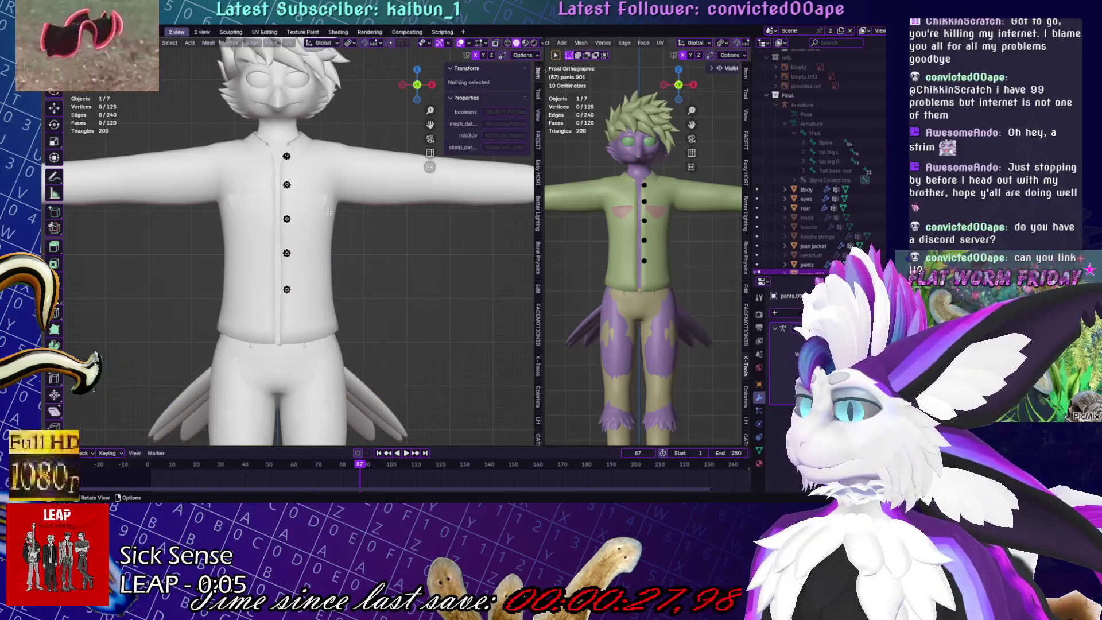
# Select all remaining buttons and lower them slightly along Z
pyautogui.press('a')
pyautogui.press('g')
pyautogui.press('z')
pyautogui.click(359, 215)
pyautogui.press('g')
pyautogui.press('z')
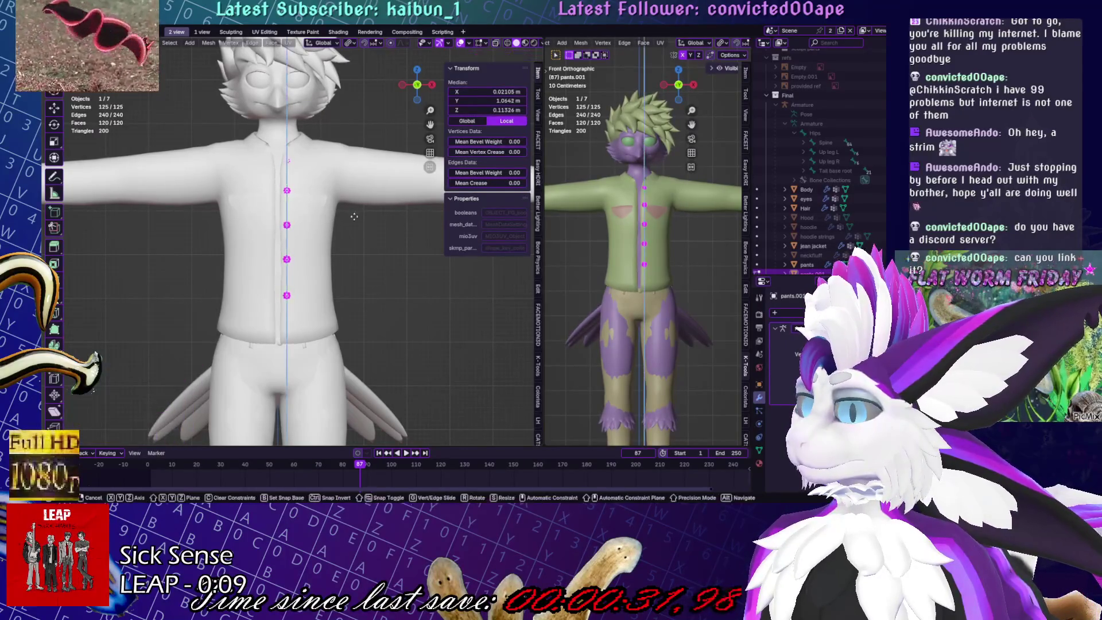
pyautogui.rightClick(402, 220)
# In a side orthographic view, select the top button and reposition it
pyautogui.scroll(4, 638, 203)
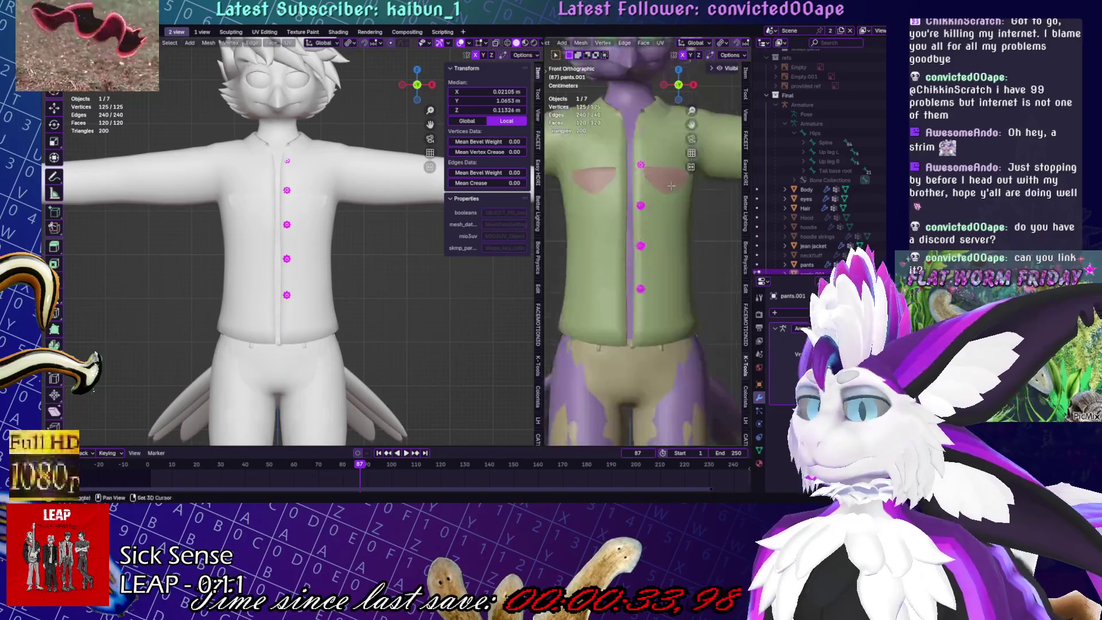
pyautogui.moveTo(344, 270)
pyautogui.mouseDown(button='middle')
pyautogui.moveTo(373, 277)
pyautogui.moveTo(321, 276)
pyautogui.moveTo(339, 270)
pyautogui.mouseUp(button='middle')
pyautogui.press('KP_3')
pyautogui.click(262, 207)
pyautogui.hotkey('ctrl', 'l')
pyautogui.press('g')
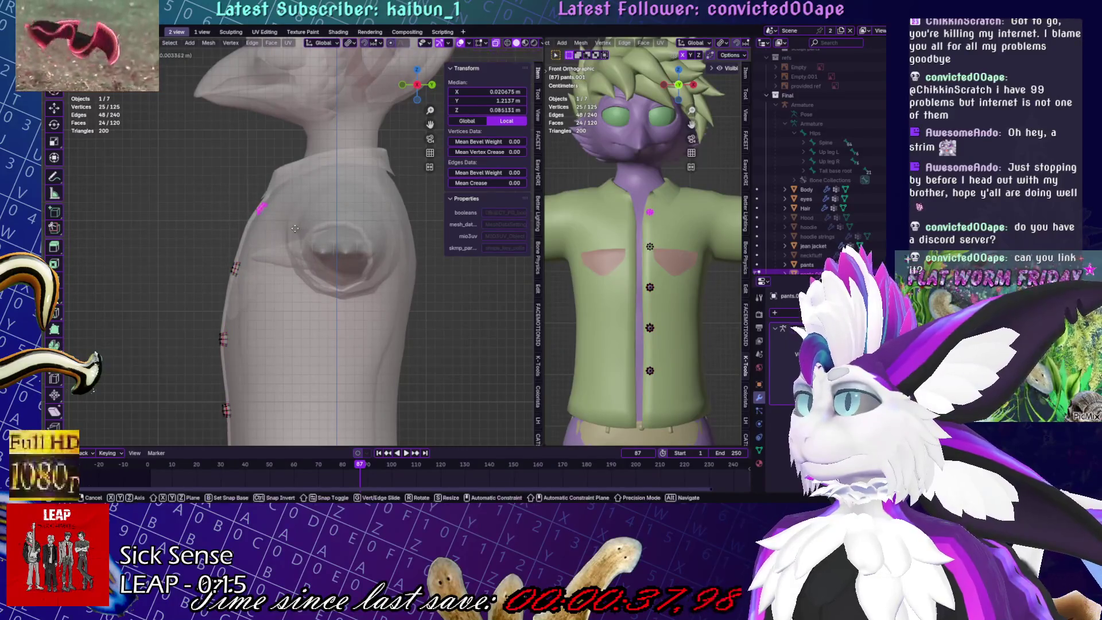
pyautogui.click(265, 223)
# Select the lower buttons, minus one, and move them down along Z
pyautogui.hotkey('ctrl', 'i')
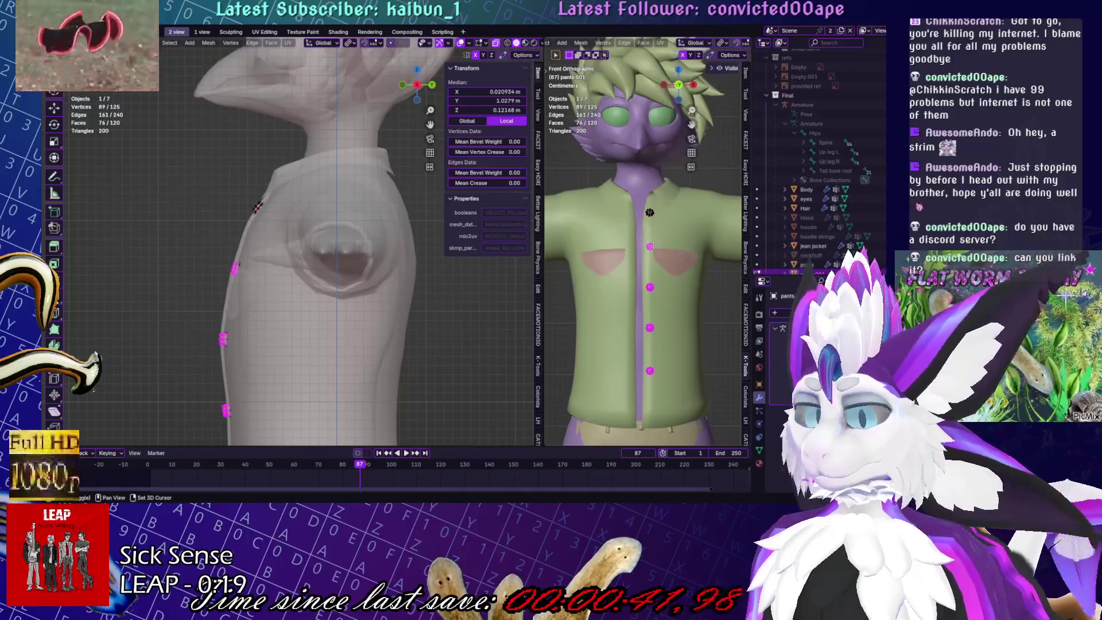
pyautogui.hotkey('shift', 'l')
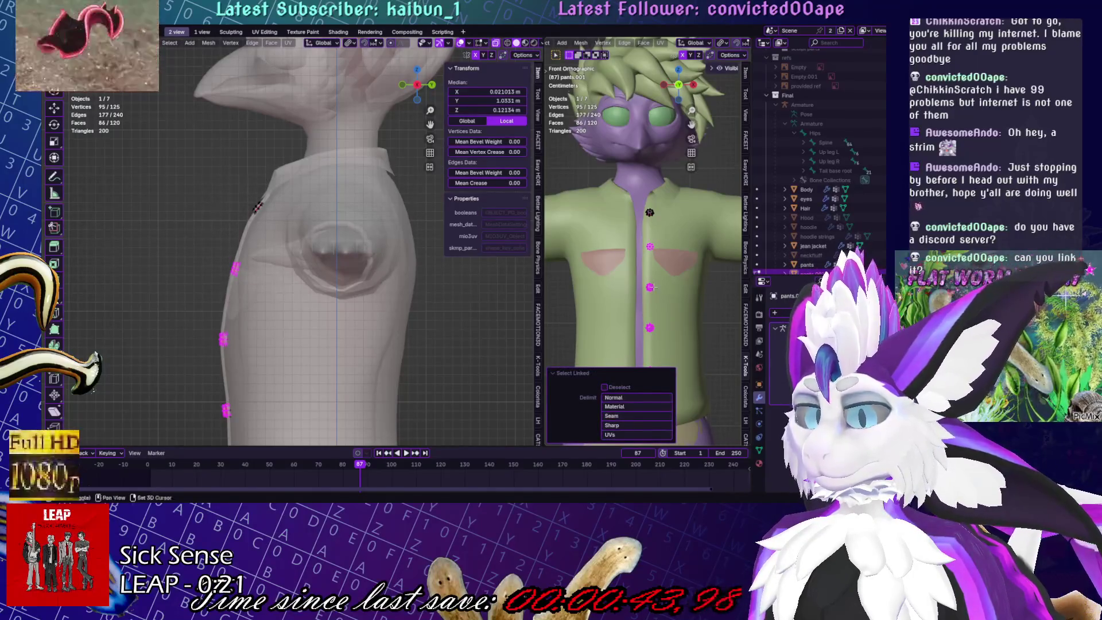
pyautogui.keyDown('shift'); pyautogui.moveTo(649, 274); pyautogui.dragTo(632, 169, button='middle'); pyautogui.keyUp('shift')
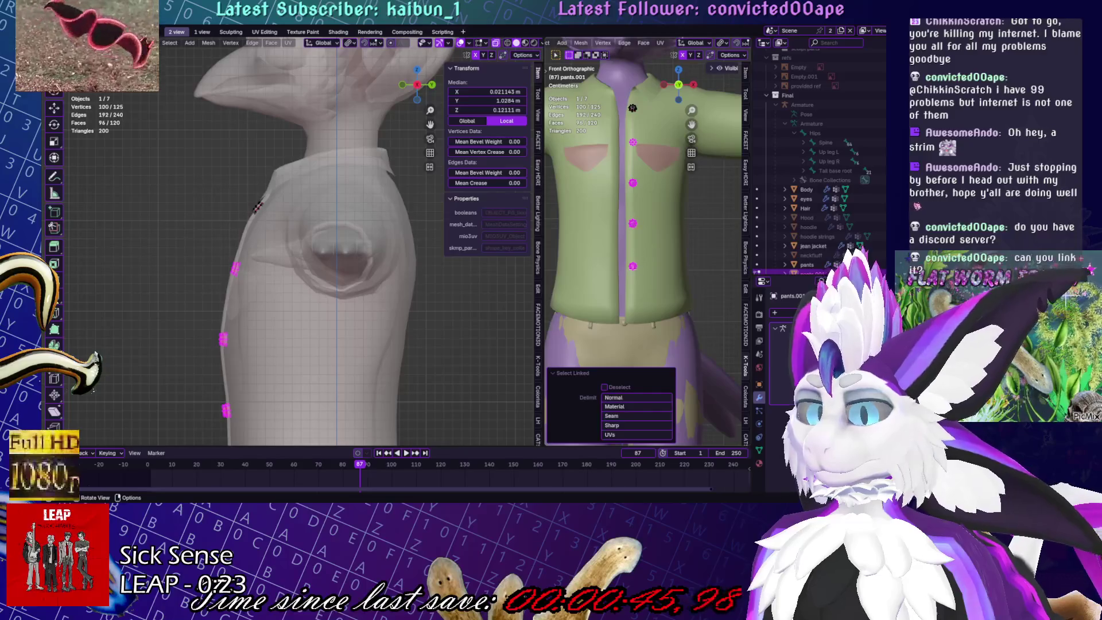
pyautogui.press('g')
pyautogui.press('z')
pyautogui.click(645, 280)
# Box-select the lower button vertices, drop one button, and raise the rest vertically
pyautogui.press('b')
pyautogui.moveTo(608, 210); pyautogui.dragTo(655, 280)
pyautogui.hotkey('shift', 'l')
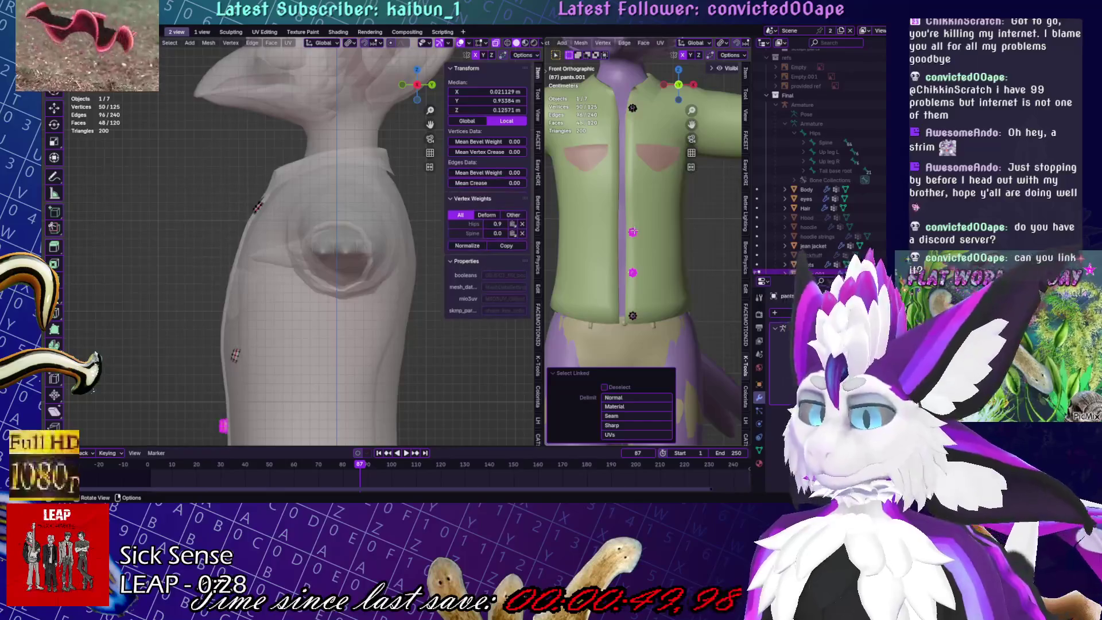
pyautogui.press('g')
pyautogui.press('z')
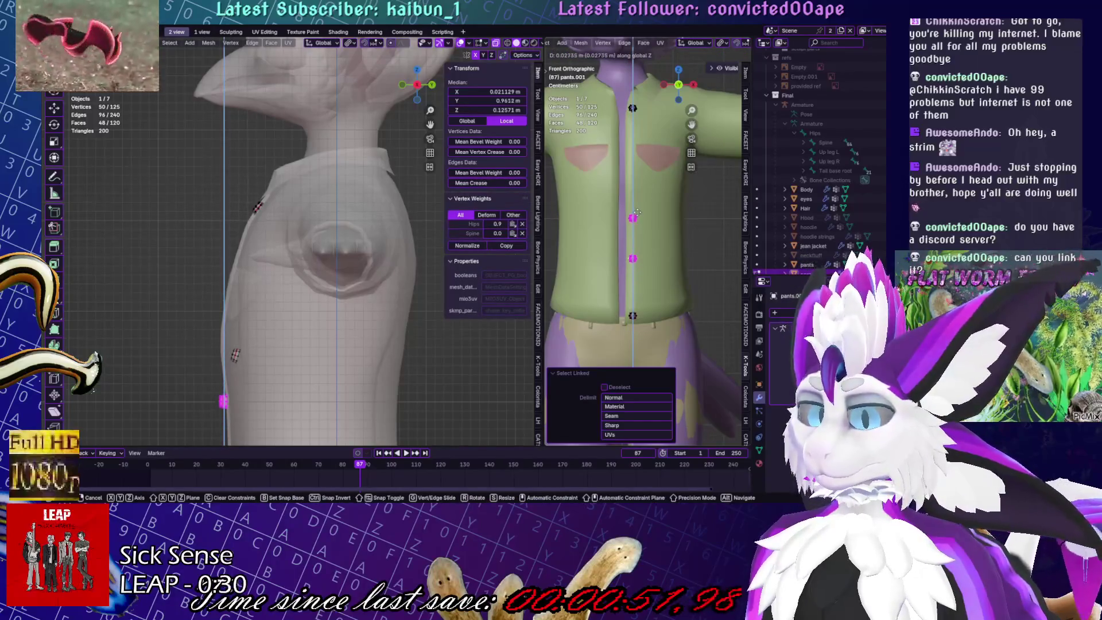
pyautogui.click(637, 208)
# Try raising the last selected button along Z, then undo that raise
pyautogui.hotkey('shift', 'l')
pyautogui.press('g')
pyautogui.press('z')
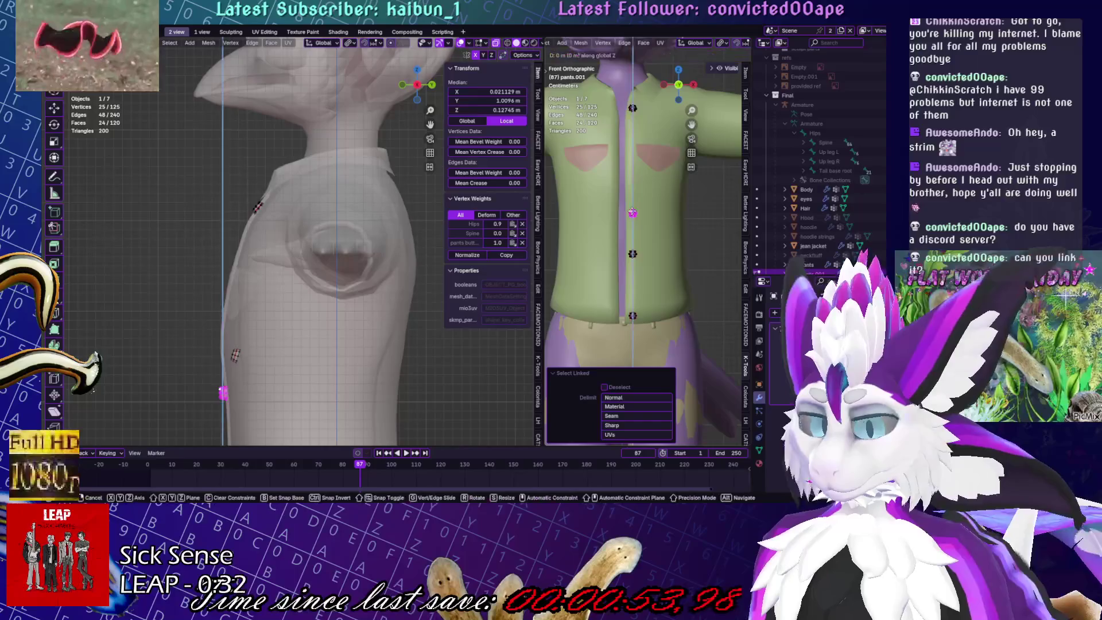
pyautogui.click(632, 171)
pyautogui.hotkey('ctrl', 'z')
pyautogui.hotkey('ctrl', 'z')
pyautogui.hotkey('ctrl', 'z')
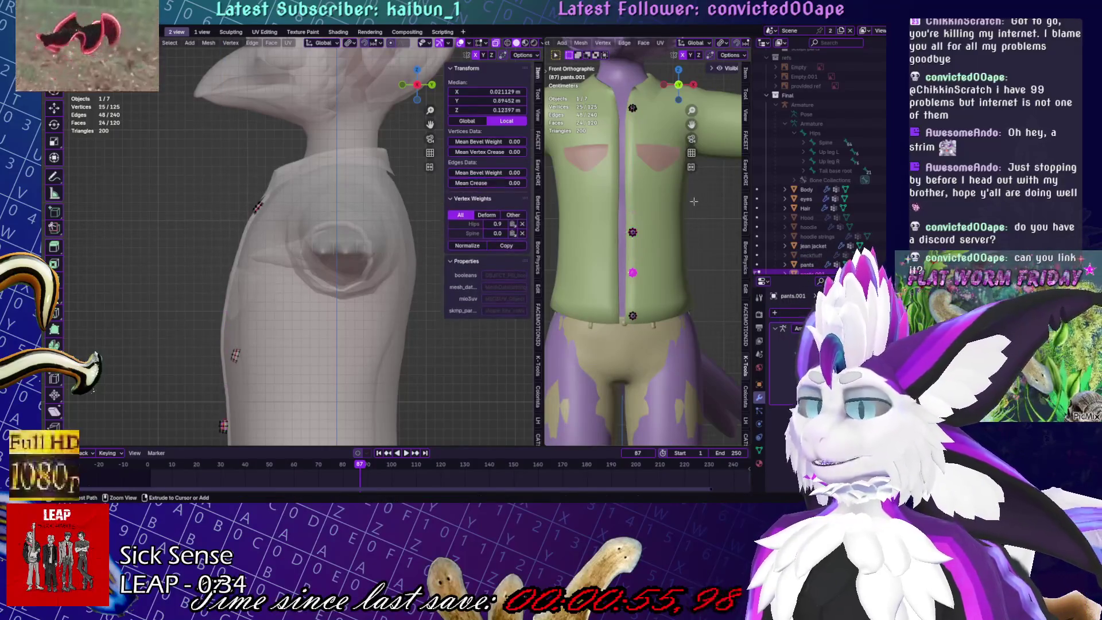
# Move and scale the selected buttons into their new placement
pyautogui.press('g')
pyautogui.press('z')
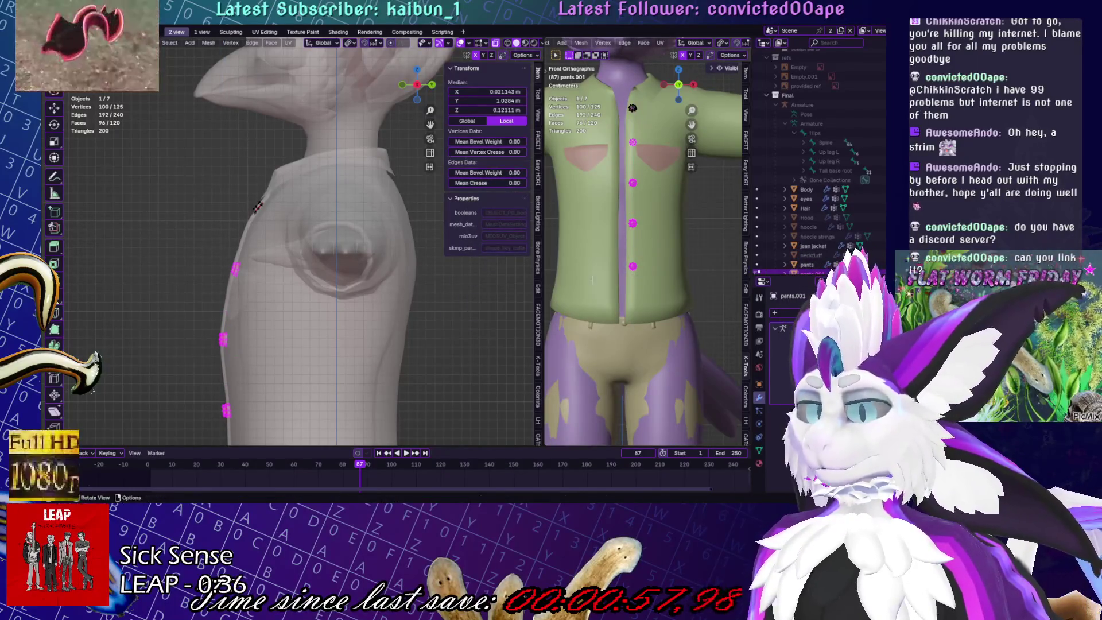
pyautogui.press('s')
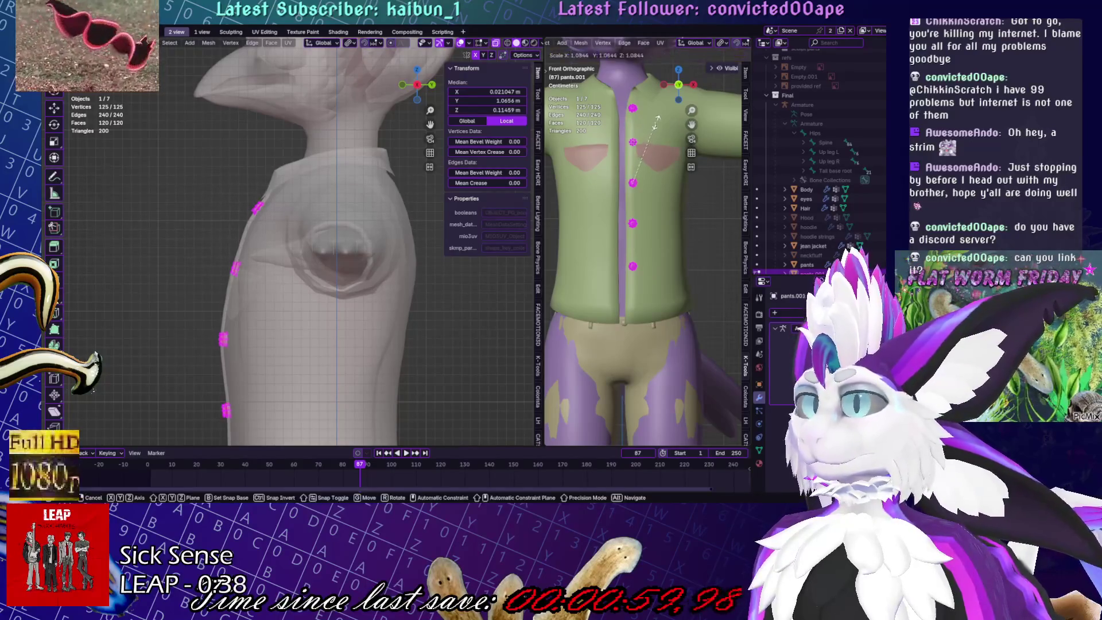
pyautogui.click(667, 118)
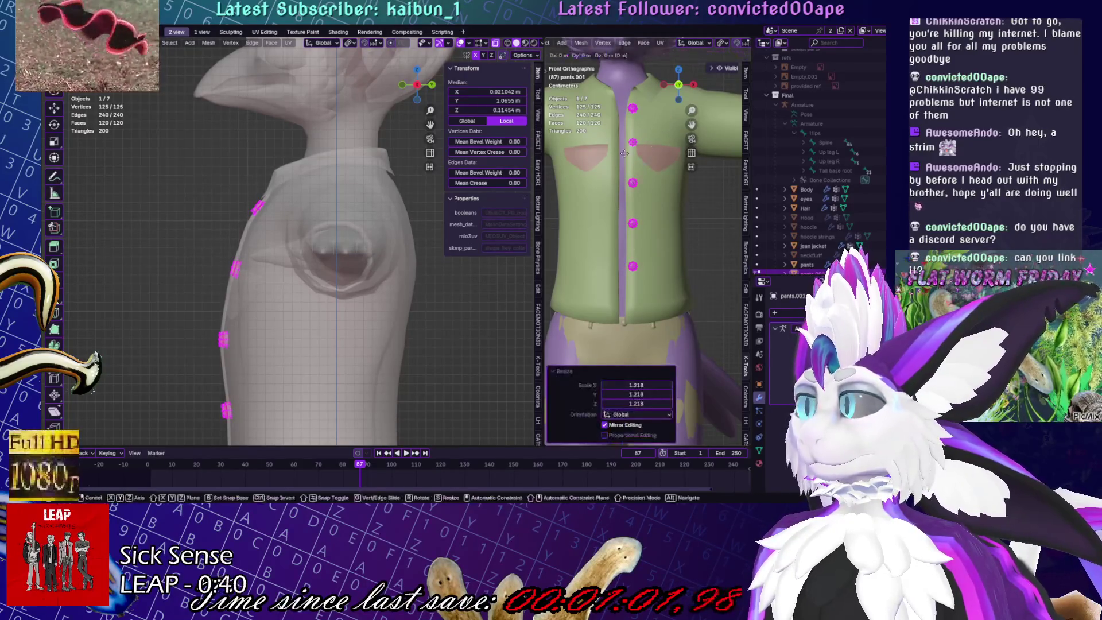
# Reposition a single button, then box-select button vertices and shift them vertically
pyautogui.press('l')
pyautogui.press('g')
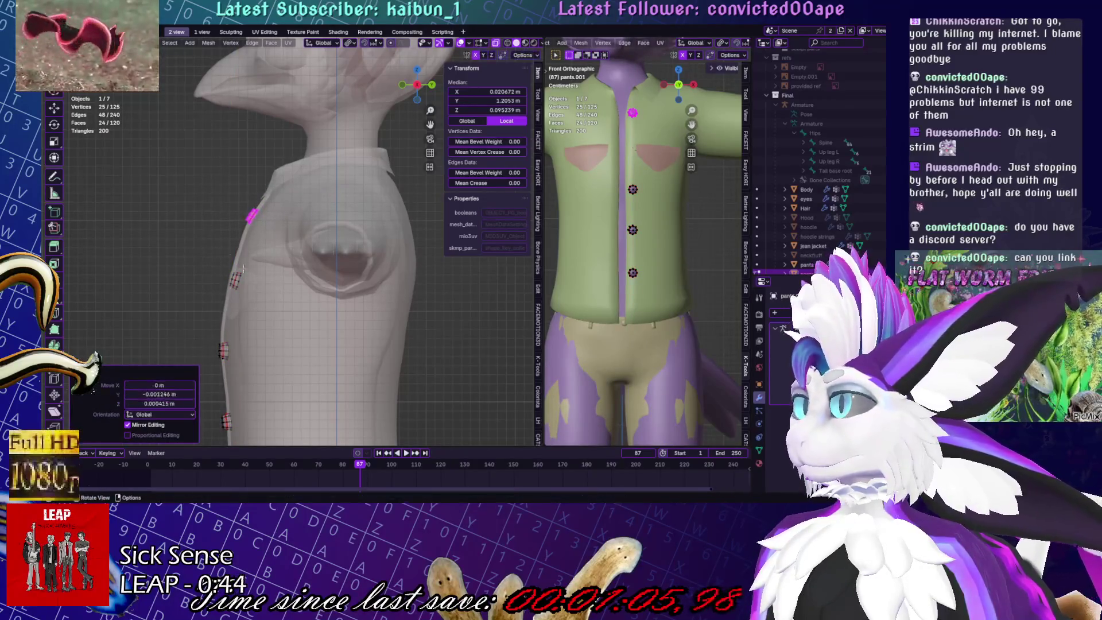
pyautogui.click(215, 292)
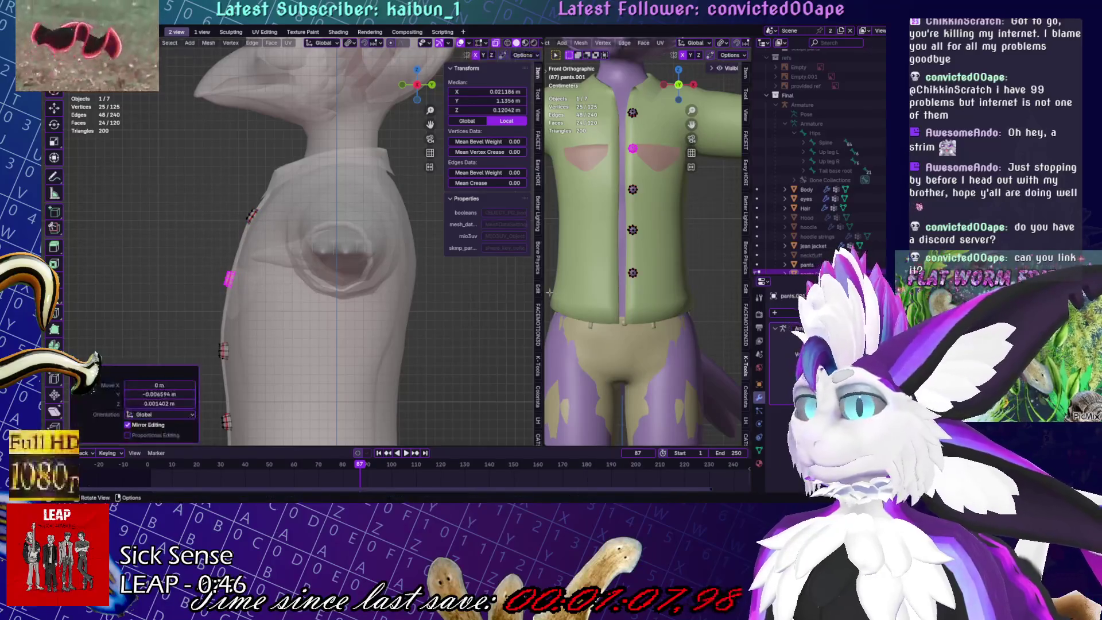
pyautogui.moveTo(218, 287); pyautogui.dragTo(270, 287, button='middle')
pyautogui.moveTo(266, 125); pyautogui.dragTo(341, 341)
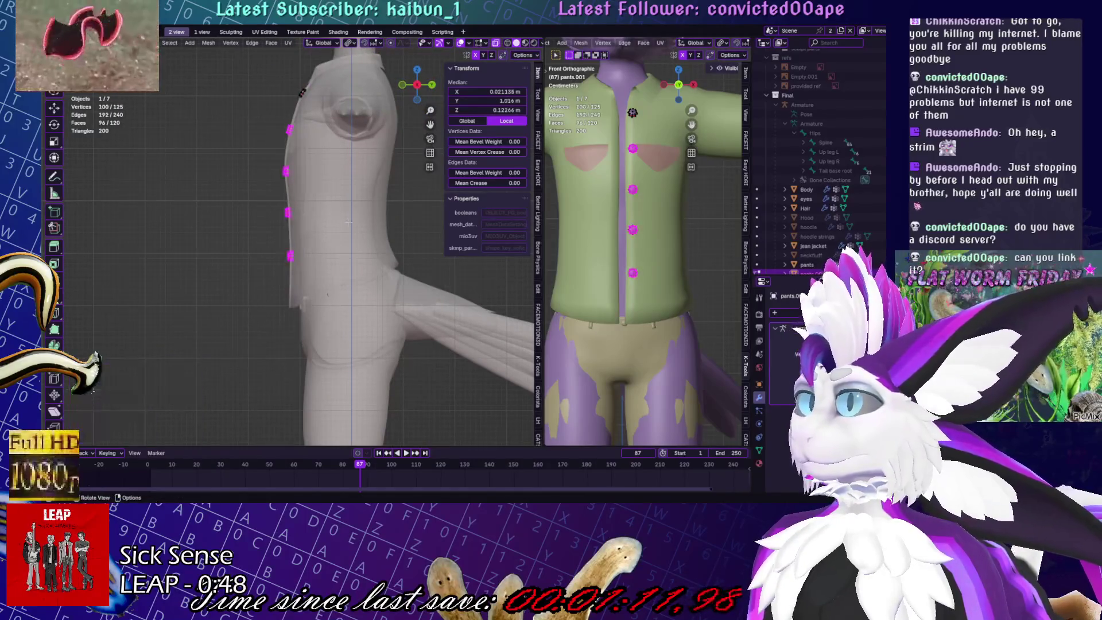
pyautogui.press('g')
pyautogui.press('z')
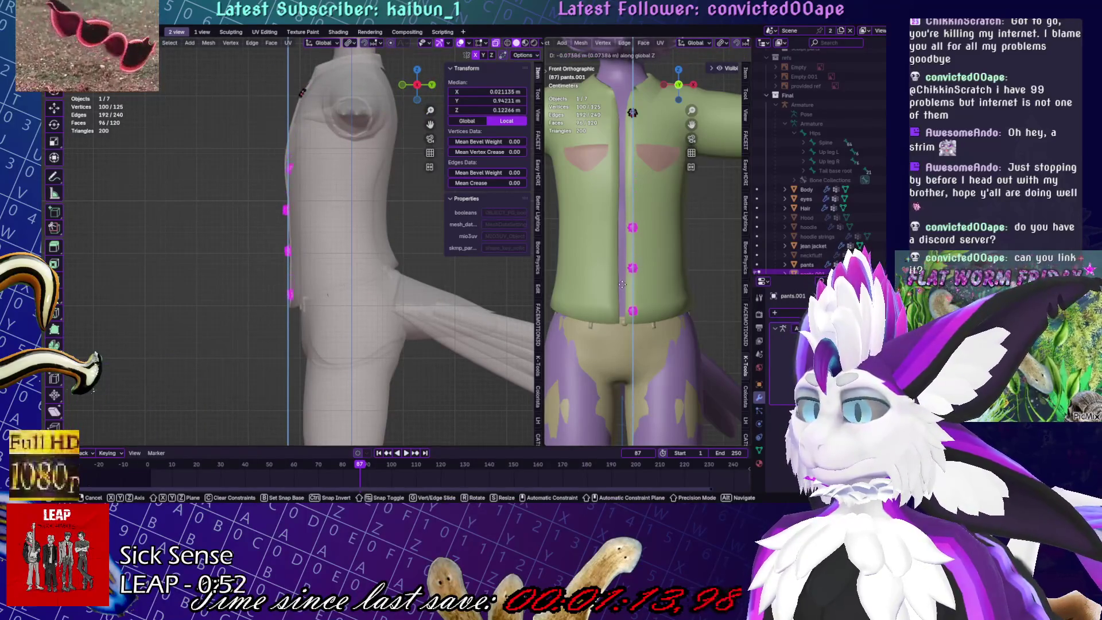
pyautogui.click(622, 284)
# Raise the bottom button higher in several successive small moves
pyautogui.scroll(3, 344, 345)
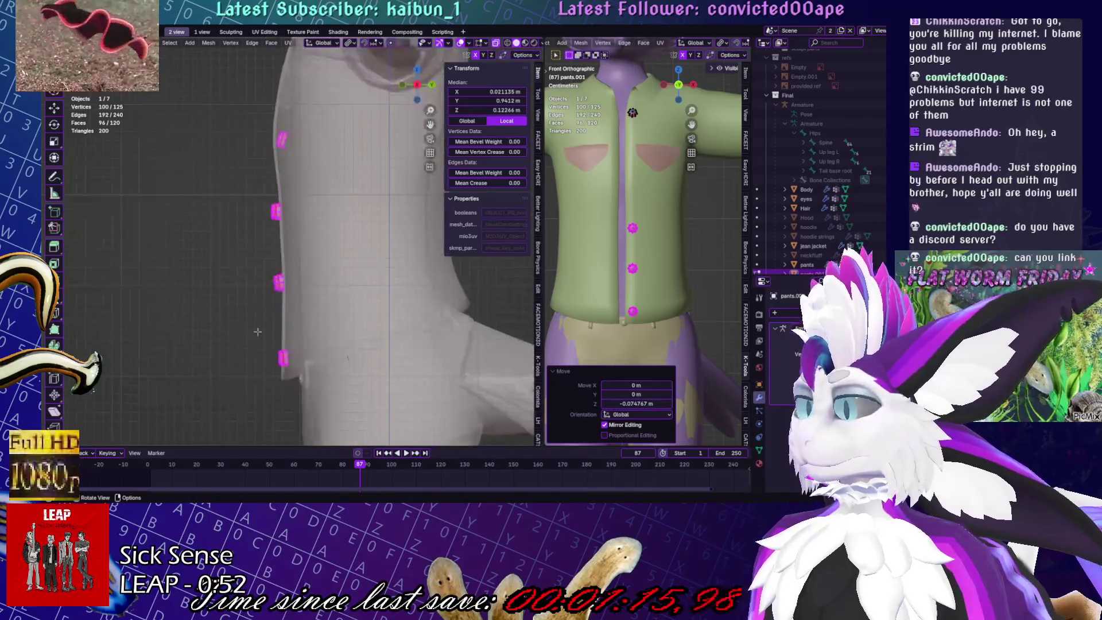
pyautogui.click(321, 321)
pyautogui.press('g')
pyautogui.click(242, 179)
pyautogui.press('g')
pyautogui.click(357, 245)
pyautogui.press('g')
pyautogui.click(315, 128)
# Near the neck hole, move and slightly rotate a button into its final position
pyautogui.keyDown('shift'); pyautogui.moveTo(335, 76); pyautogui.dragTo(335, 162, button='middle'); pyautogui.keyUp('shift')
pyautogui.press('g')
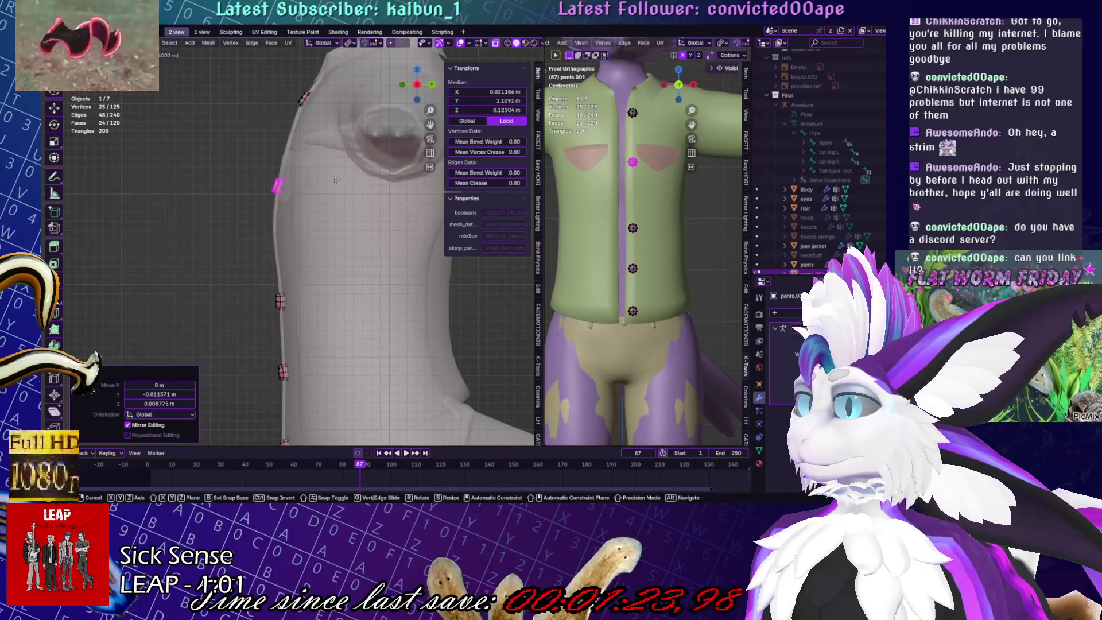
pyautogui.click(334, 185)
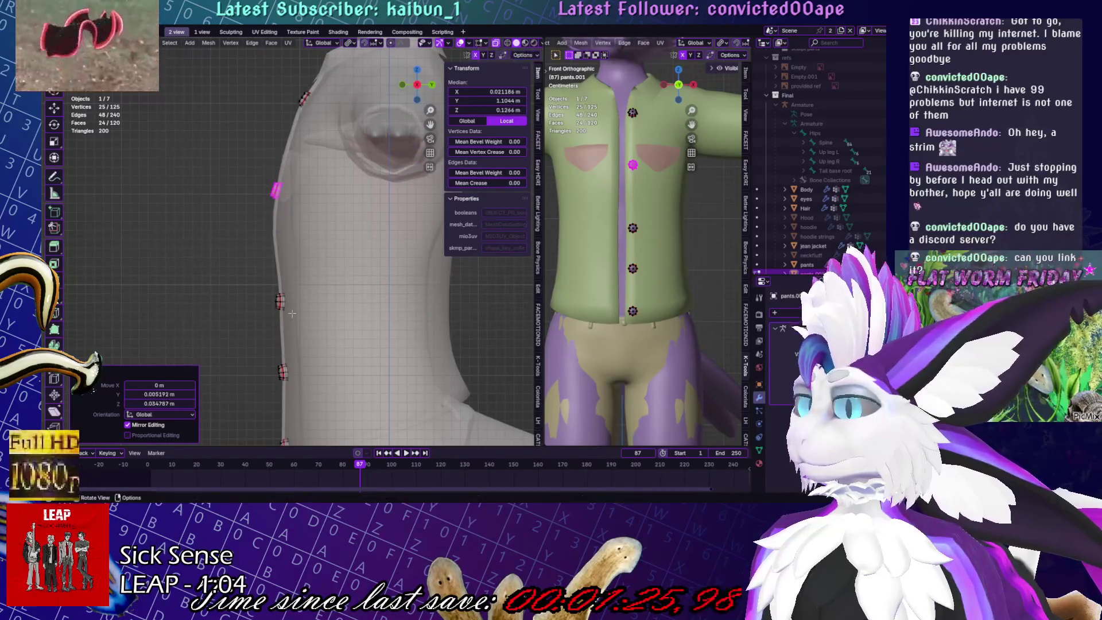
pyautogui.press('g')
pyautogui.press('r')
pyautogui.click(278, 108)
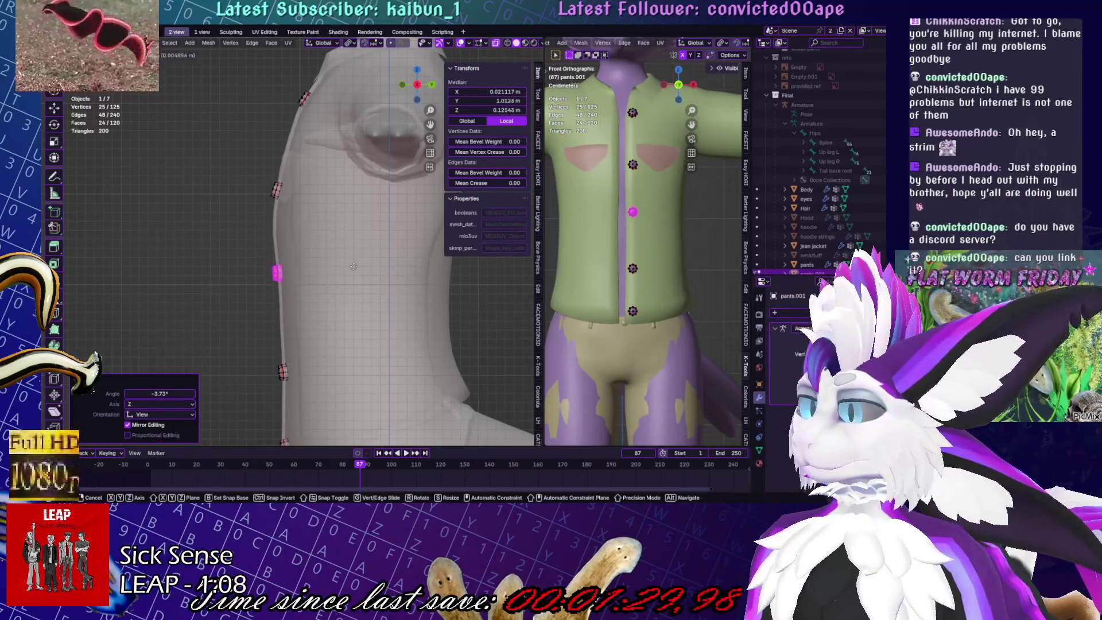
pyautogui.click(375, 357)
# Select the next button vertex along the edge and nudge it vertically
pyautogui.click(282, 310)
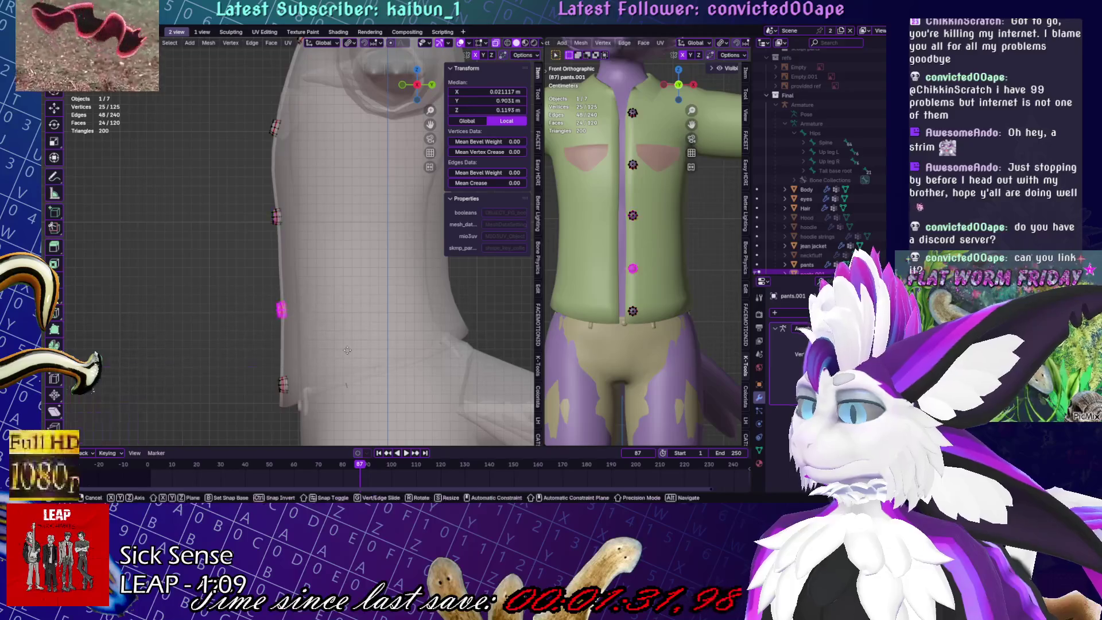
pyautogui.click(344, 188)
pyautogui.press('r')
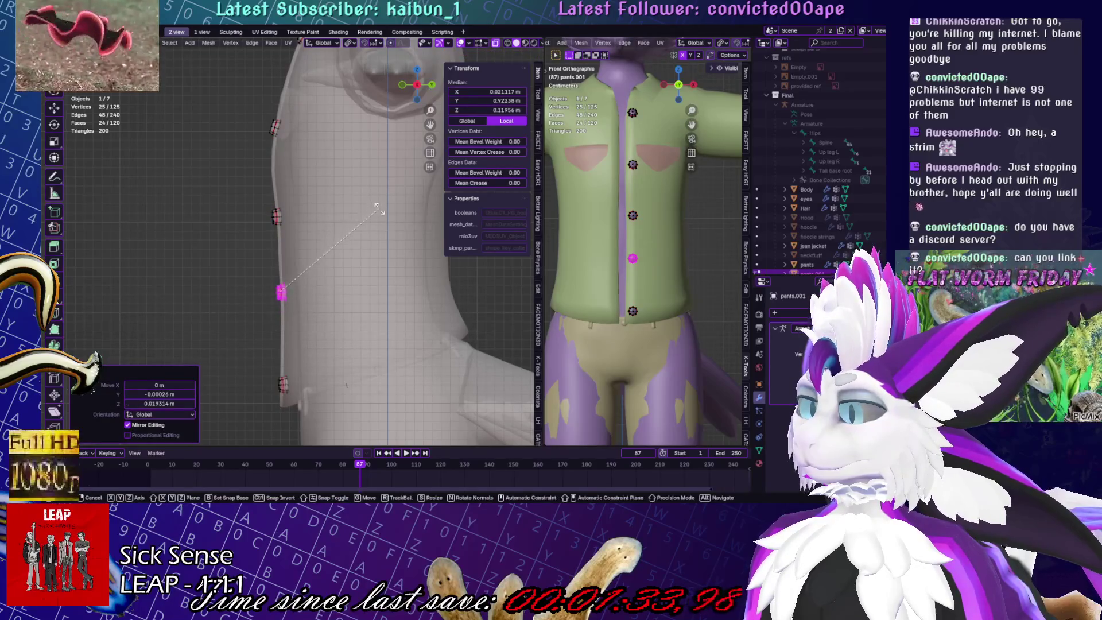
pyautogui.press('Escape')
pyautogui.press('g')
pyautogui.press('z')
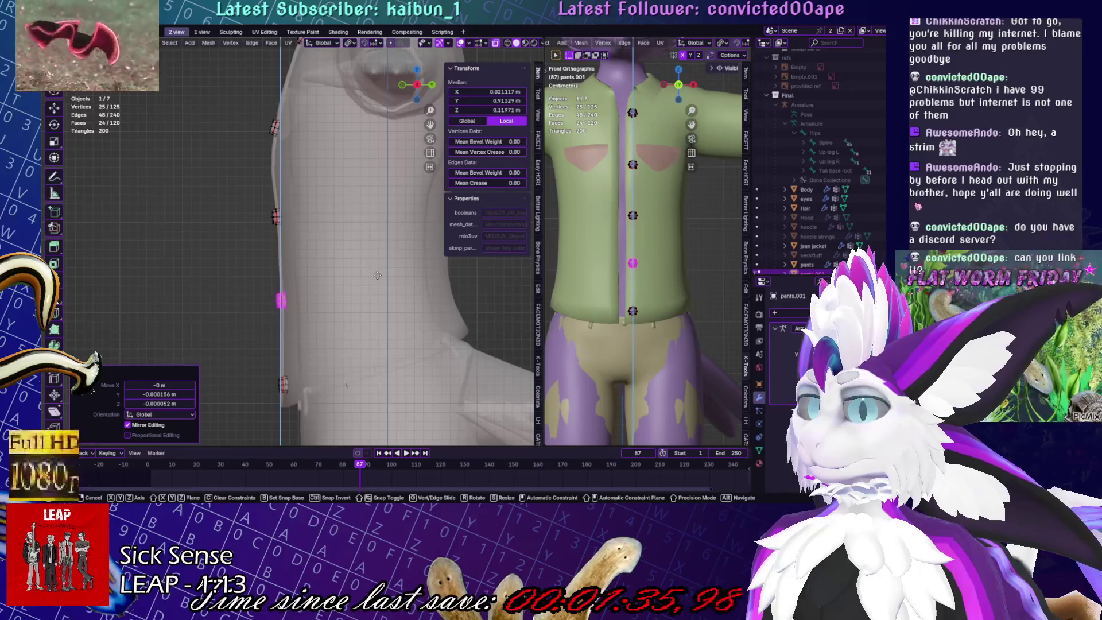
pyautogui.click(377, 276)
# Select whole linked lower buttons one at a time and adjust their positions
pyautogui.keyDown('shift'); pyautogui.moveTo(288, 125); pyautogui.dragTo(285, 166, button='middle'); pyautogui.keyUp('shift')
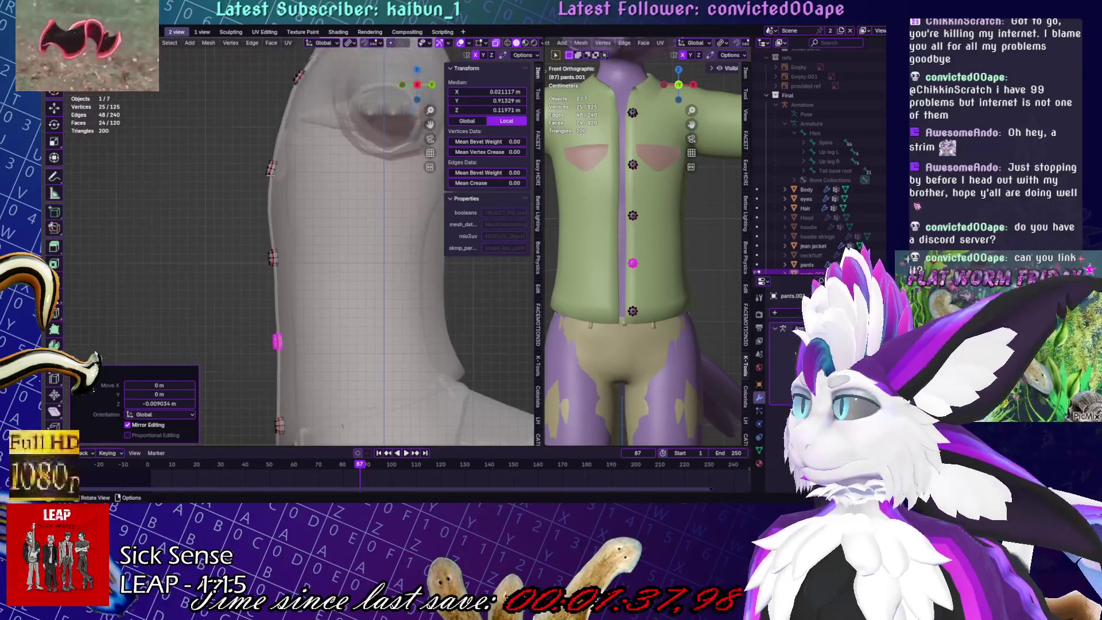
pyautogui.press('l')
pyautogui.press('g')
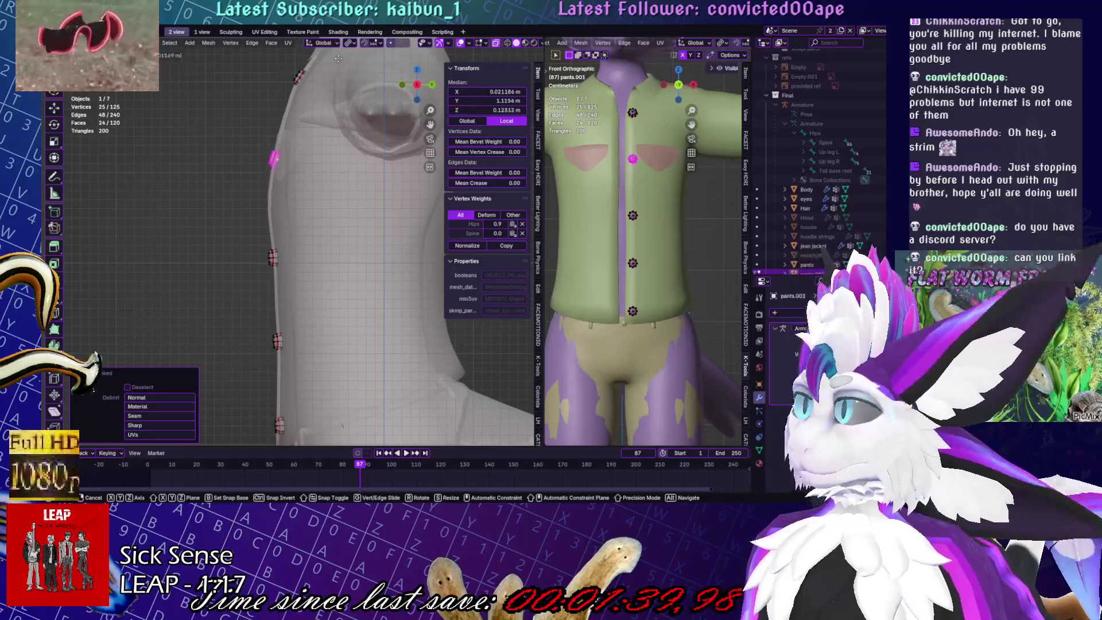
pyautogui.press('Escape')
pyautogui.click(272, 258)
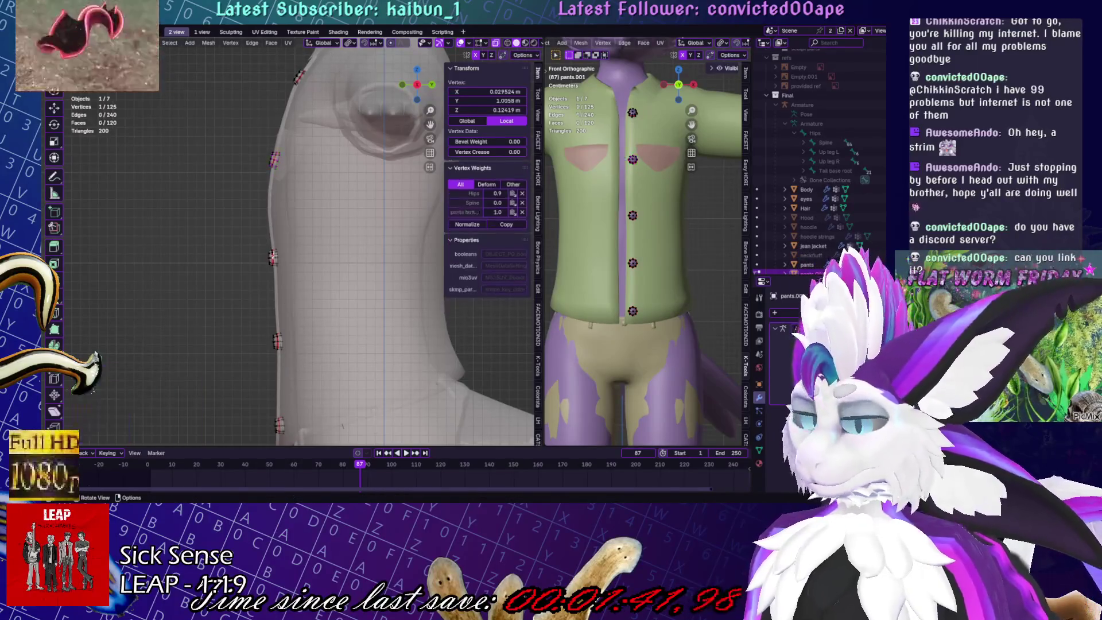
pyautogui.press('l')
pyautogui.click(357, 216)
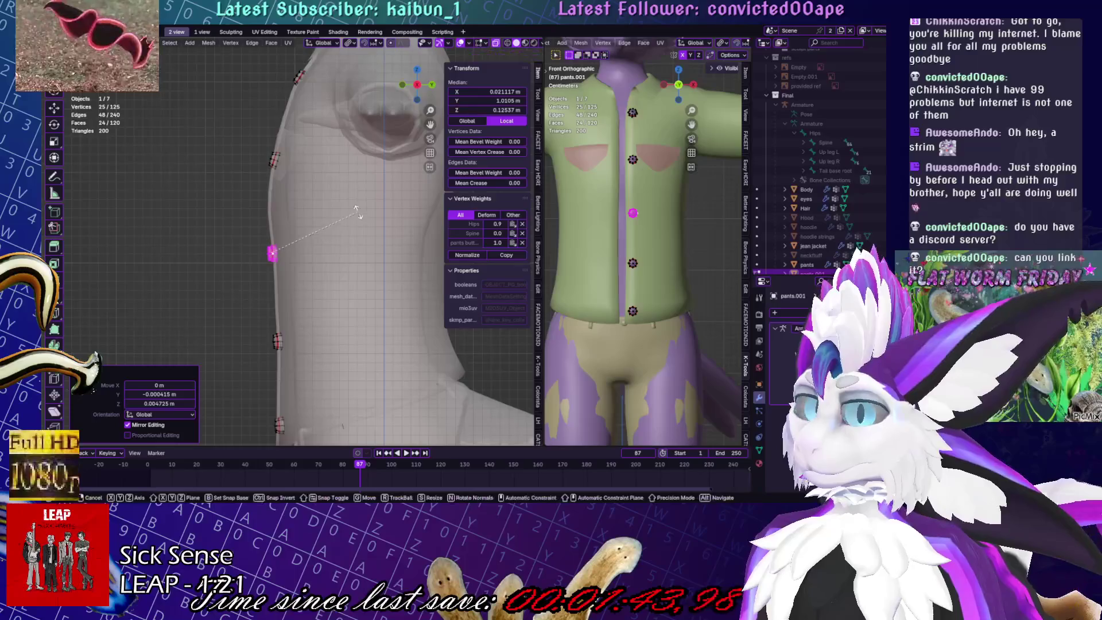
pyautogui.click(357, 213)
# Save the file, clear the selection, and leave Edit Mode
pyautogui.hotkey('ctrl', 's')
pyautogui.scroll(-5, 344, 241)
pyautogui.hotkey('alt', 'a')
pyautogui.moveTo(276, 305)
pyautogui.mouseDown(button='middle')
pyautogui.moveTo(351, 296)
pyautogui.moveTo(291, 320)
pyautogui.moveTo(267, 296)
pyautogui.moveTo(331, 302)
pyautogui.mouseUp(button='middle')
pyautogui.press('Tab')
pyautogui.scroll(5, 286, 259)
pyautogui.hotkey('ctrl', 's')
# Re-enter Edit Mode on the buttons and nudge one shirt button by -0.001283 m along Y
pyautogui.click(278, 256)
pyautogui.scroll(3, 278, 257)
pyautogui.moveTo(278, 257); pyautogui.dragTo(270, 261, button='middle')
pyautogui.press('Tab')
pyautogui.press('l')
pyautogui.scroll(2, 267, 262)
pyautogui.press('g')
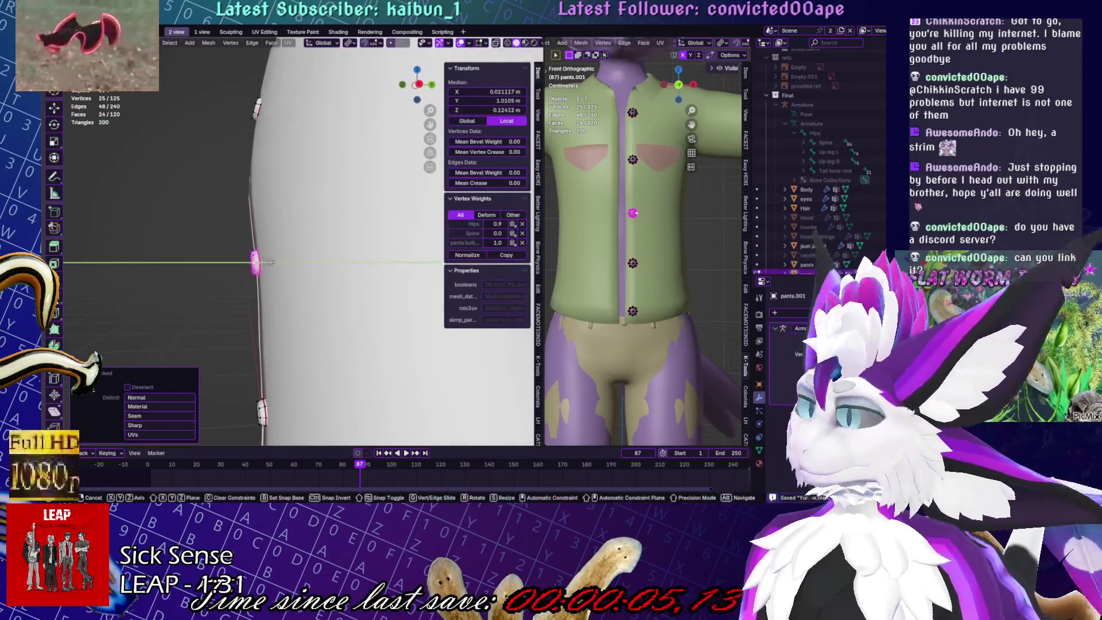
pyautogui.click(269, 262)
pyautogui.press('g')
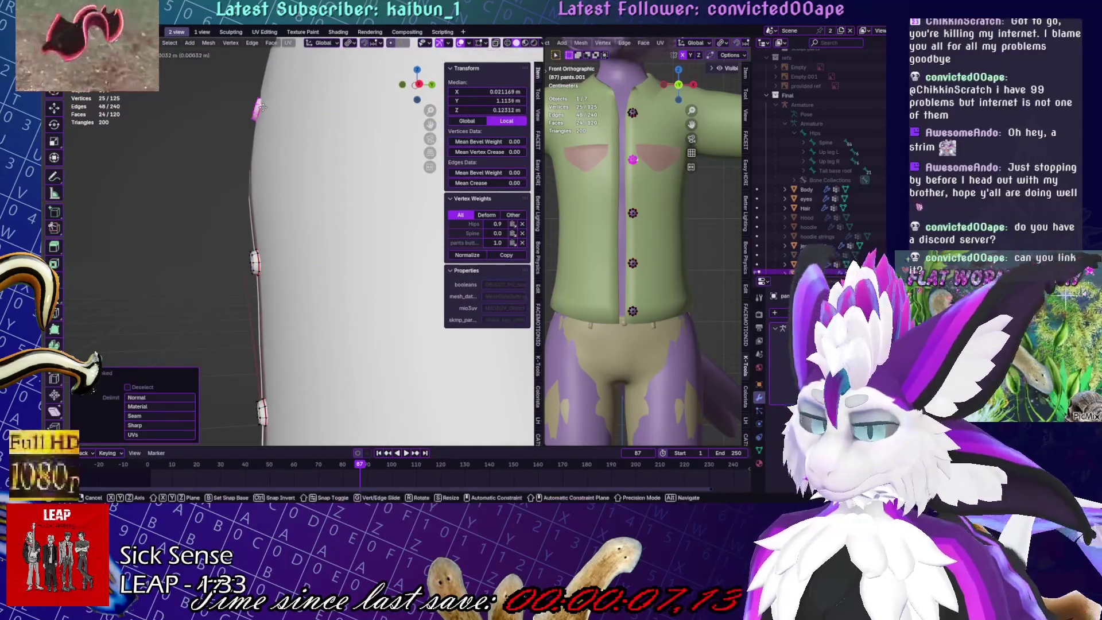
pyautogui.click(260, 107)
# Save Yuruse.blend again and return the buttons object to Object Mode
pyautogui.scroll(-4, 260, 107)
pyautogui.hotkey('ctrl', 's')
pyautogui.moveTo(356, 287)
pyautogui.mouseDown(button='middle')
pyautogui.moveTo(400, 300)
pyautogui.moveTo(389, 317)
pyautogui.moveTo(245, 180)
pyautogui.moveTo(322, 287)
pyautogui.moveTo(409, 302)
pyautogui.moveTo(356, 271)
pyautogui.moveTo(278, 251)
pyautogui.moveTo(307, 212)
pyautogui.mouseUp(button='middle')
pyautogui.press('Tab')
pyautogui.scroll(-3, 388, 320)
pyautogui.scroll(-4, 317, 301)
pyautogui.scroll(5, 361, 277)
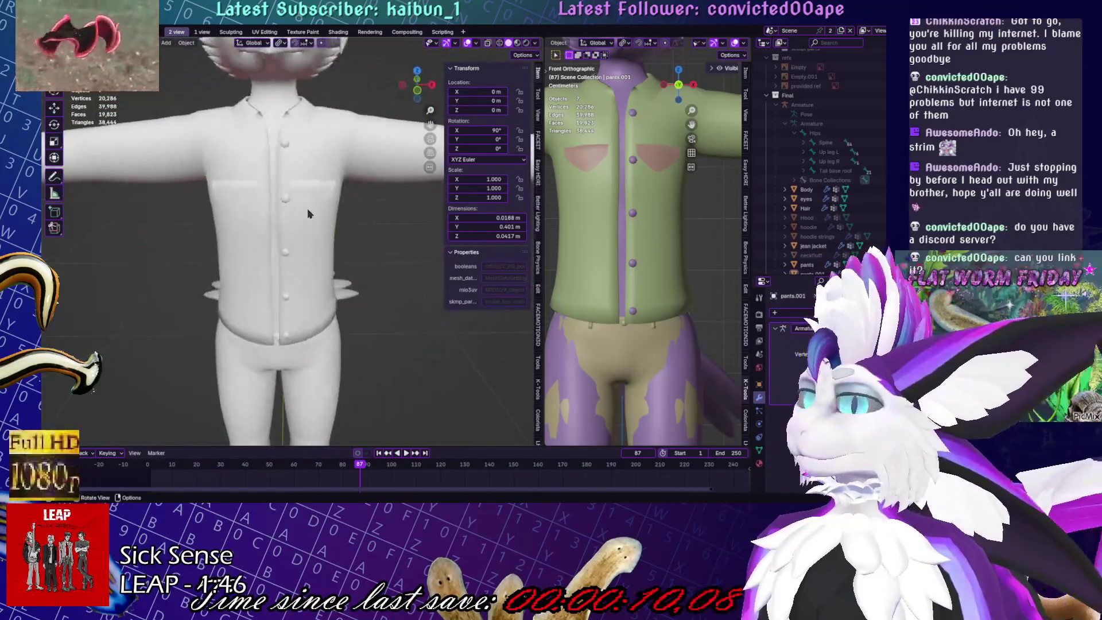
pyautogui.click(315, 321)
pyautogui.press('Tab')
pyautogui.press('KP_Decimal')
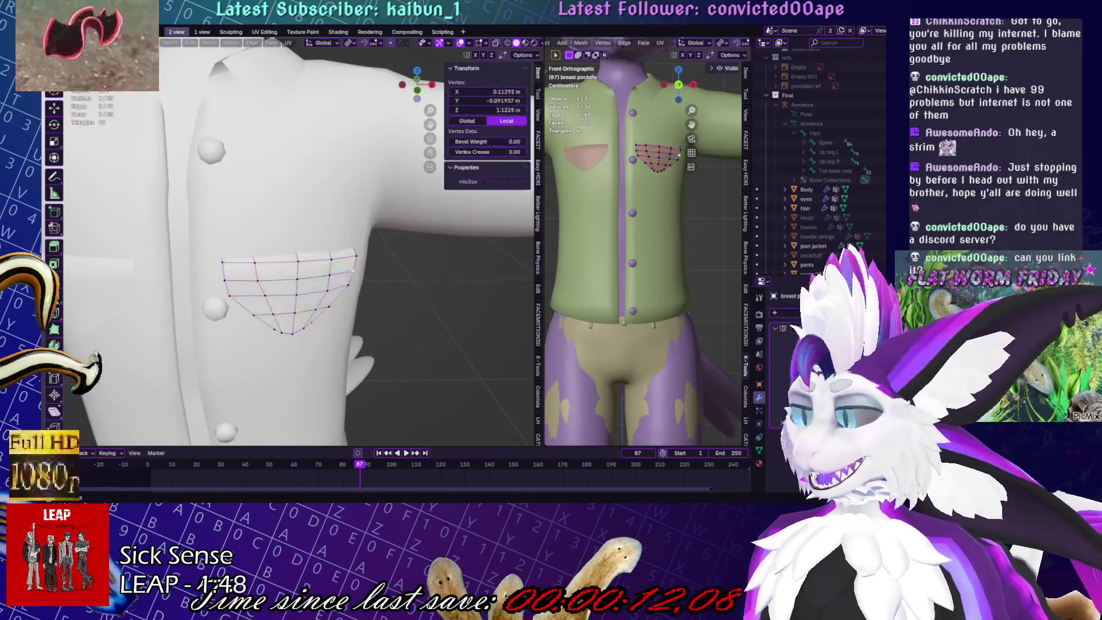
pyautogui.keyDown('alt'); pyautogui.click(348, 283); pyautogui.keyUp('alt')
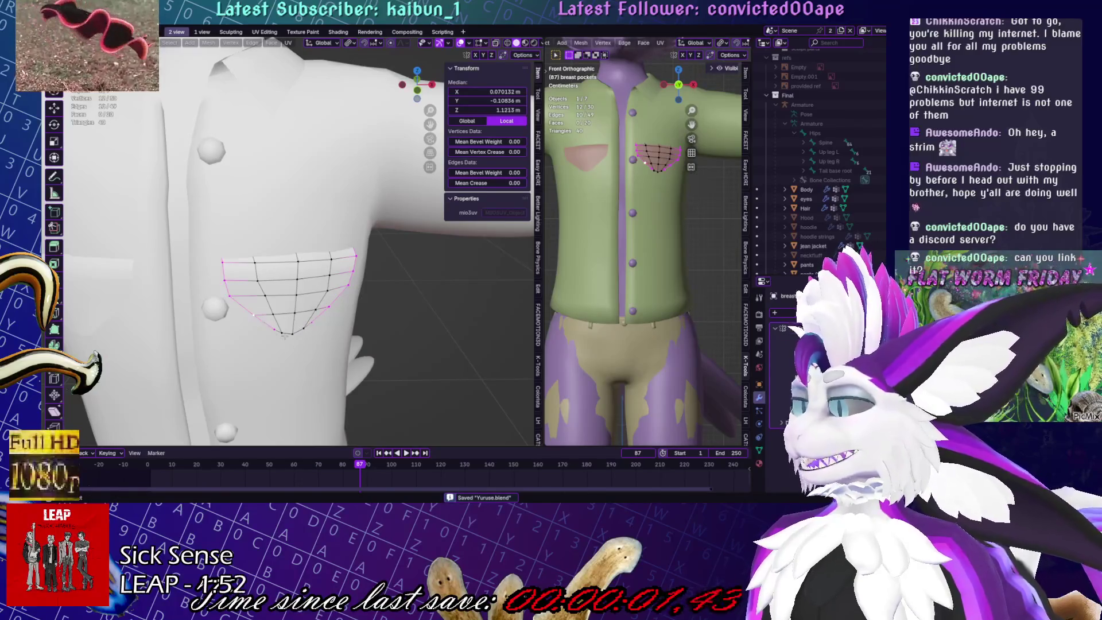
pyautogui.moveTo(385, 329)
pyautogui.mouseDown(button='middle')
pyautogui.moveTo(367, 299)
pyautogui.moveTo(398, 222)
pyautogui.mouseUp(button='middle')
pyautogui.press('e')
pyautogui.click(367, 298)
pyautogui.press('s')
pyautogui.click(386, 254)
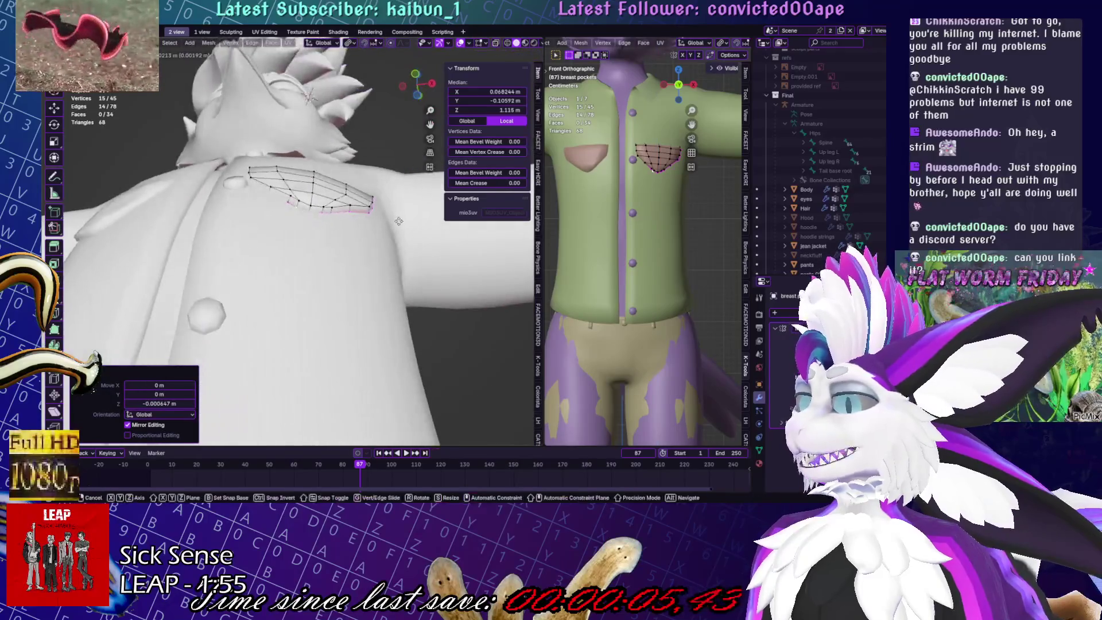
pyautogui.moveTo(406, 284)
pyautogui.mouseDown(button='middle')
pyautogui.moveTo(300, 324)
pyautogui.moveTo(328, 296)
pyautogui.mouseUp(button='middle')
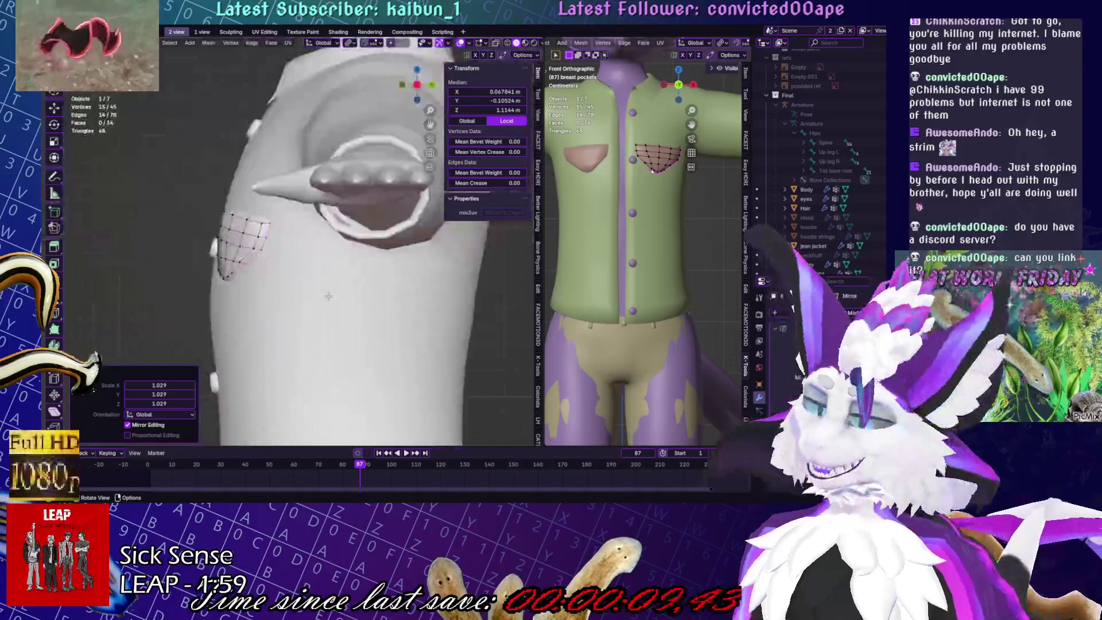
pyautogui.moveTo(251, 308)
pyautogui.mouseDown(button='middle')
pyautogui.moveTo(387, 305)
pyautogui.moveTo(402, 310)
pyautogui.moveTo(321, 307)
pyautogui.moveTo(418, 326)
pyautogui.moveTo(344, 287)
pyautogui.mouseUp(button='middle')
pyautogui.press('x')
pyautogui.click(426, 293)
pyautogui.scroll(-5, 426, 293)
pyautogui.press('Tab')
pyautogui.hotkey('ctrl', 's')
pyautogui.scroll(-4, 322, 307)
pyautogui.click(281, 264)
pyautogui.scroll(5, 258, 218)
pyautogui.moveTo(258, 218)
pyautogui.mouseDown(button='middle')
pyautogui.moveTo(250, 206)
pyautogui.moveTo(265, 288)
pyautogui.moveTo(228, 303)
pyautogui.mouseUp(button='middle')
pyautogui.press('Tab')
pyautogui.scroll(3, 252, 241)
# Select the jacket's collar and front edge loop vertices near the shoulder
pyautogui.click(271, 273)
pyautogui.keyDown('ctrl'); pyautogui.click(227, 304); pyautogui.keyUp('ctrl')
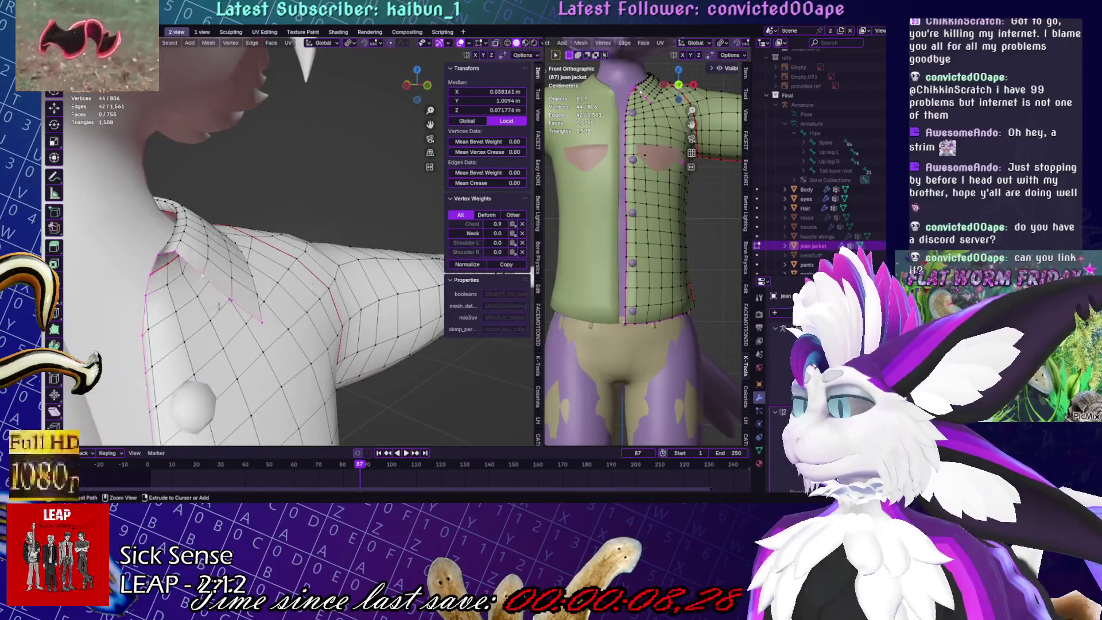
pyautogui.scroll(-6, 226, 303)
pyautogui.moveTo(313, 402); pyautogui.dragTo(308, 362, button='middle')
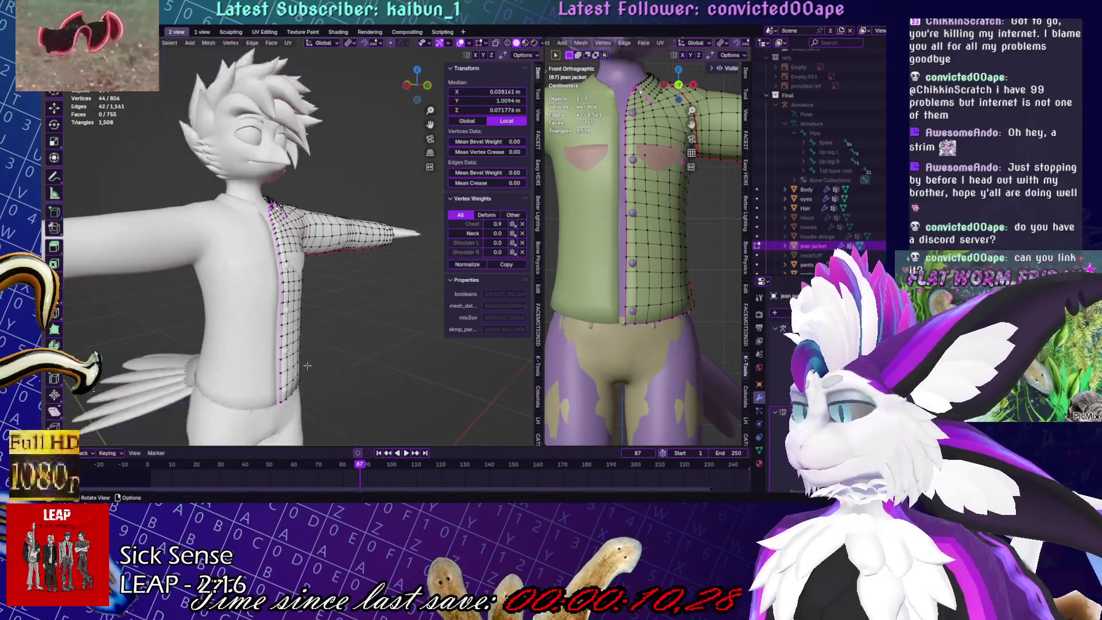
pyautogui.moveTo(308, 362); pyautogui.dragTo(321, 302)
pyautogui.scroll(6, 321, 301)
pyautogui.scroll(-6, 284, 367)
pyautogui.hotkey('ctrl', 'z')
pyautogui.press('c')
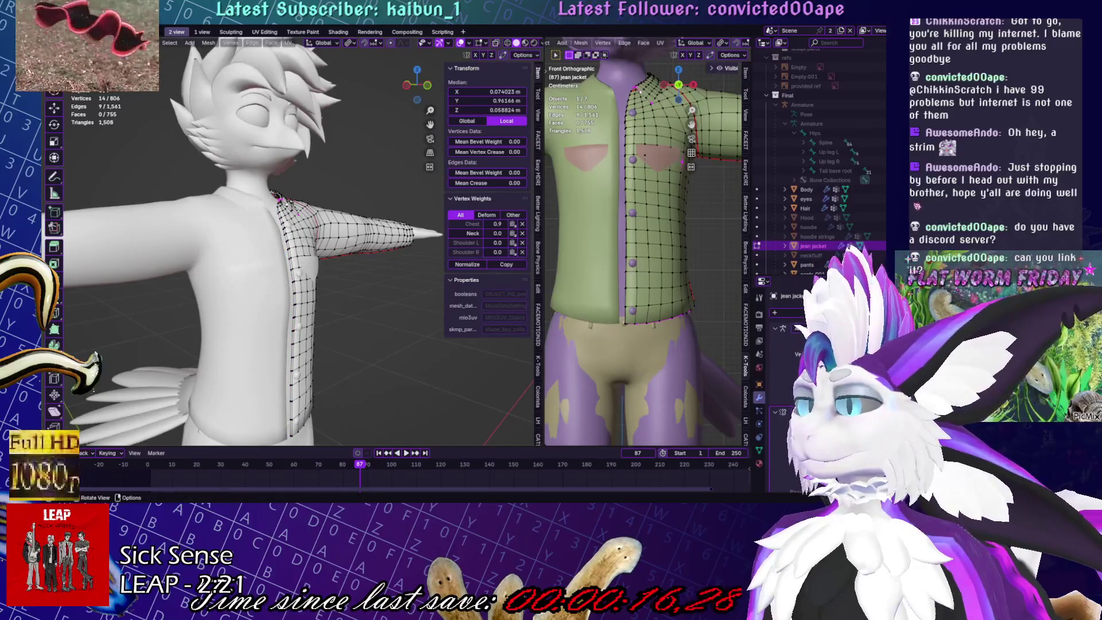
pyautogui.scroll(6, 278, 252)
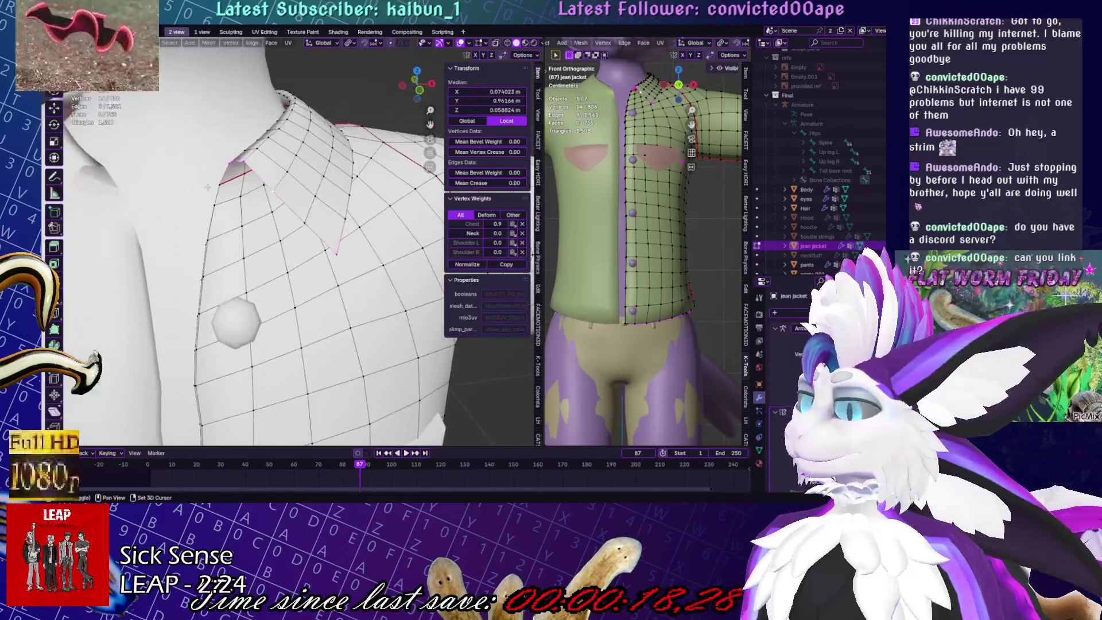
# Try extruding and scaling the collar edge, cancelling and undoing each attempt
pyautogui.press('e')
pyautogui.press('Escape')
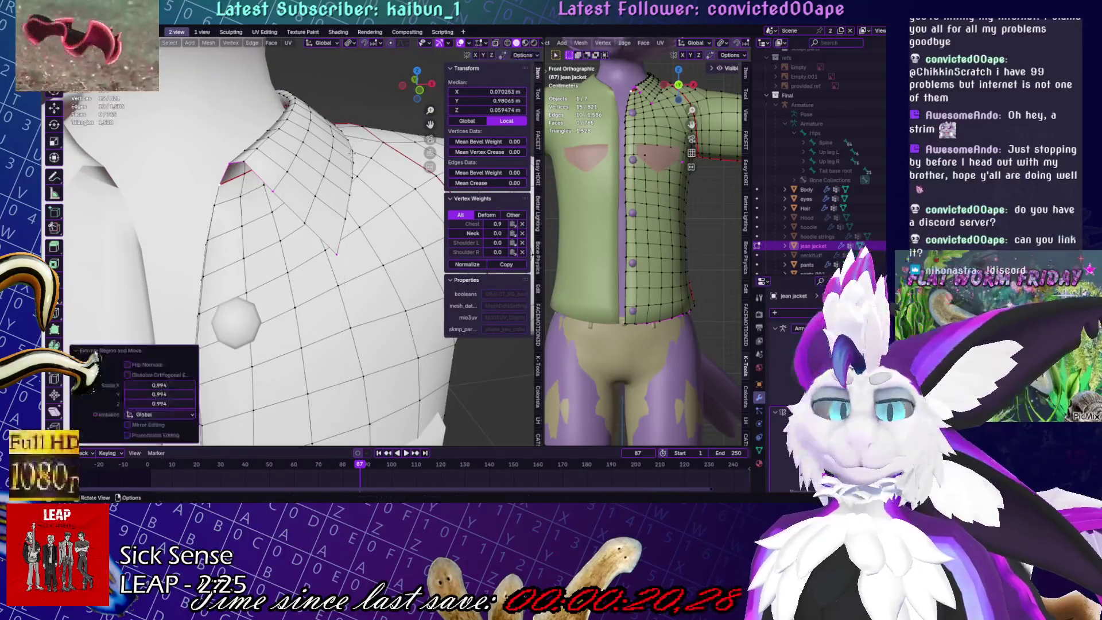
pyautogui.hotkey('ctrl', 'z')
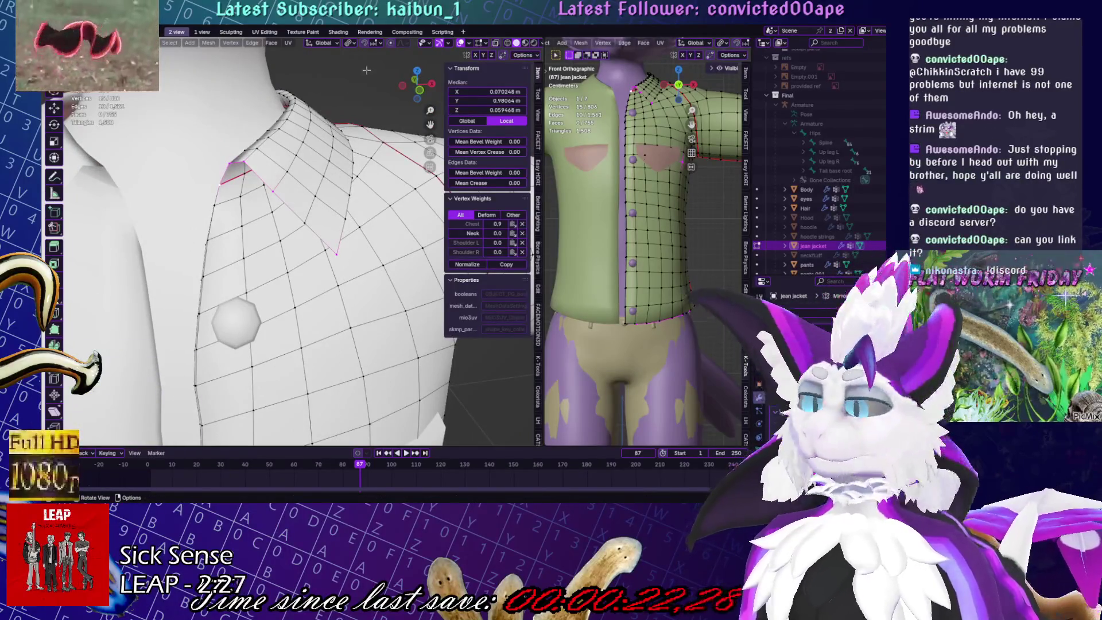
pyautogui.press('e')
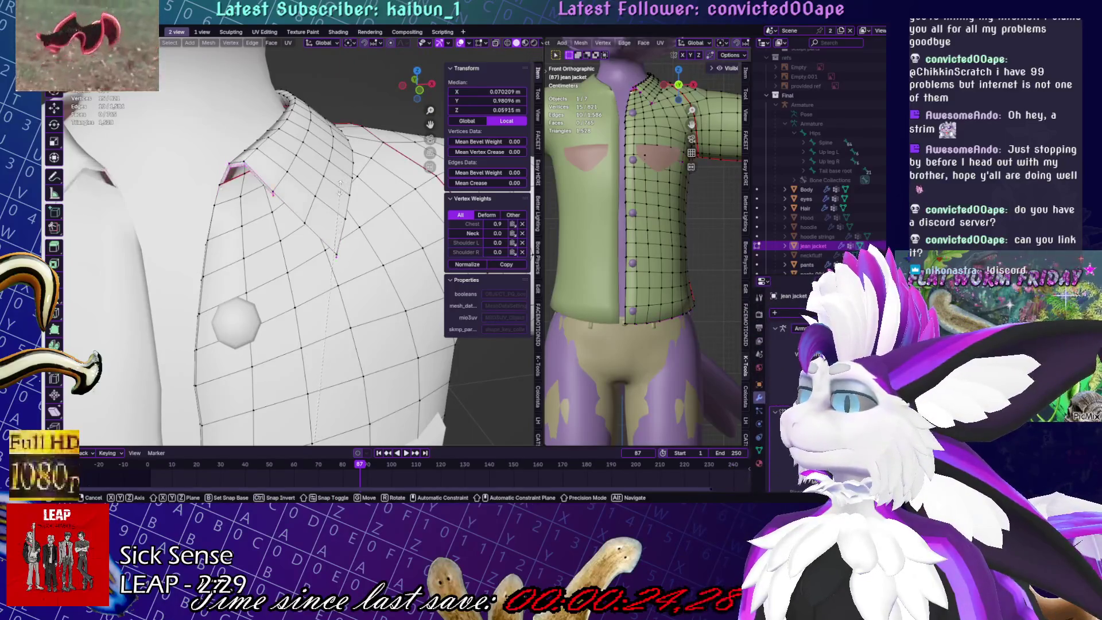
pyautogui.press('Escape')
pyautogui.scroll(-5, 340, 183)
pyautogui.hotkey('ctrl', 'z')
pyautogui.press('s')
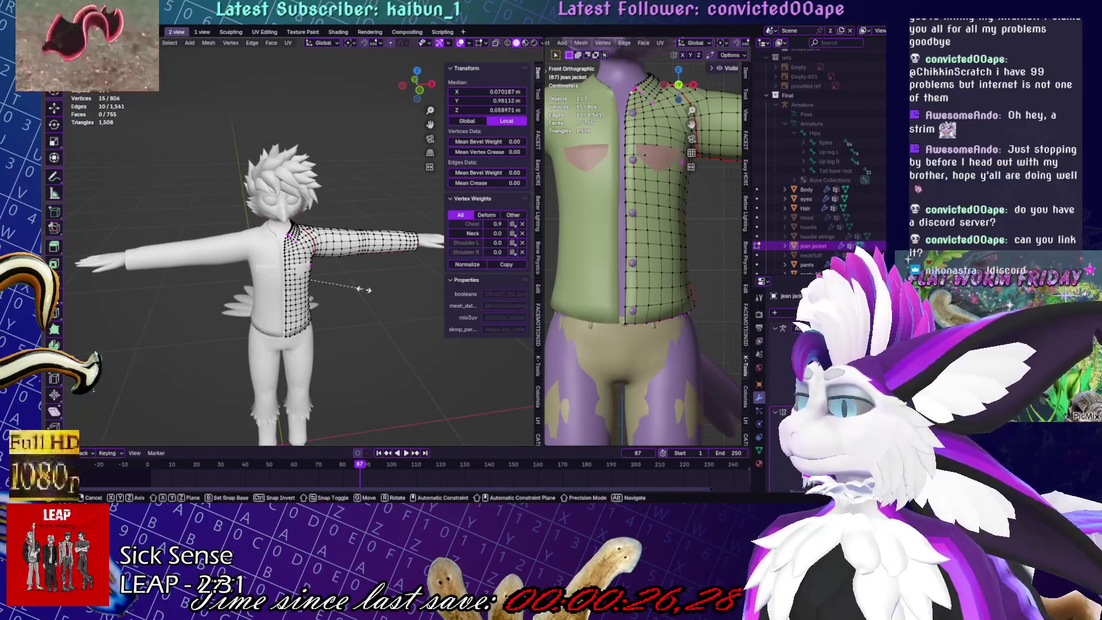
pyautogui.press('Escape')
# Trim the selection to the collar corner with circle select and turn off see-through display
pyautogui.hotkey('ctrl', 'z')
pyautogui.press('c')
pyautogui.moveTo(361, 288)
pyautogui.mouseDown(button='middle')
pyautogui.moveTo(331, 301)
pyautogui.moveTo(367, 299)
pyautogui.mouseUp(button='middle')
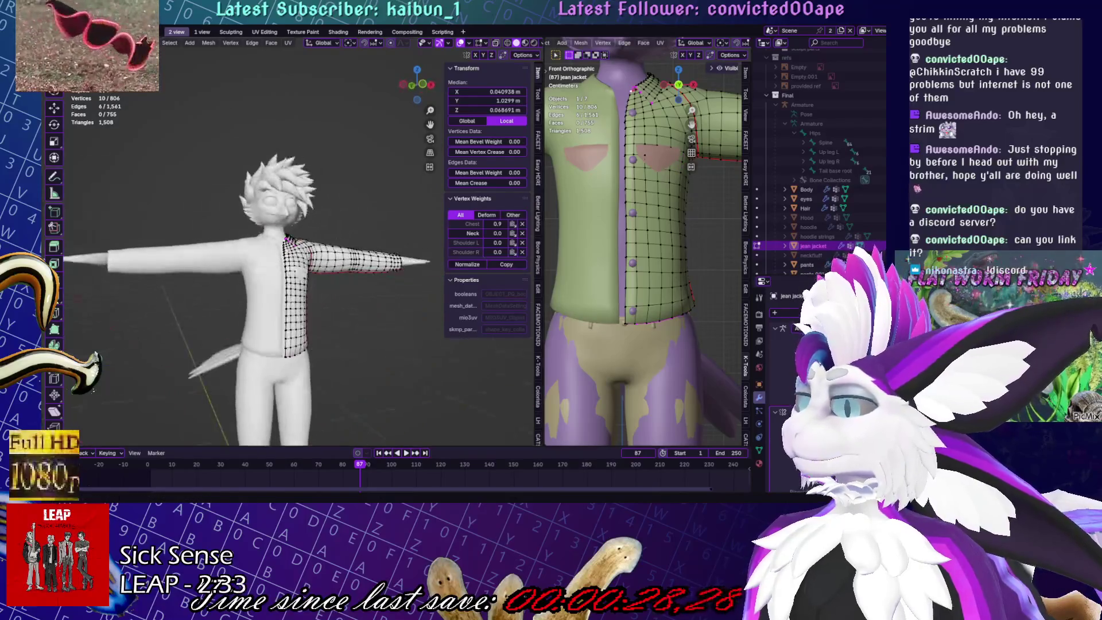
pyautogui.hotkey('ctrl', 'z')
pyautogui.press('KP_Decimal')
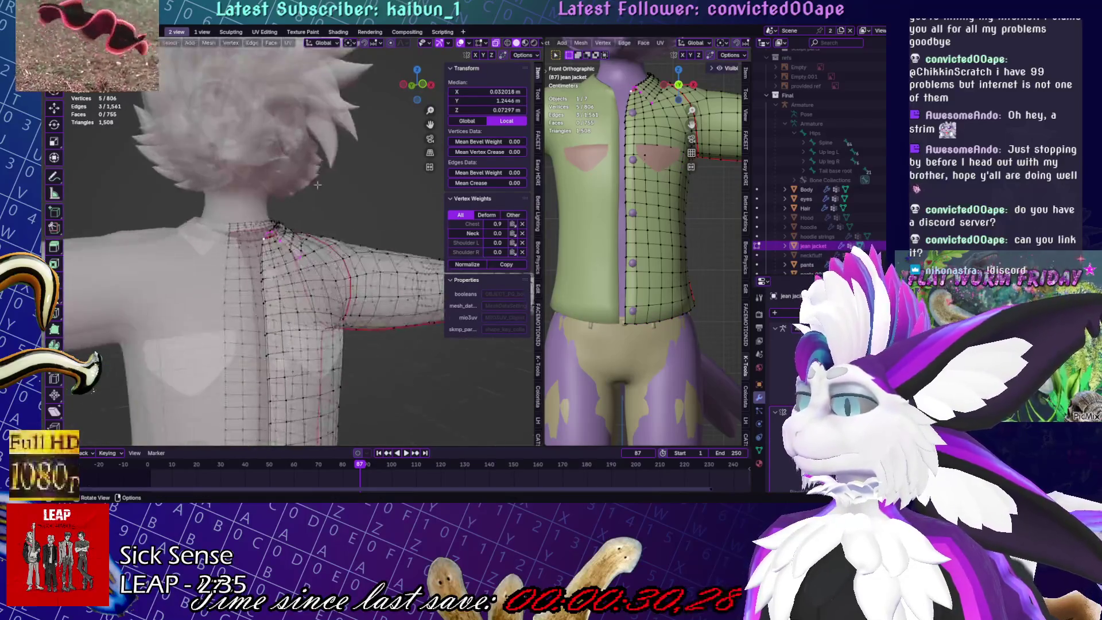
pyautogui.click(498, 44)
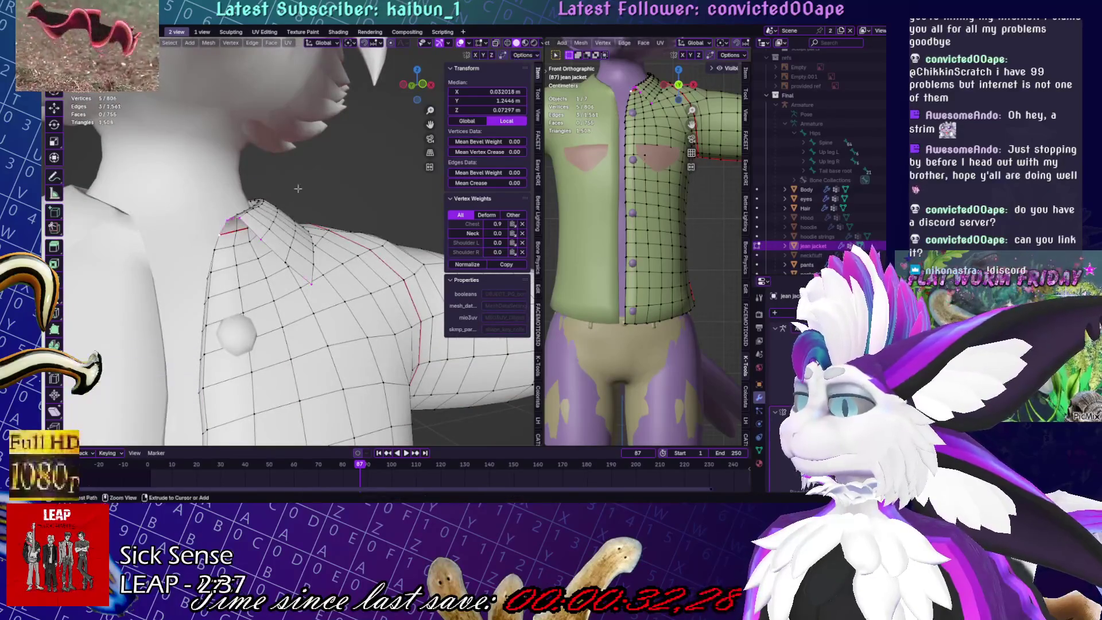
pyautogui.moveTo(283, 258); pyautogui.dragTo(344, 229, button='middle')
# Extrude and move the collar edge, then undo that extrusion
pyautogui.press('e')
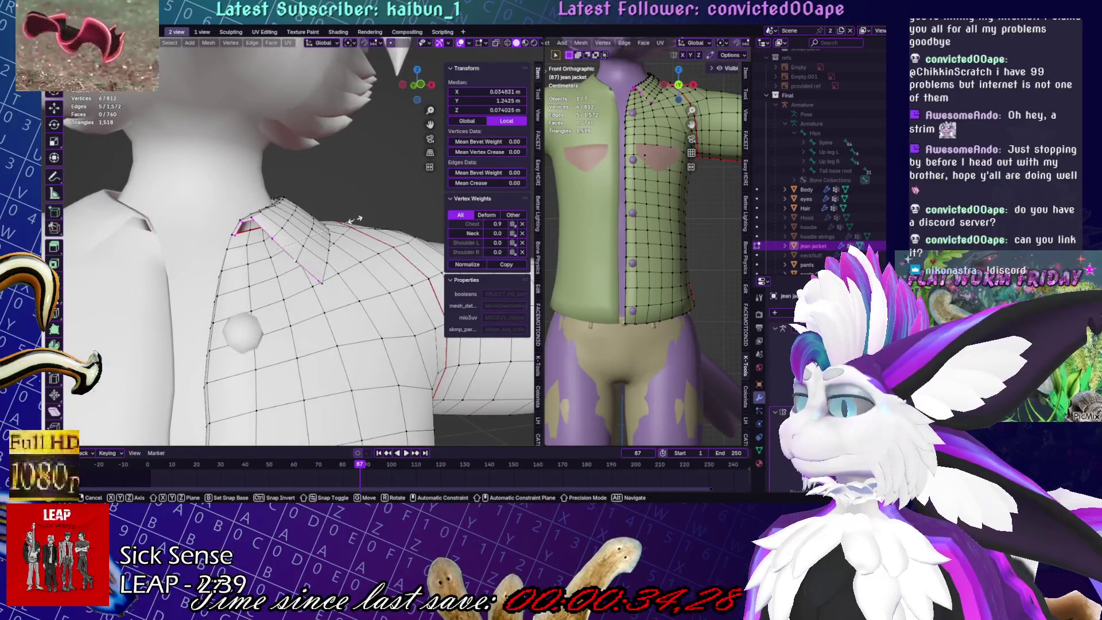
pyautogui.click(353, 222)
pyautogui.click(353, 226)
pyautogui.moveTo(352, 226)
pyautogui.mouseDown(button='middle')
pyautogui.moveTo(299, 243)
pyautogui.moveTo(355, 284)
pyautogui.moveTo(376, 255)
pyautogui.mouseUp(button='middle')
pyautogui.hotkey('ctrl', 'z')
pyautogui.hotkey('ctrl', 'z')
# Extrude the shoulder collar faces constrained along Z and confirm the new geometry
pyautogui.press('Escape')
pyautogui.moveTo(212, 256); pyautogui.dragTo(241, 241, button='middle')
pyautogui.press('e')
pyautogui.press('z')
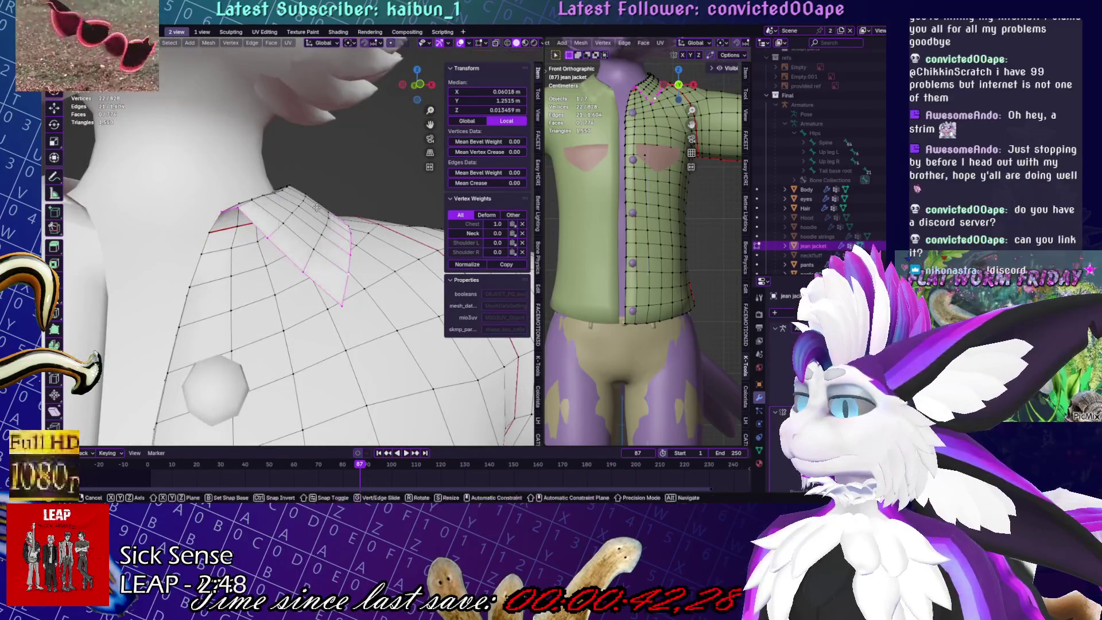
pyautogui.press('Return')
pyautogui.moveTo(344, 253)
pyautogui.mouseDown(button='middle')
pyautogui.moveTo(358, 254)
pyautogui.moveTo(236, 229)
pyautogui.moveTo(230, 215)
pyautogui.moveTo(210, 248)
pyautogui.moveTo(310, 269)
pyautogui.moveTo(232, 386)
pyautogui.moveTo(283, 276)
pyautogui.moveTo(314, 287)
pyautogui.moveTo(319, 270)
pyautogui.mouseUp(button='middle')
pyautogui.click(359, 253)
# Merge the two collar corner vertices At Center and vertex-slide one along its edge
pyautogui.click(235, 230)
pyautogui.press('m')
pyautogui.click(237, 198)
pyautogui.hotkey('shift', 'v')
pyautogui.click(297, 267)
# Save Yuruse.blend, deselect the jacket's vertices in Edit Mode, and save again in Object Mode
pyautogui.press('Tab')
pyautogui.hotkey('ctrl', 's')
pyautogui.press('Tab')
pyautogui.hotkey('alt', 'a')
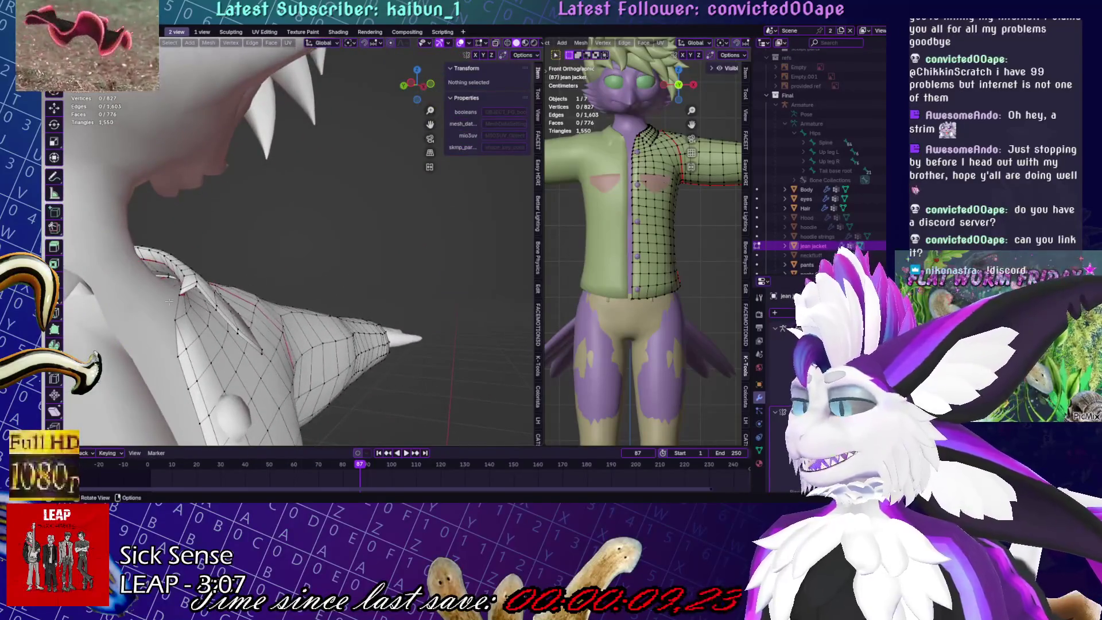
pyautogui.press('Tab')
pyautogui.moveTo(196, 288)
pyautogui.mouseDown(button='middle')
pyautogui.moveTo(345, 279)
pyautogui.moveTo(268, 310)
pyautogui.mouseUp(button='middle')
pyautogui.moveTo(328, 288)
pyautogui.mouseDown(button='middle')
pyautogui.moveTo(332, 272)
pyautogui.moveTo(329, 282)
pyautogui.moveTo(258, 264)
pyautogui.moveTo(302, 279)
pyautogui.moveTo(377, 269)
pyautogui.moveTo(339, 282)
pyautogui.moveTo(246, 262)
pyautogui.moveTo(276, 241)
pyautogui.moveTo(246, 332)
pyautogui.moveTo(258, 330)
pyautogui.moveTo(245, 320)
pyautogui.moveTo(256, 325)
pyautogui.moveTo(264, 289)
pyautogui.moveTo(292, 278)
pyautogui.mouseUp(button='middle')
pyautogui.press('Tab')
pyautogui.click(340, 281)
pyautogui.press('Tab')
pyautogui.hotkey('ctrl', 's')
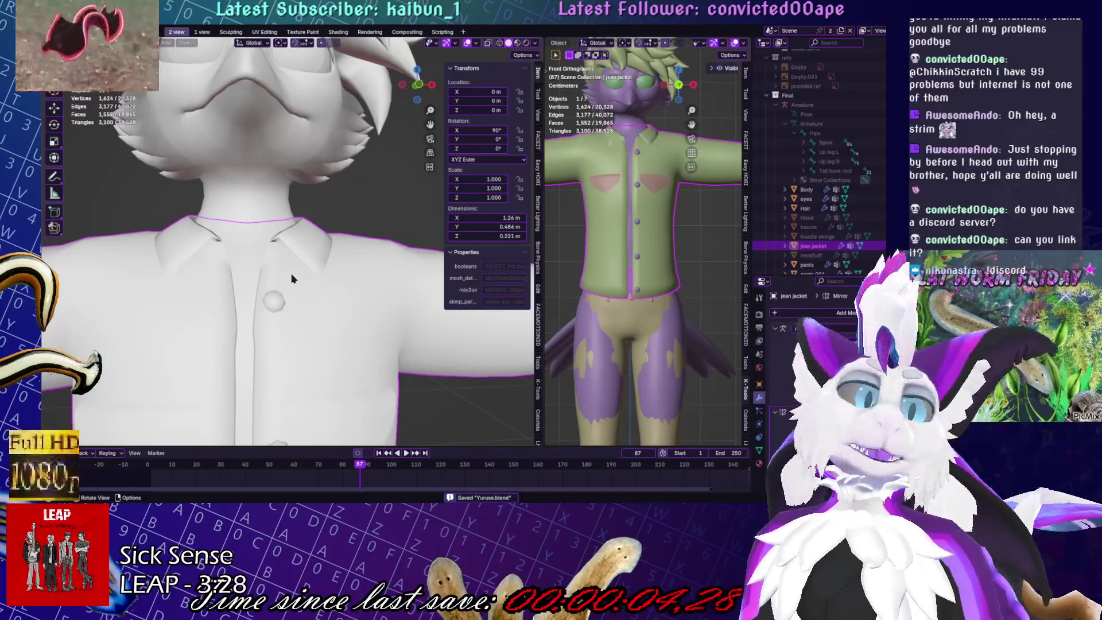
pyautogui.scroll(-5, 292, 278)
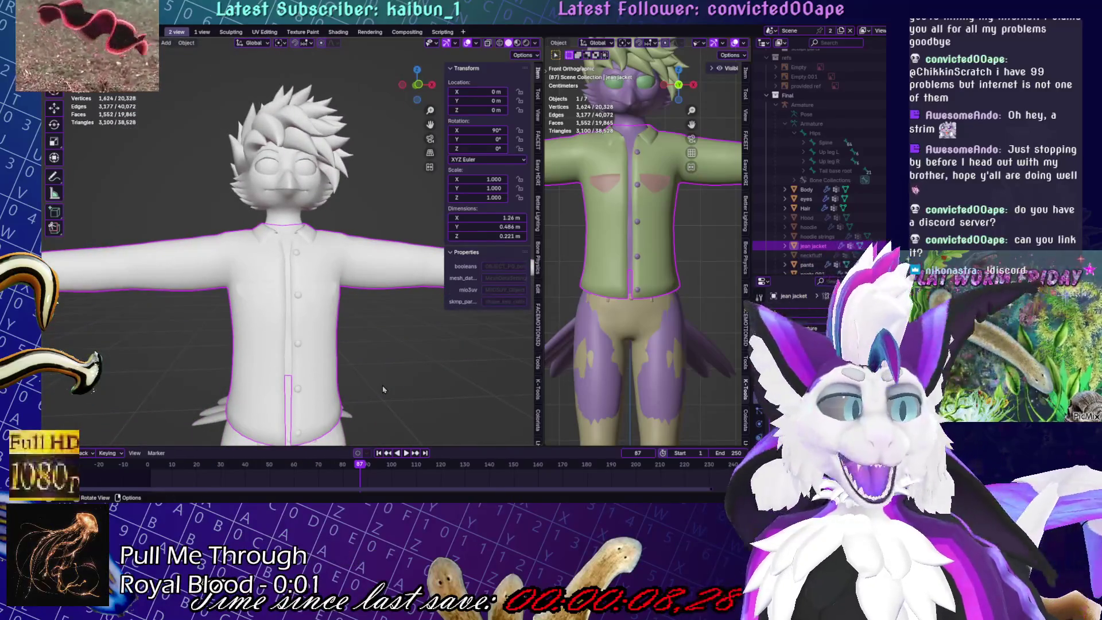
# Switch the jean jacket to Sculpt Mode with the Grab brush and inspect the back
pyautogui.moveTo(383, 390); pyautogui.dragTo(458, 373, button='middle')
pyautogui.scroll(5, 295, 242)
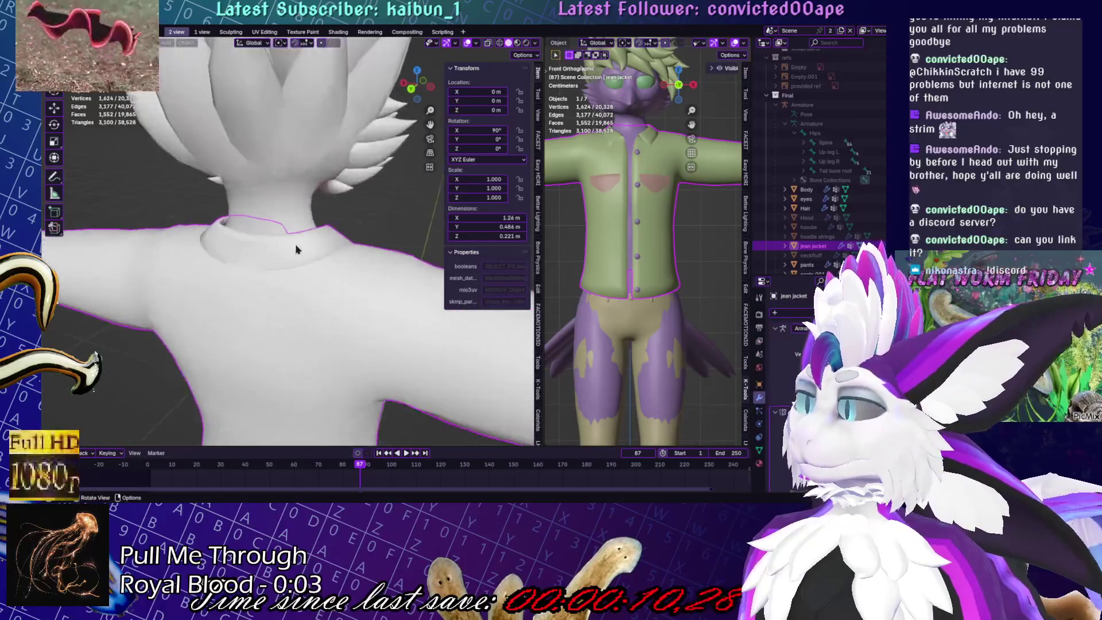
pyautogui.hotkey('ctrl', 'Tab')
pyautogui.click(238, 256)
pyautogui.moveTo(200, 260); pyautogui.dragTo(352, 221, button='middle')
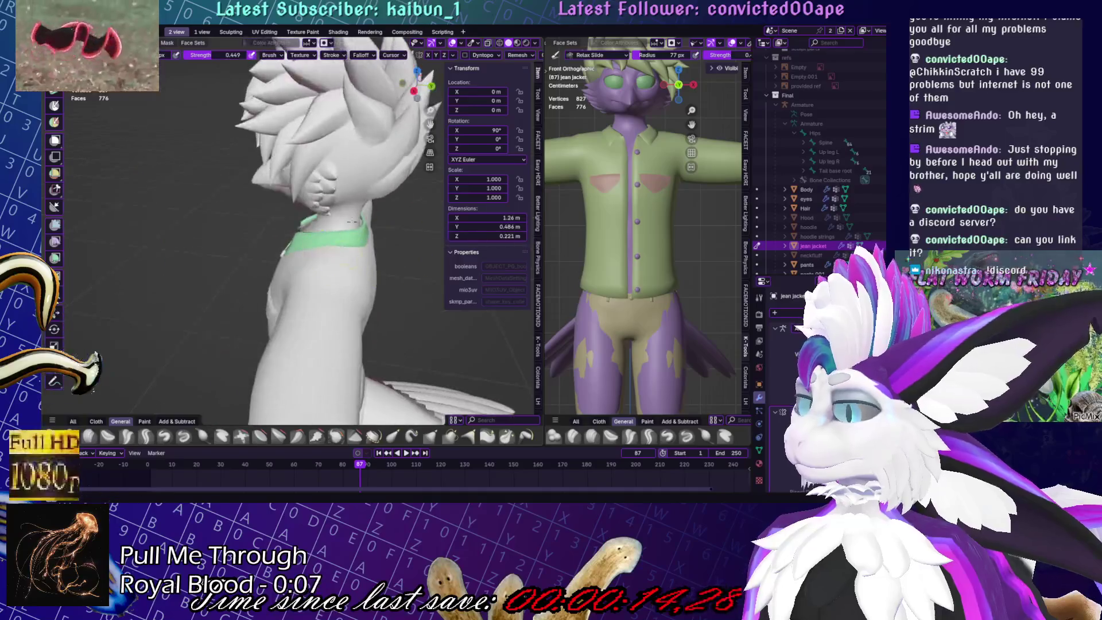
pyautogui.press('g')
pyautogui.moveTo(338, 305)
pyautogui.mouseDown(button='middle')
pyautogui.moveTo(293, 238)
pyautogui.moveTo(352, 251)
pyautogui.moveTo(359, 230)
pyautogui.moveTo(337, 211)
pyautogui.mouseUp(button='middle')
# In Edit Mode, select and nudge several vertices along the collar edge
pyautogui.press('Tab')
pyautogui.click(321, 120)
pyautogui.press('KP_Decimal')
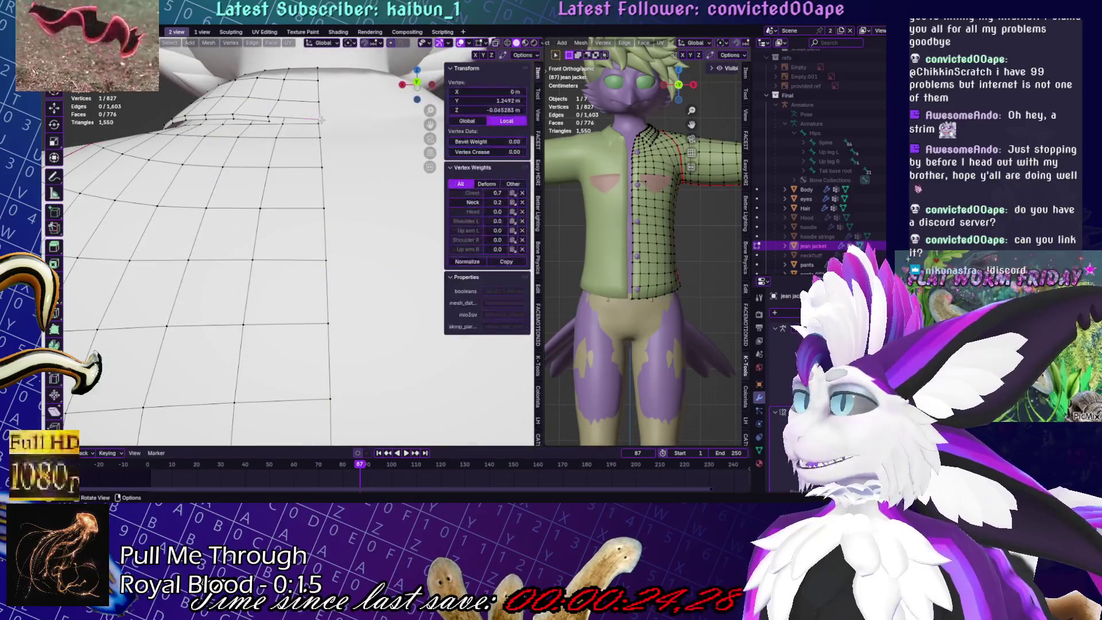
pyautogui.moveTo(252, 218); pyautogui.dragTo(287, 196, button='middle')
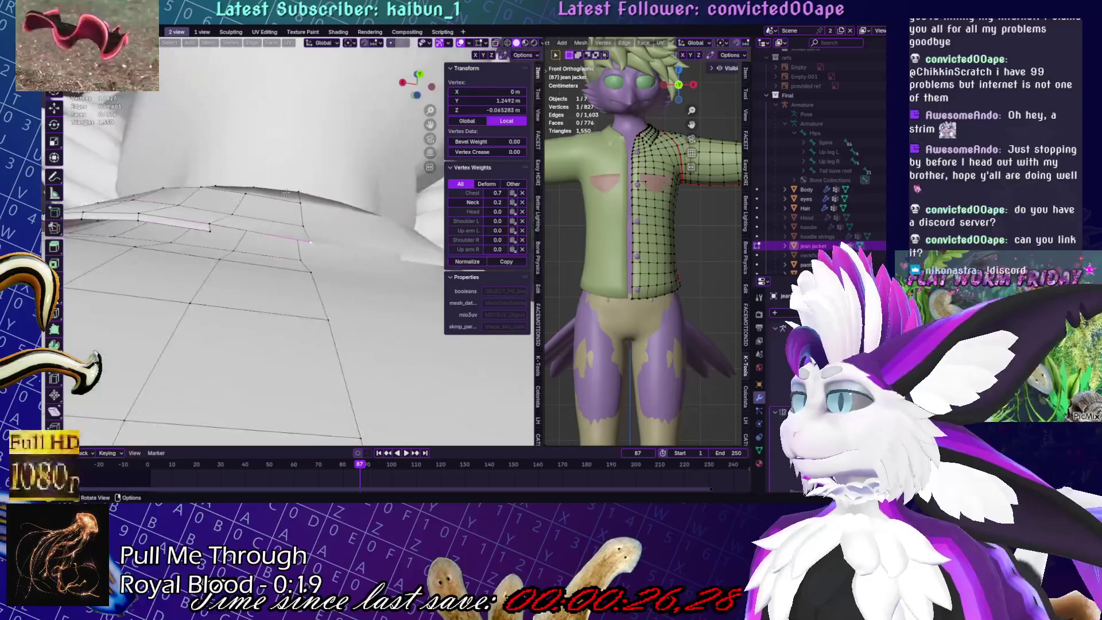
pyautogui.click(342, 264)
pyautogui.keyDown('shift'); pyautogui.click(327, 320); pyautogui.keyUp('shift')
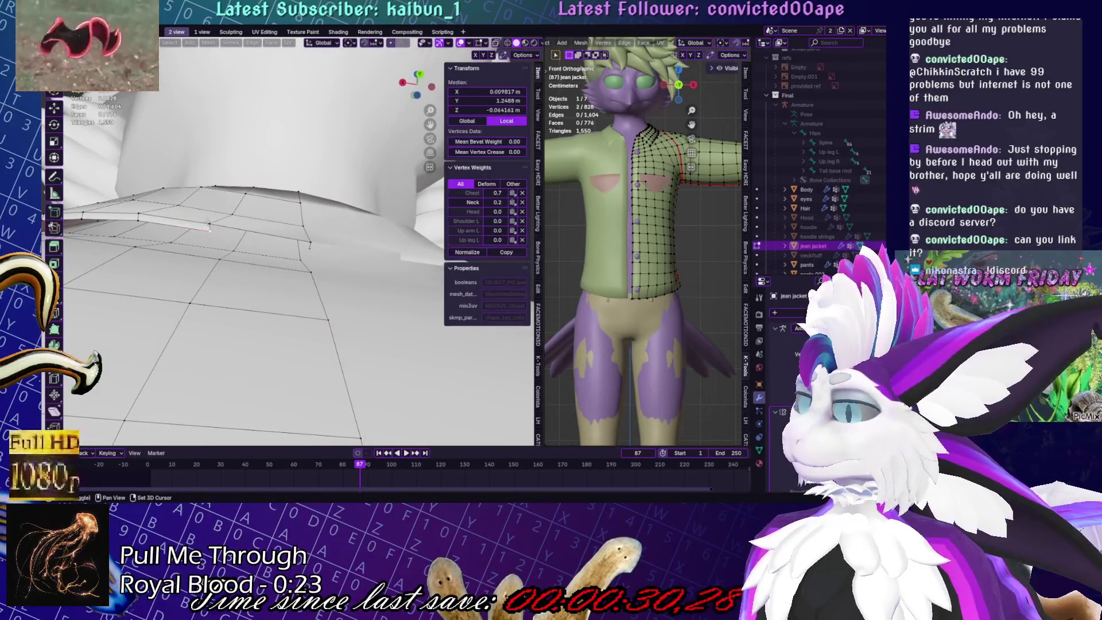
pyautogui.keyDown('shift'); pyautogui.click(312, 244); pyautogui.keyUp('shift')
pyautogui.moveTo(338, 243); pyautogui.dragTo(322, 235, button='middle')
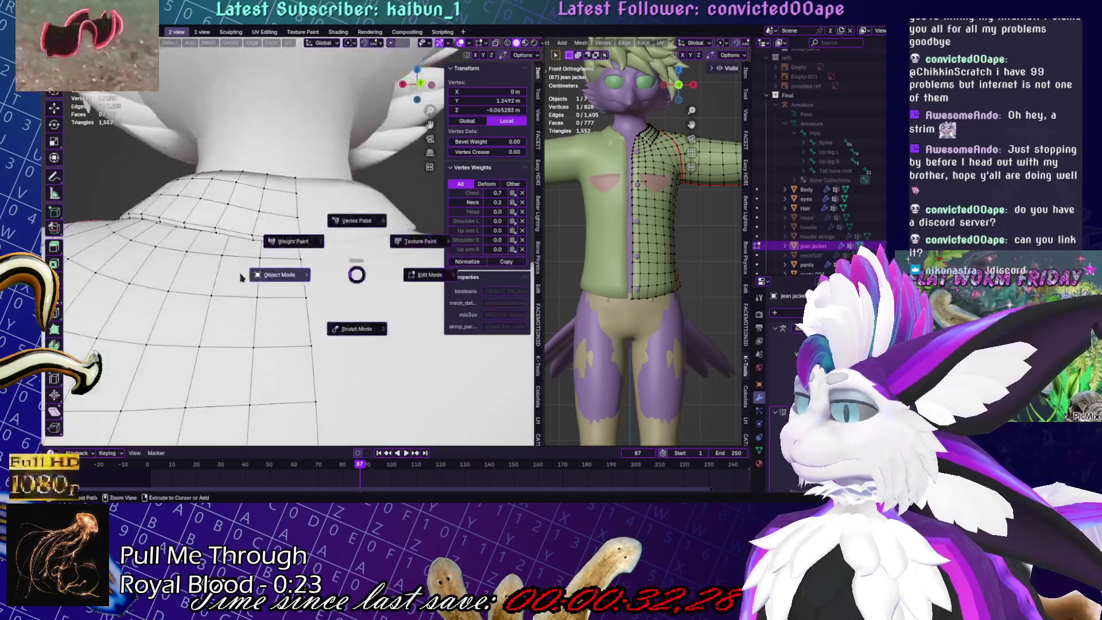
pyautogui.click(312, 229)
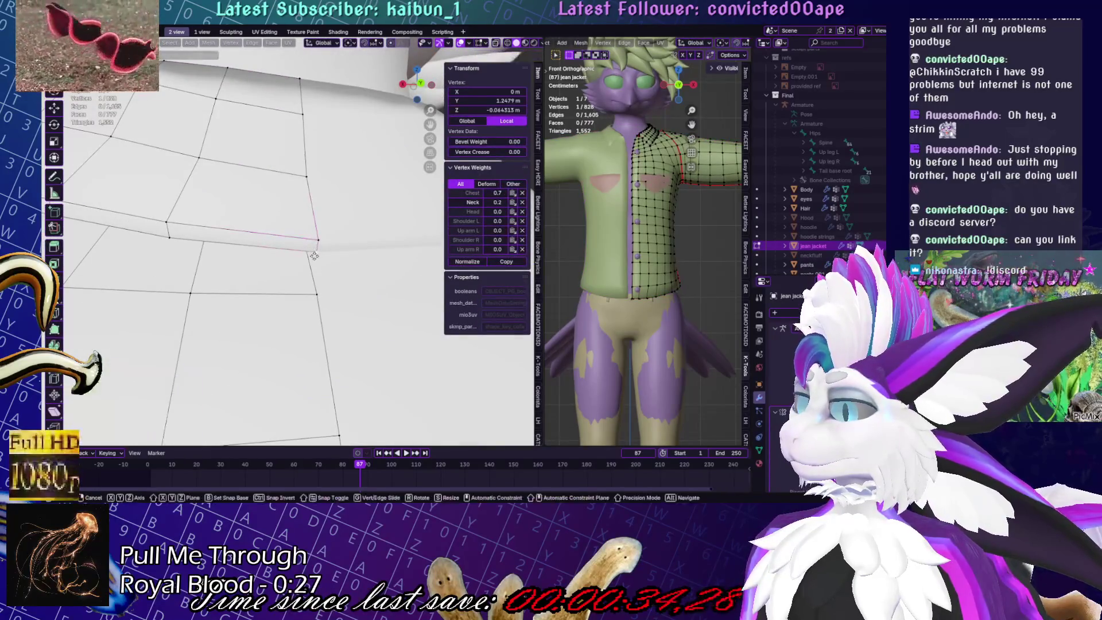
pyautogui.scroll(-5, 258, 246)
# Finish the collar vertex move, save Yuruse.blend, and deselect the jacket
pyautogui.press('Tab')
pyautogui.press('Tab')
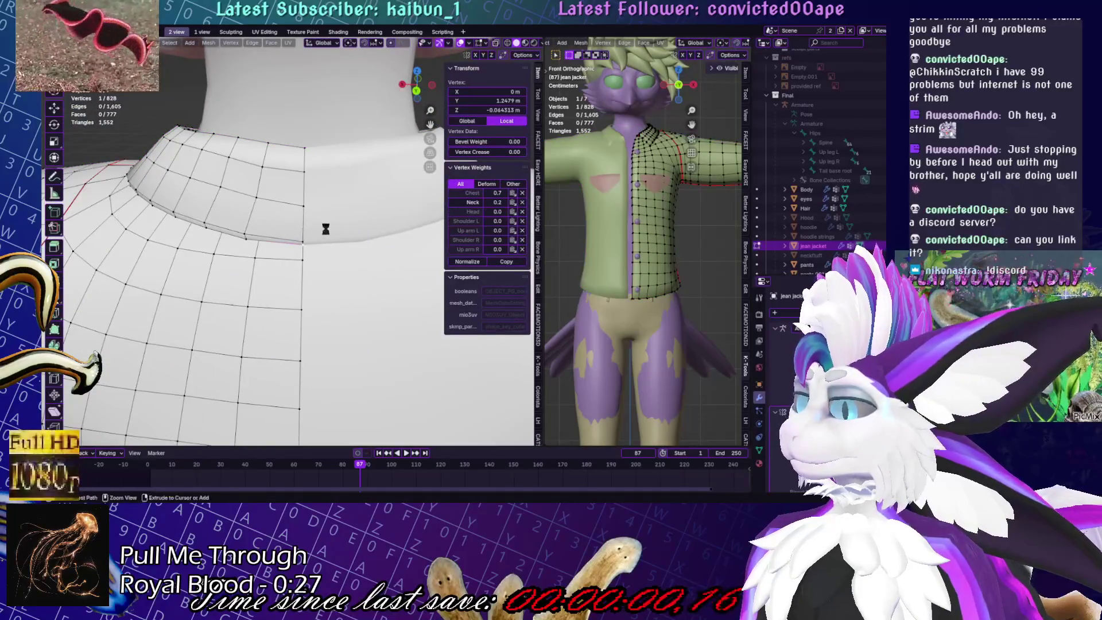
pyautogui.press('g')
pyautogui.press('Escape')
pyautogui.press('Tab')
pyautogui.hotkey('ctrl', 's')
pyautogui.moveTo(122, 221)
pyautogui.mouseDown(button='middle')
pyautogui.moveTo(288, 261)
pyautogui.moveTo(377, 261)
pyautogui.mouseUp(button='middle')
pyautogui.hotkey('alt', 'a')
# Enter Sculpt Mode, check the front and side of head and wings, then return to Object Mode
pyautogui.moveTo(312, 241)
pyautogui.mouseDown(button='middle')
pyautogui.moveTo(344, 244)
pyautogui.moveTo(306, 218)
pyautogui.mouseUp(button='middle')
pyautogui.hotkey('ctrl', 'Tab')
pyautogui.scroll(3, 356, 238)
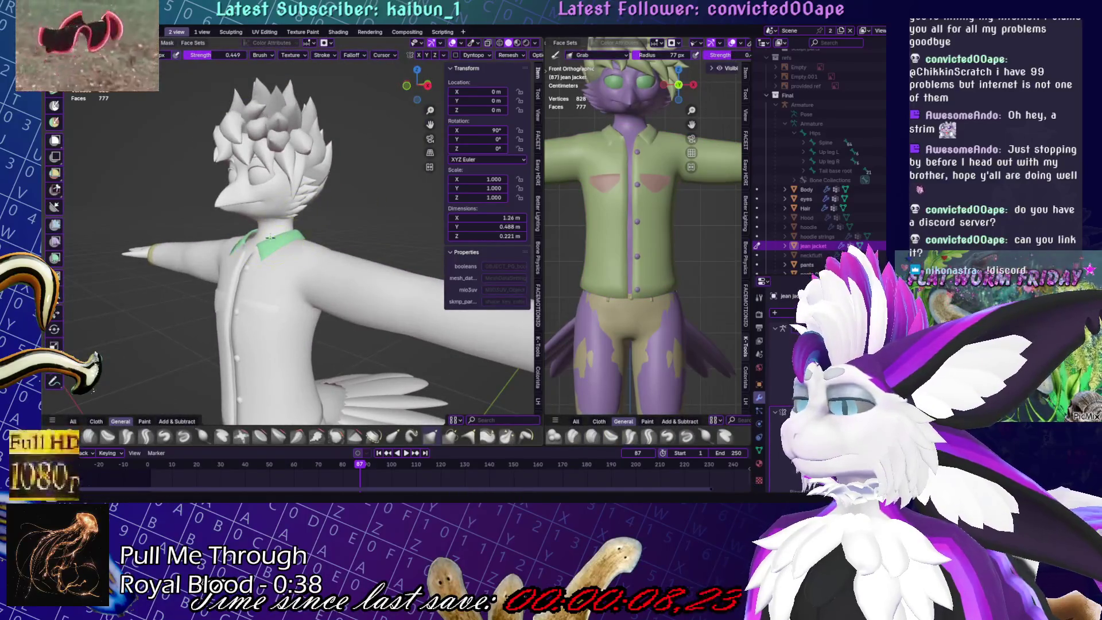
pyautogui.moveTo(294, 227)
pyautogui.mouseDown(button='middle')
pyautogui.moveTo(345, 239)
pyautogui.moveTo(227, 286)
pyautogui.mouseUp(button='middle')
pyautogui.moveTo(187, 246); pyautogui.dragTo(255, 233, button='middle')
pyautogui.hotkey('ctrl', 'Tab')
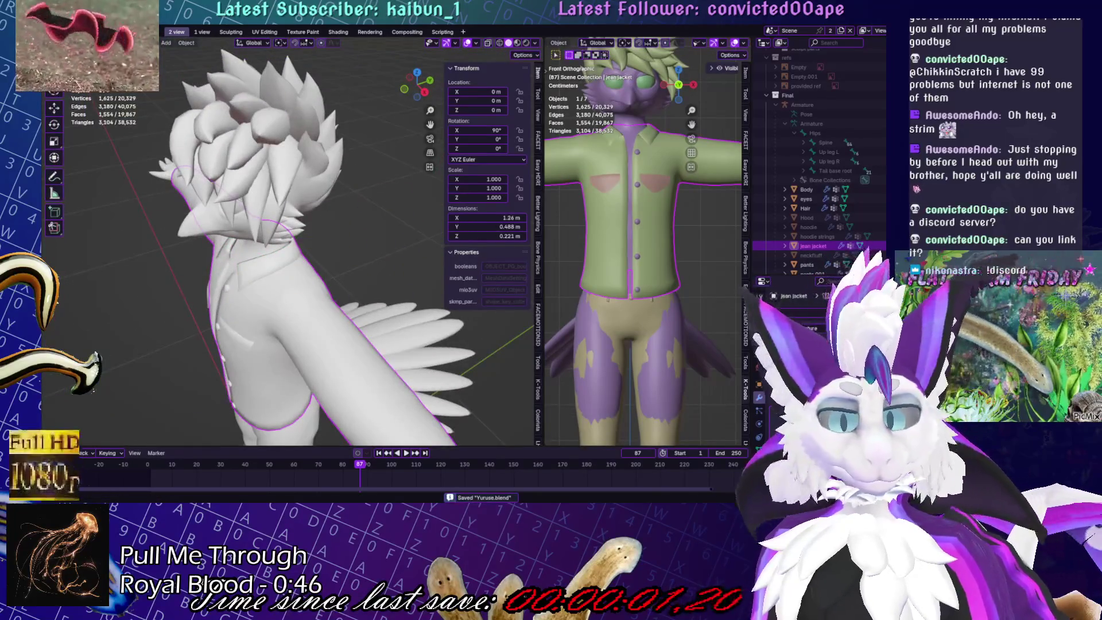
# Deselect the jean jacket and orbit to a three-quarter view of the model
pyautogui.moveTo(321, 242)
pyautogui.mouseDown(button='middle')
pyautogui.moveTo(377, 234)
pyautogui.moveTo(287, 247)
pyautogui.moveTo(402, 380)
pyautogui.mouseUp(button='middle')
pyautogui.scroll(3, 367, 236)
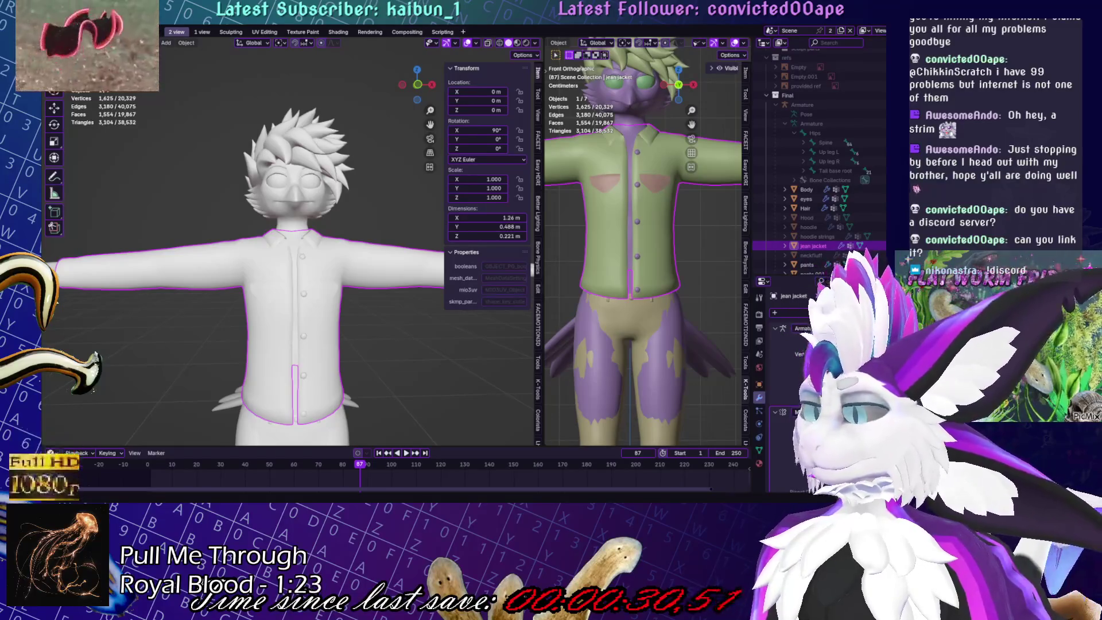
pyautogui.hotkey('alt', 'a')
pyautogui.moveTo(329, 251)
pyautogui.mouseDown(button='middle')
pyautogui.moveTo(366, 275)
pyautogui.moveTo(298, 276)
pyautogui.moveTo(344, 275)
pyautogui.mouseUp(button='middle')
pyautogui.scroll(-5, 848, 213)
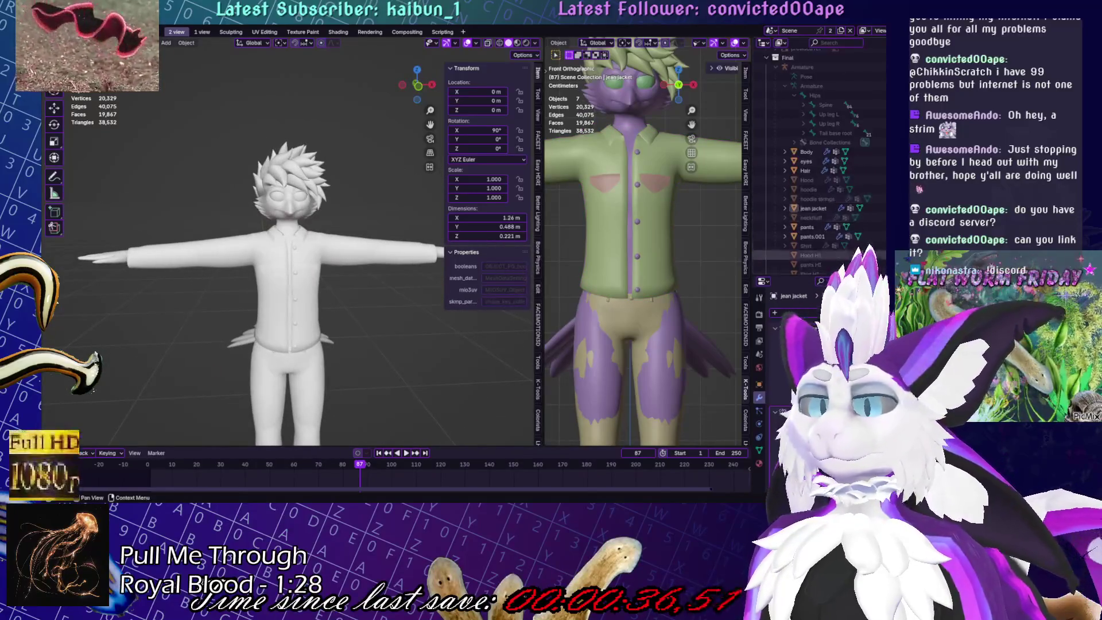
# Unhide the Shirt, view the jean jacket from the front in X-ray, and enter Sculpt Mode
pyautogui.click(877, 207)
pyautogui.moveTo(351, 287); pyautogui.dragTo(385, 310, button='middle')
pyautogui.click(286, 255)
pyautogui.press('KP_1')
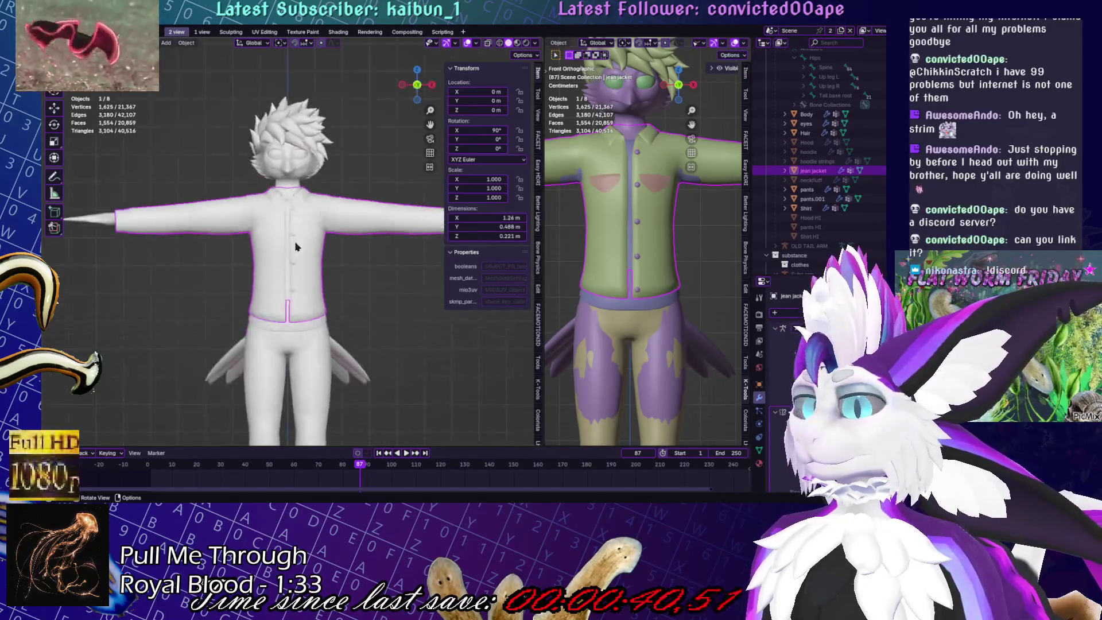
pyautogui.click(488, 43)
pyautogui.scroll(5, 339, 181)
pyautogui.hotkey('ctrl', 'Tab')
pyautogui.click(370, 198)
pyautogui.scroll(-5, 321, 241)
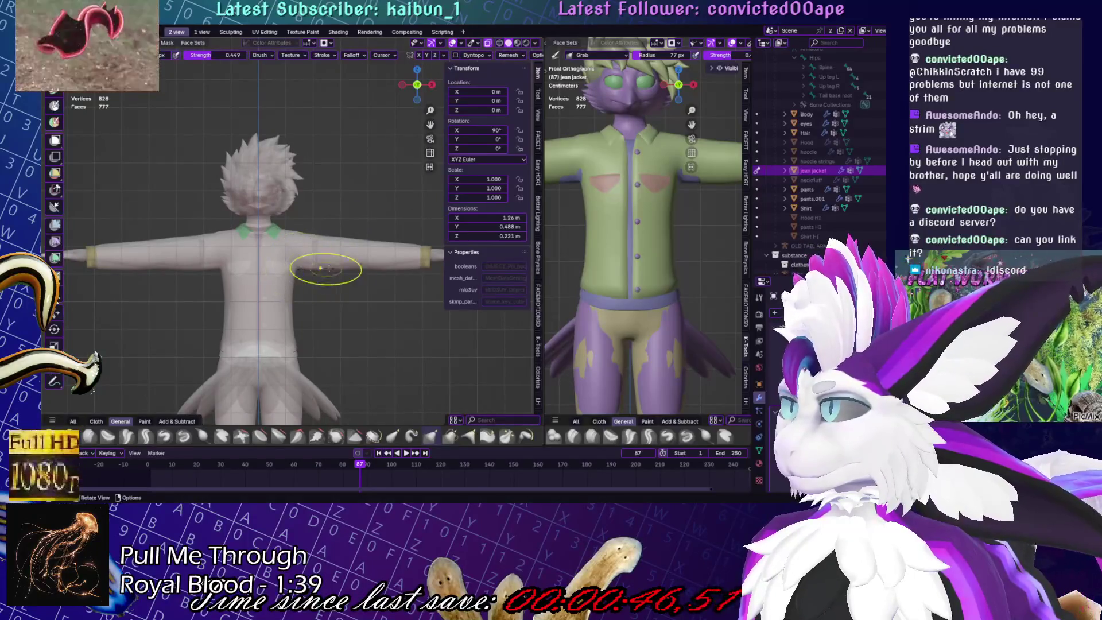
# Turn off X-ray and orbit from a rear three-quarter view back to the front
pyautogui.scroll(-2, 316, 269)
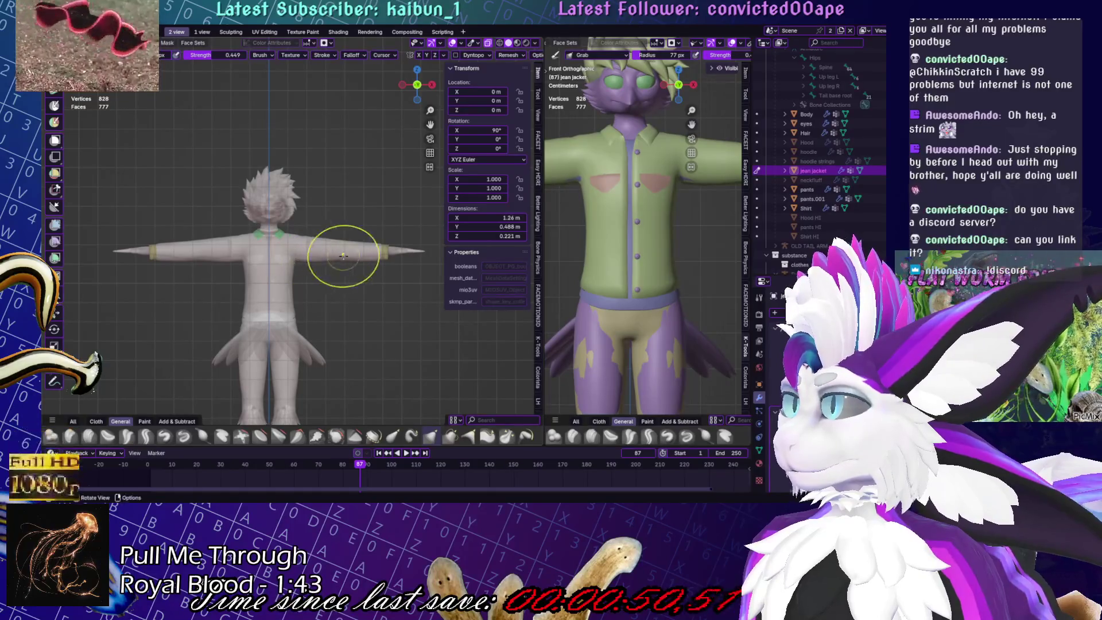
pyautogui.scroll(3, 342, 257)
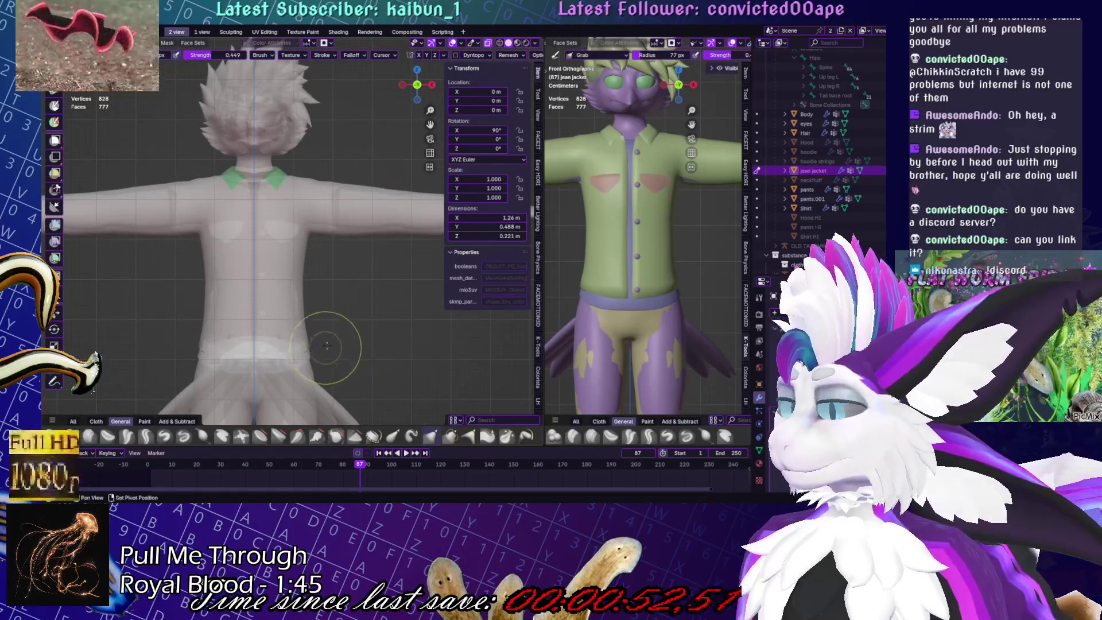
pyautogui.scroll(2, 345, 321)
pyautogui.hotkey('alt', 'z')
pyautogui.moveTo(259, 241)
pyautogui.mouseDown(button='middle')
pyautogui.moveTo(345, 232)
pyautogui.moveTo(334, 292)
pyautogui.moveTo(316, 311)
pyautogui.mouseUp(button='middle')
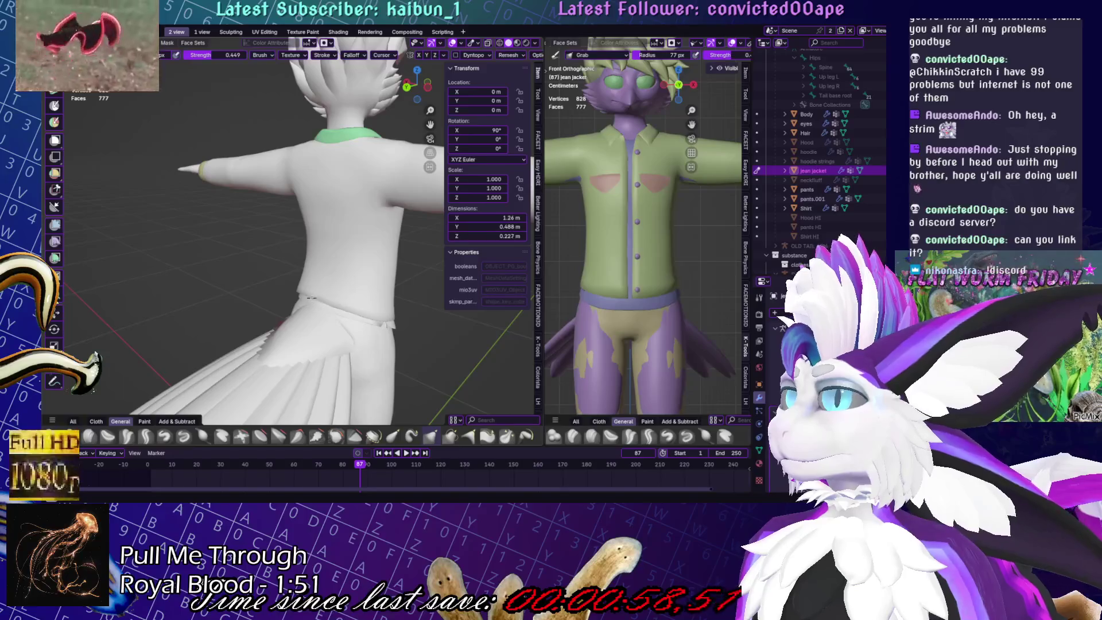
pyautogui.moveTo(316, 311)
pyautogui.mouseDown(button='middle')
pyautogui.moveTo(352, 314)
pyautogui.moveTo(298, 385)
pyautogui.moveTo(287, 321)
pyautogui.moveTo(297, 264)
pyautogui.moveTo(268, 170)
pyautogui.moveTo(310, 190)
pyautogui.mouseUp(button='middle')
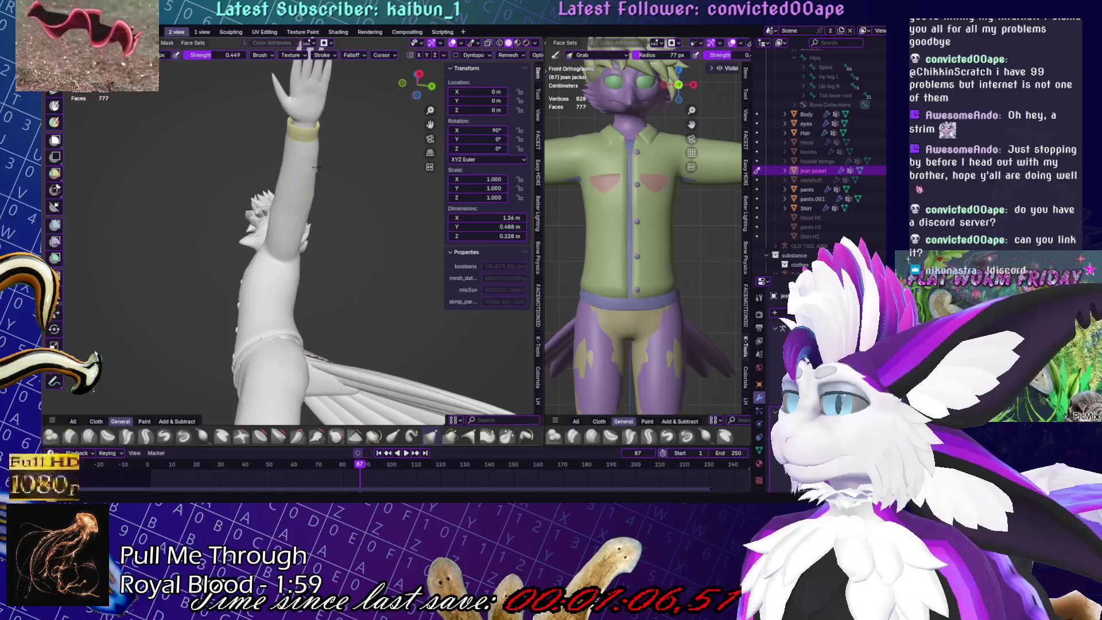
# Return the jacket to Object Mode, save Yuruse.blend, and deselect everything
pyautogui.hotkey('ctrl', 'Tab')
pyautogui.hotkey('ctrl', 's')
pyautogui.moveTo(160, 225)
pyautogui.mouseDown(button='middle')
pyautogui.moveTo(230, 287)
pyautogui.moveTo(256, 352)
pyautogui.moveTo(319, 334)
pyautogui.mouseUp(button='middle')
pyautogui.hotkey('alt', 'a')
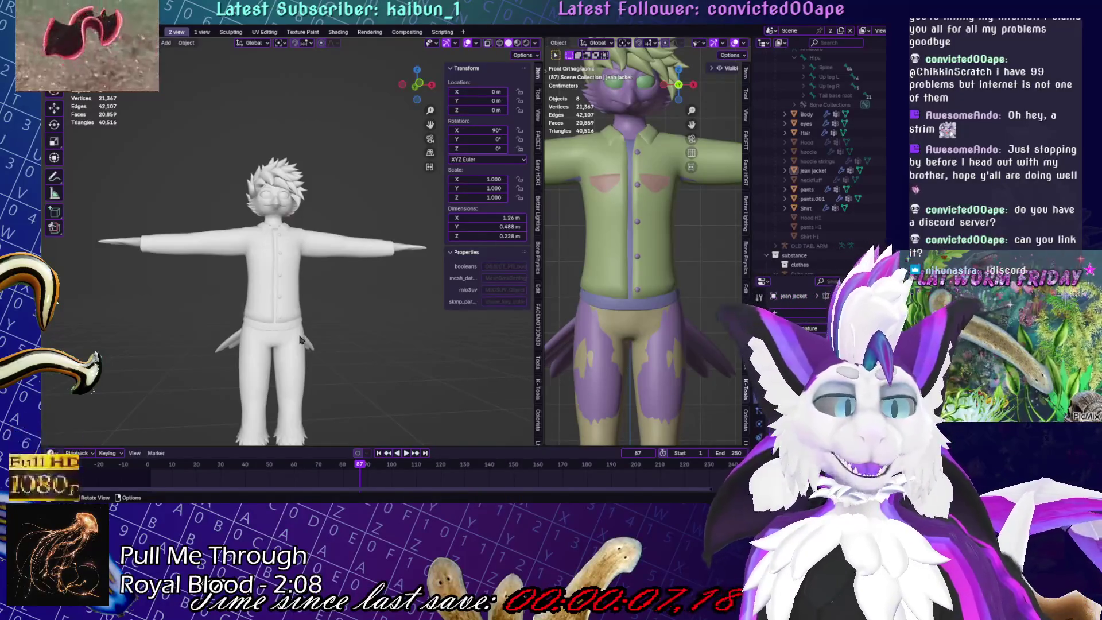
# Save, duplicate the jean jacket in place, and rename the copy 'jean jacket HI'
pyautogui.hotkey('ctrl', 's')
pyautogui.moveTo(342, 264); pyautogui.dragTo(306, 286, button='middle')
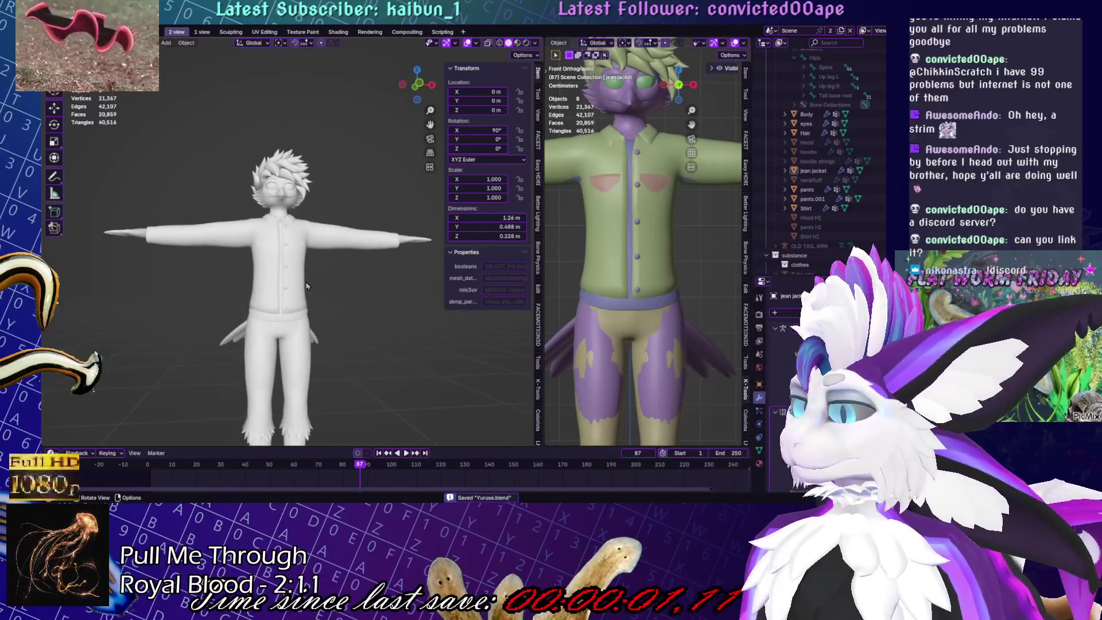
pyautogui.click(367, 227)
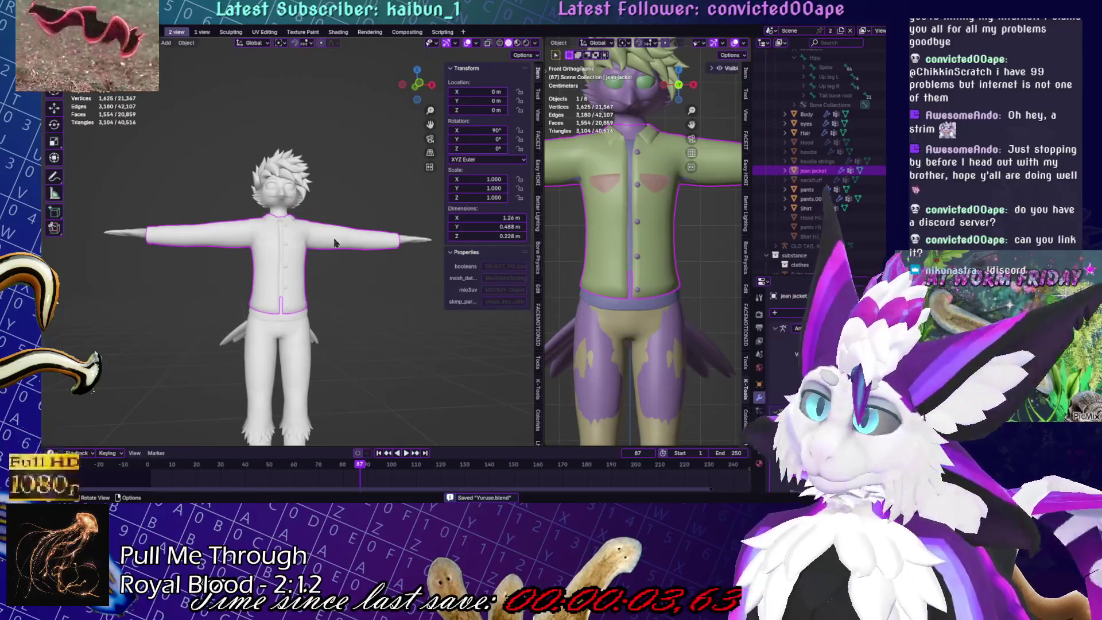
pyautogui.hotkey('shift', 'd')
pyautogui.rightClick(391, 358)
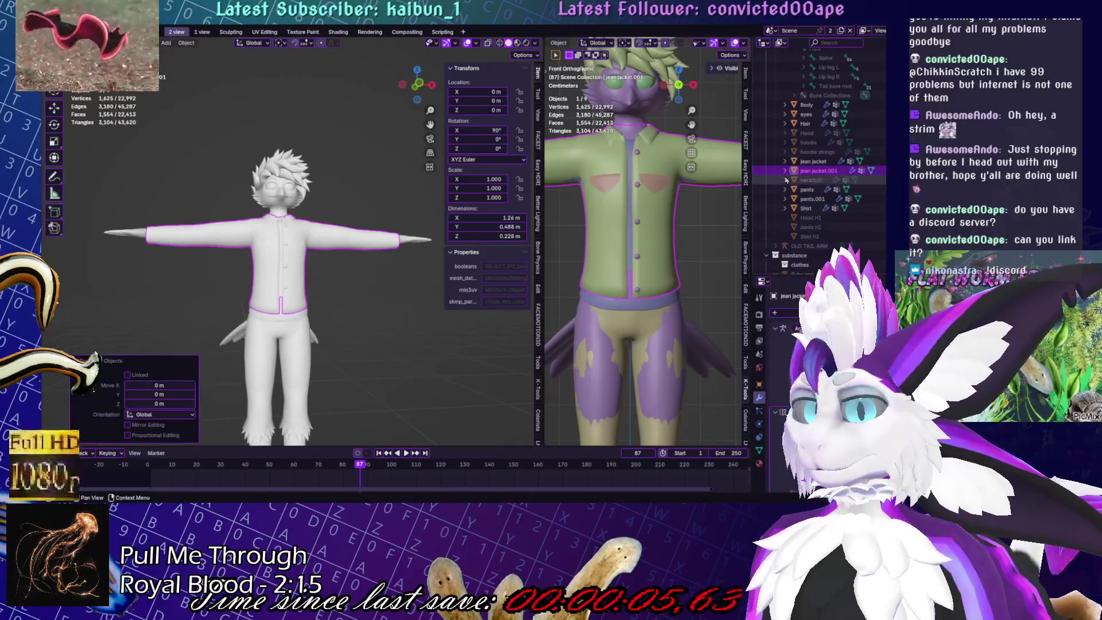
pyautogui.click(819, 170)
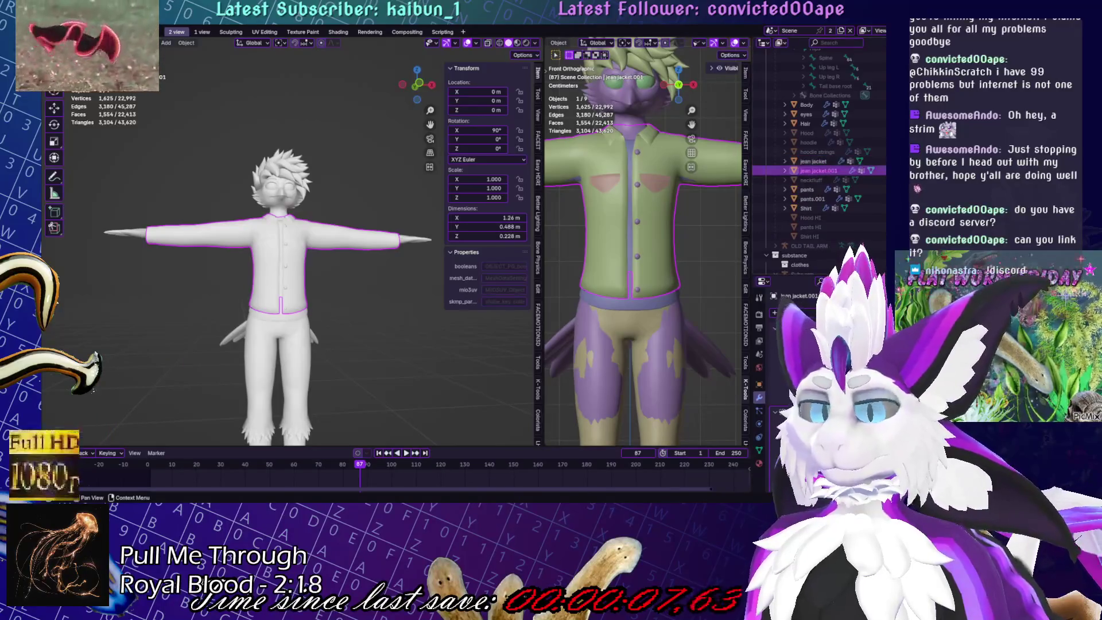
pyautogui.doubleClick(821, 170)
pyautogui.scroll(-1, 824, 170)
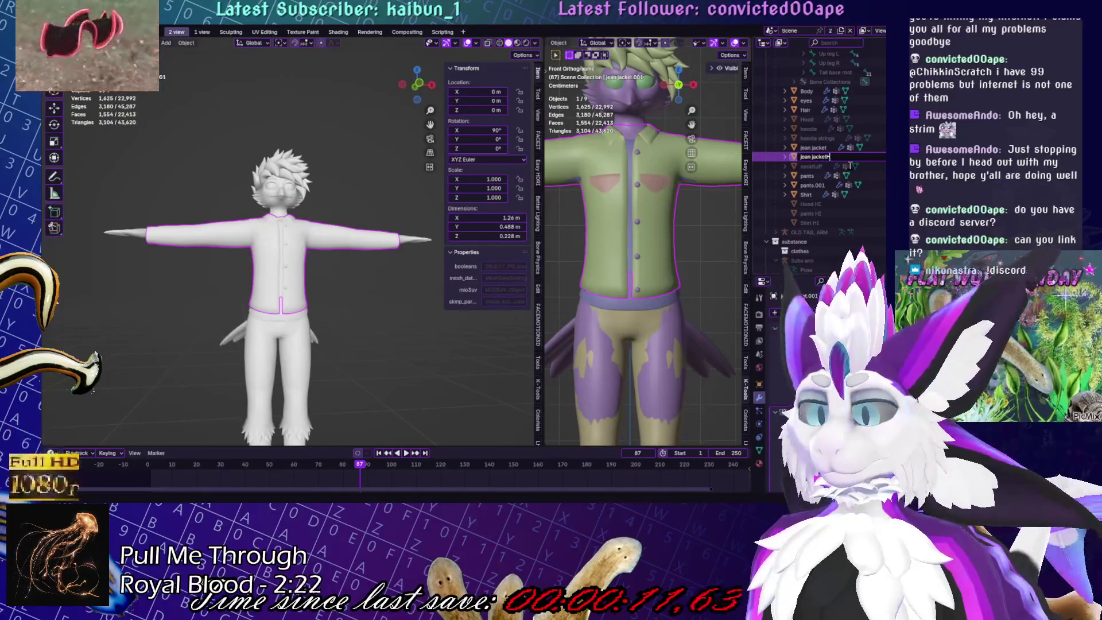
pyautogui.write('H1')
pyautogui.press('Return')
# Select and frame the breast pockets, then select the buttons object
pyautogui.click(294, 243)
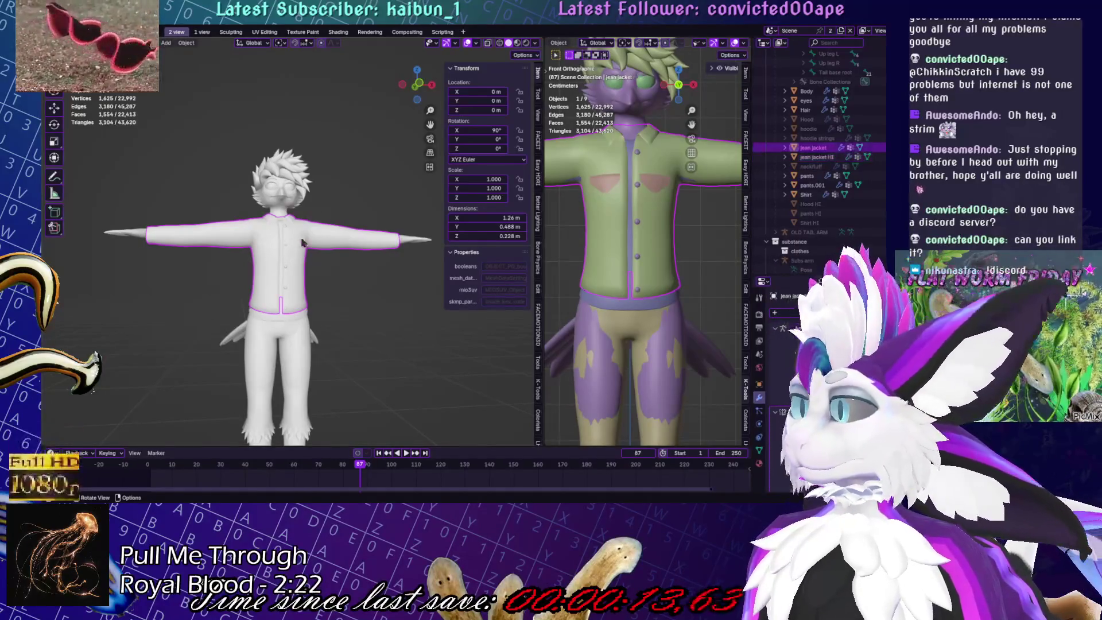
pyautogui.click(295, 235)
pyautogui.press('KP_Decimal')
pyautogui.moveTo(315, 253)
pyautogui.mouseDown(button='middle')
pyautogui.moveTo(407, 284)
pyautogui.moveTo(305, 277)
pyautogui.mouseUp(button='middle')
pyautogui.click(264, 285)
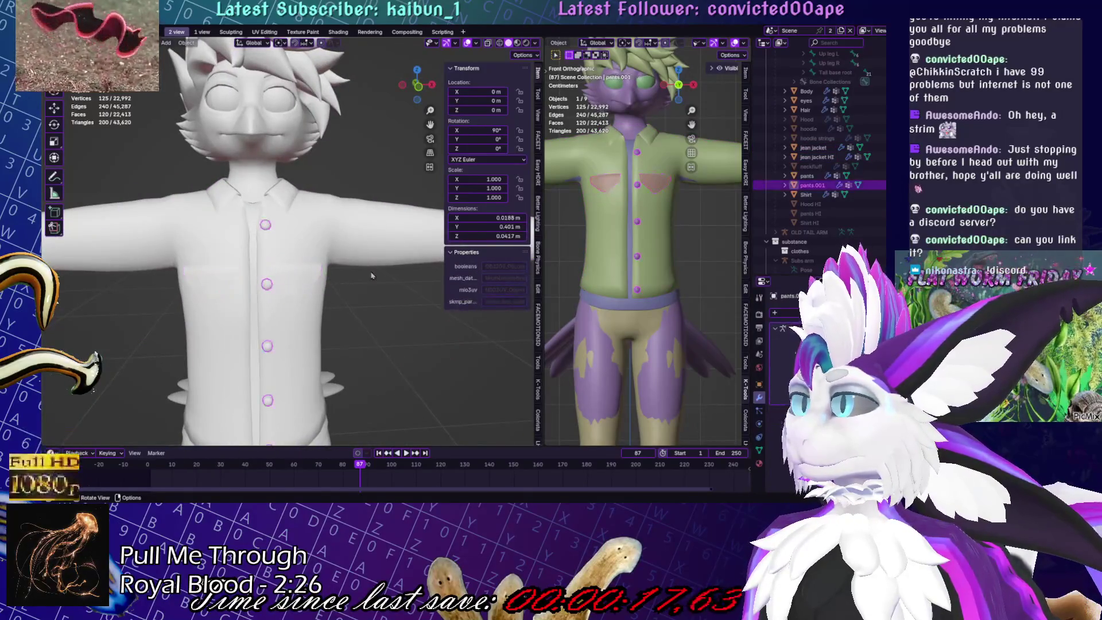
# Rename the buttons object 'jacket buttons'
pyautogui.scroll(-2, 819, 195)
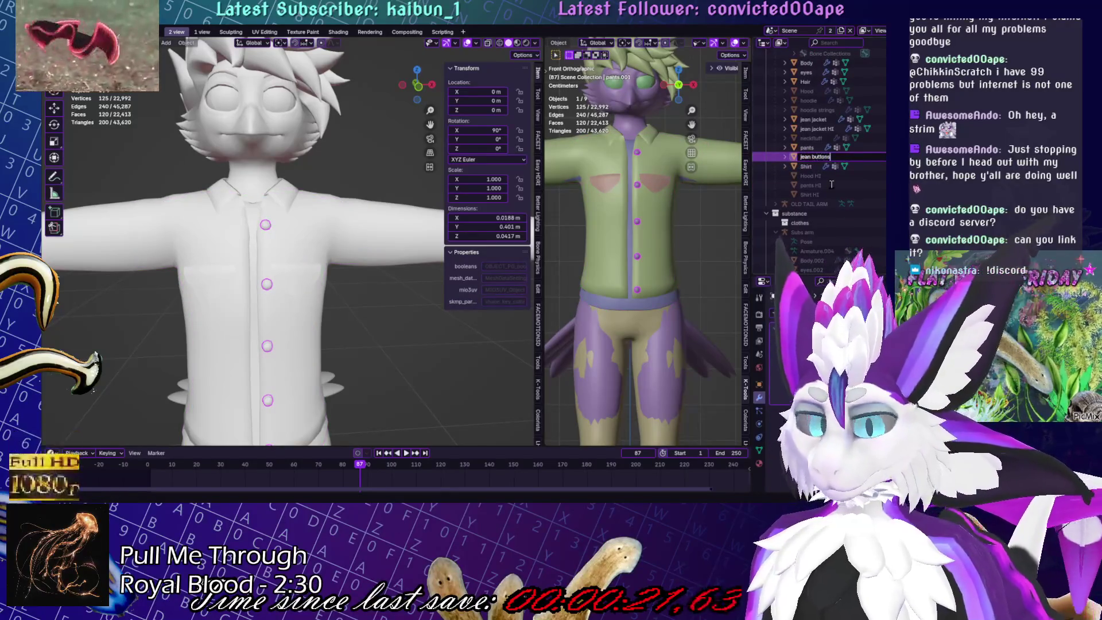
pyautogui.press('Return')
pyautogui.scroll(3, 809, 132)
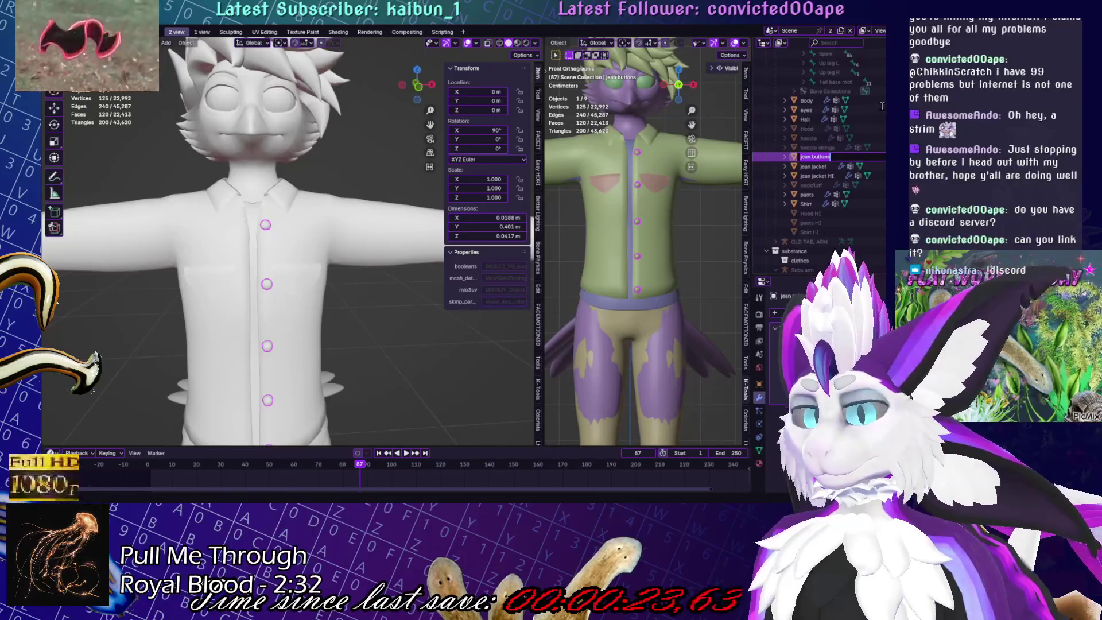
pyautogui.write('ons')
pyautogui.press('Return')
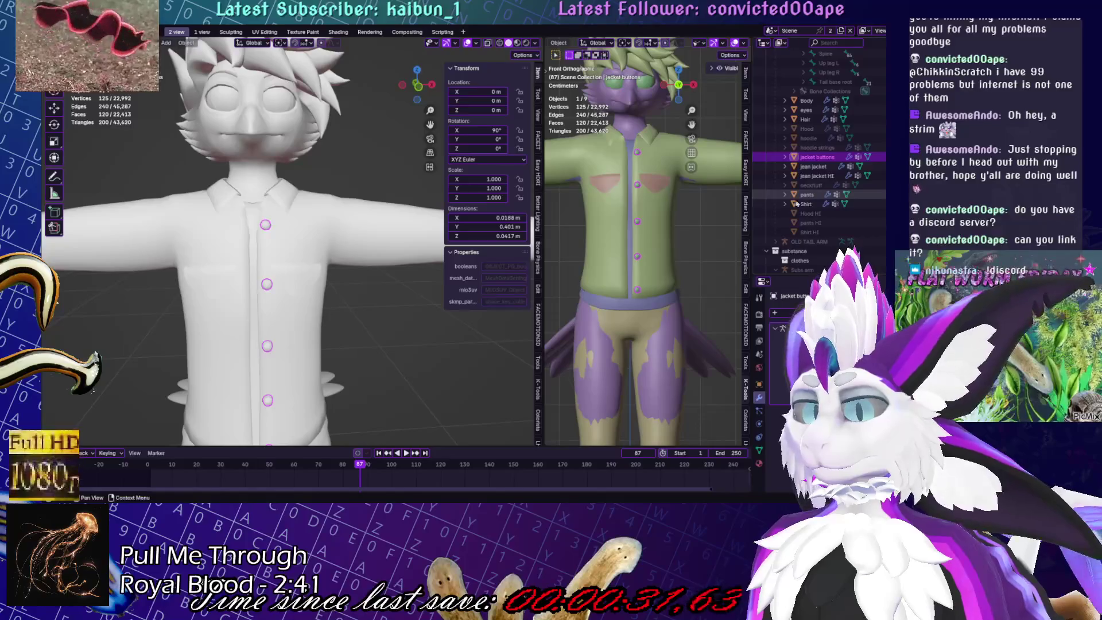
# Duplicate the jacket buttons and rename the copy 'jacket buttons HI'
pyautogui.hotkey('shift', 'd')
pyautogui.click(830, 157)
pyautogui.doubleClick(832, 157)
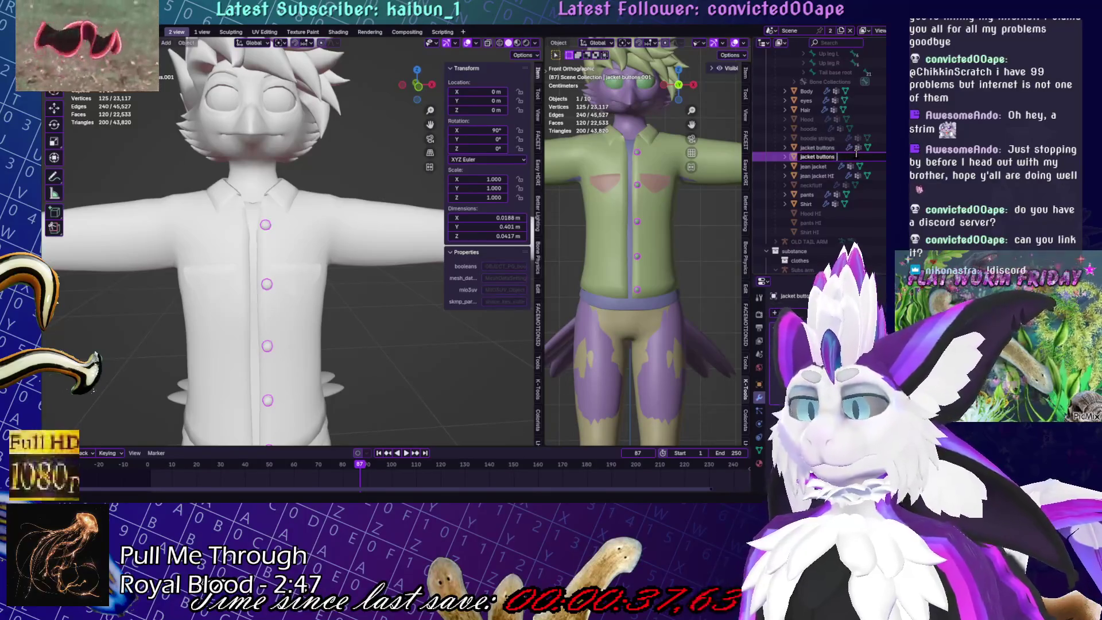
pyautogui.write('HI')
pyautogui.press('Return')
# Move 'jean jacket HI' and 'jacket buttons HI' into Bake sculpts Clothes, then reselect the jean jacket
pyautogui.keyDown('ctrl'); pyautogui.click(816, 175); pyautogui.keyUp('ctrl')
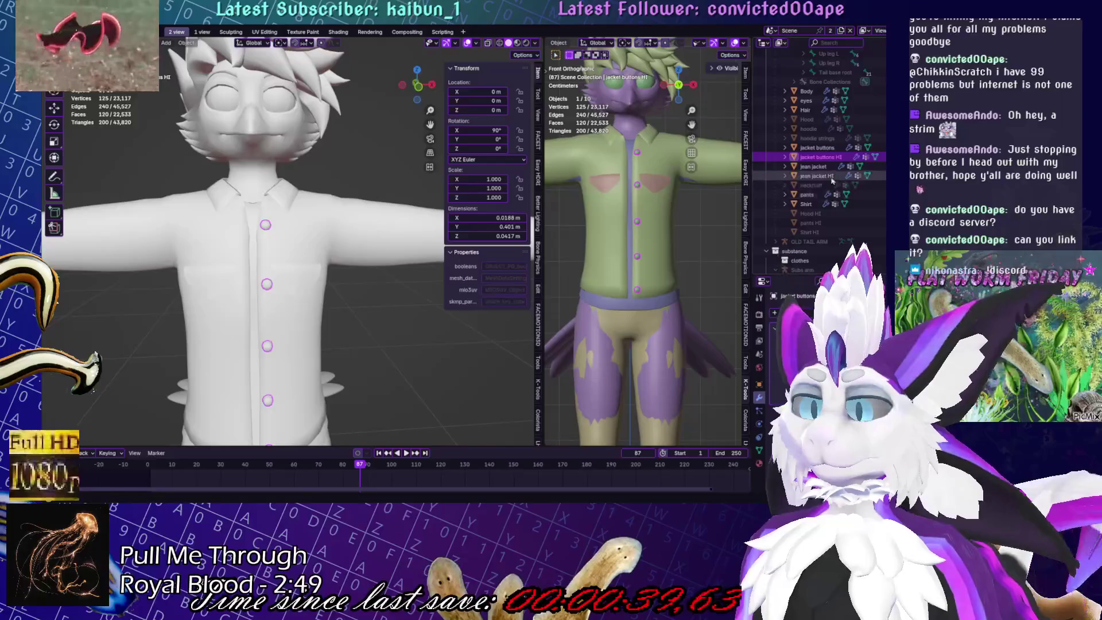
pyautogui.scroll(-6, 829, 208)
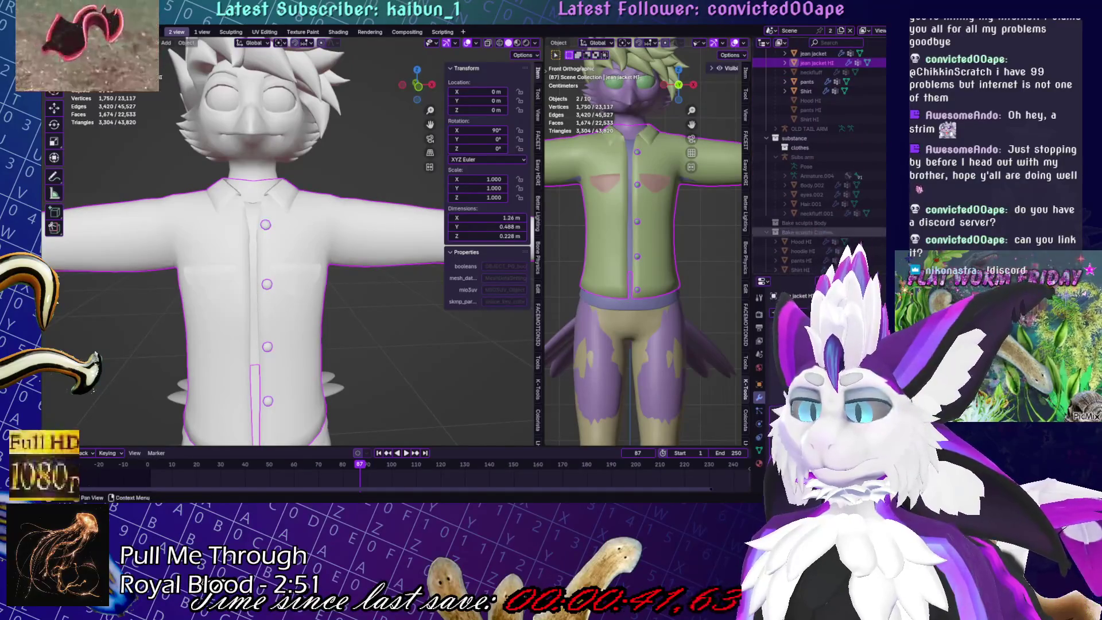
pyautogui.moveTo(815, 63); pyautogui.dragTo(816, 150)
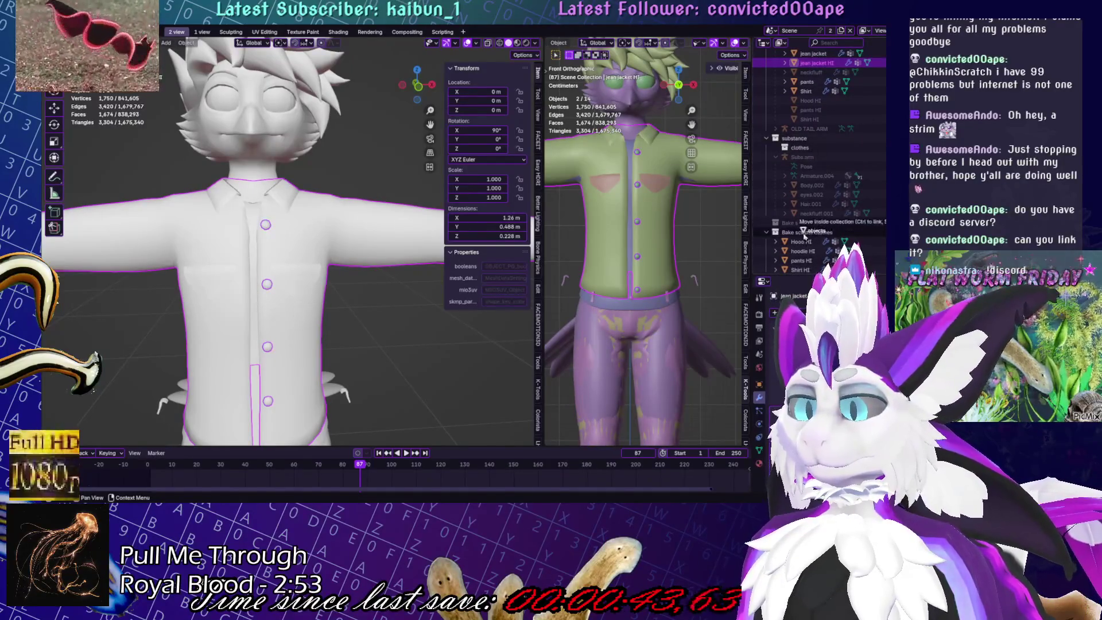
pyautogui.moveTo(803, 232); pyautogui.dragTo(805, 233)
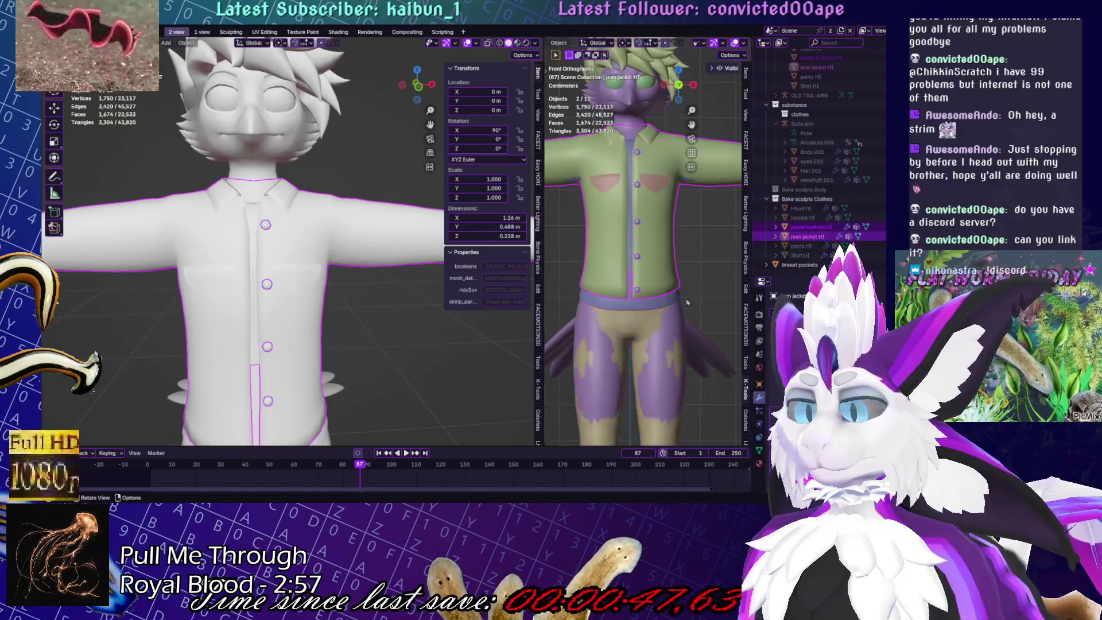
pyautogui.click(799, 265)
pyautogui.scroll(-5, 329, 264)
pyautogui.click(287, 267)
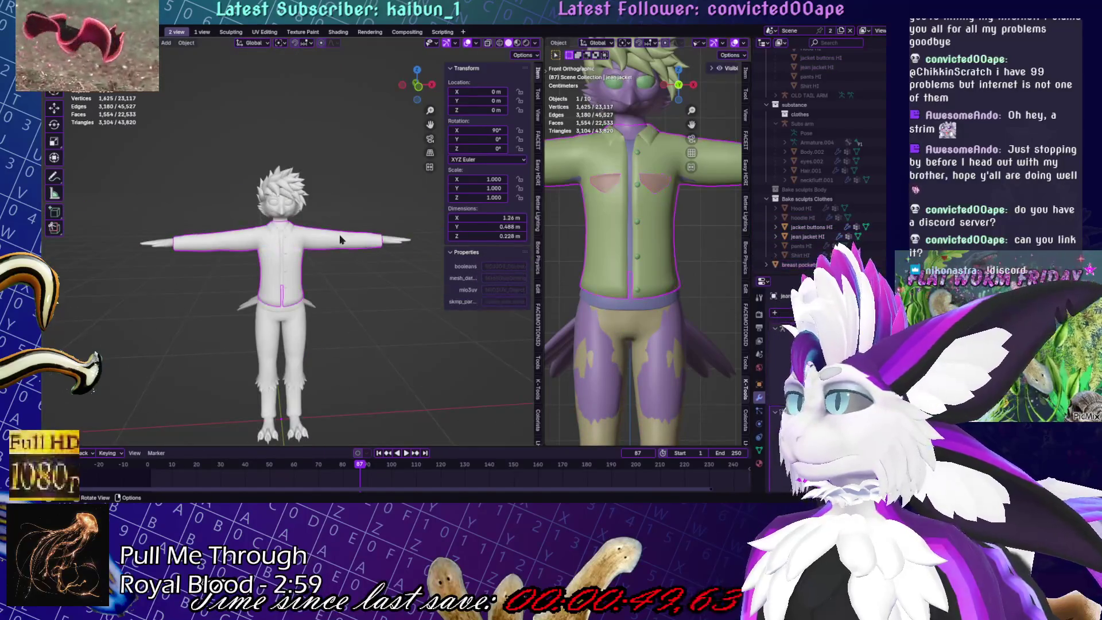
# Put the jean jacket into Sculpt Mode and switch to the Sculpting workspace
pyautogui.scroll(4, 287, 267)
pyautogui.moveTo(287, 267)
pyautogui.mouseDown(button='middle')
pyautogui.moveTo(117, 225)
pyautogui.moveTo(353, 223)
pyautogui.mouseUp(button='middle')
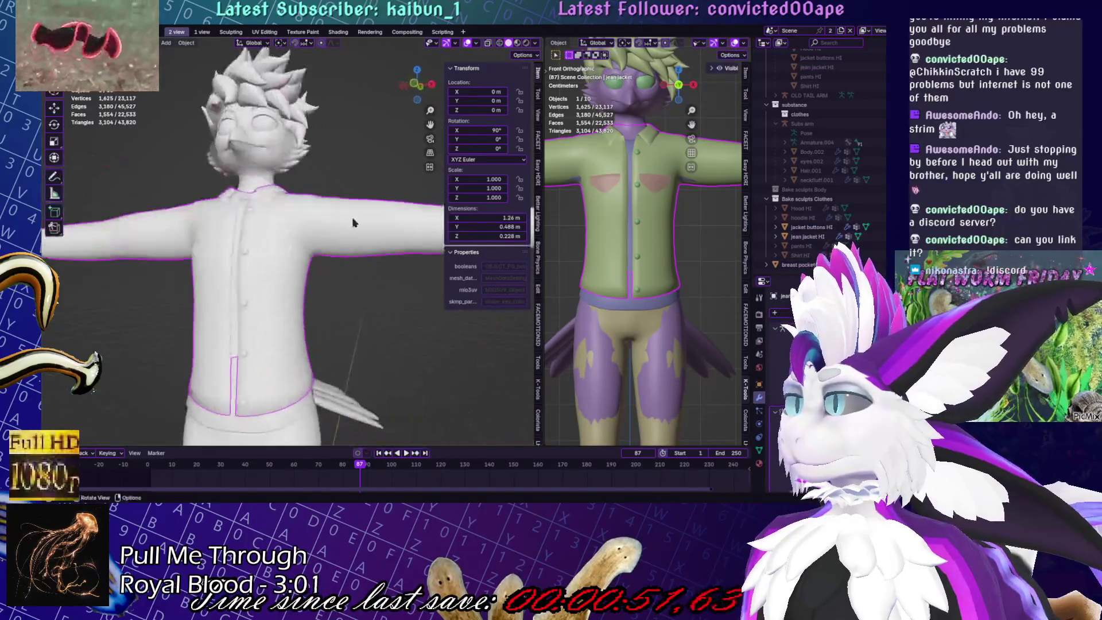
pyautogui.hotkey('ctrl', 'Tab')
pyautogui.scroll(-1, 382, 235)
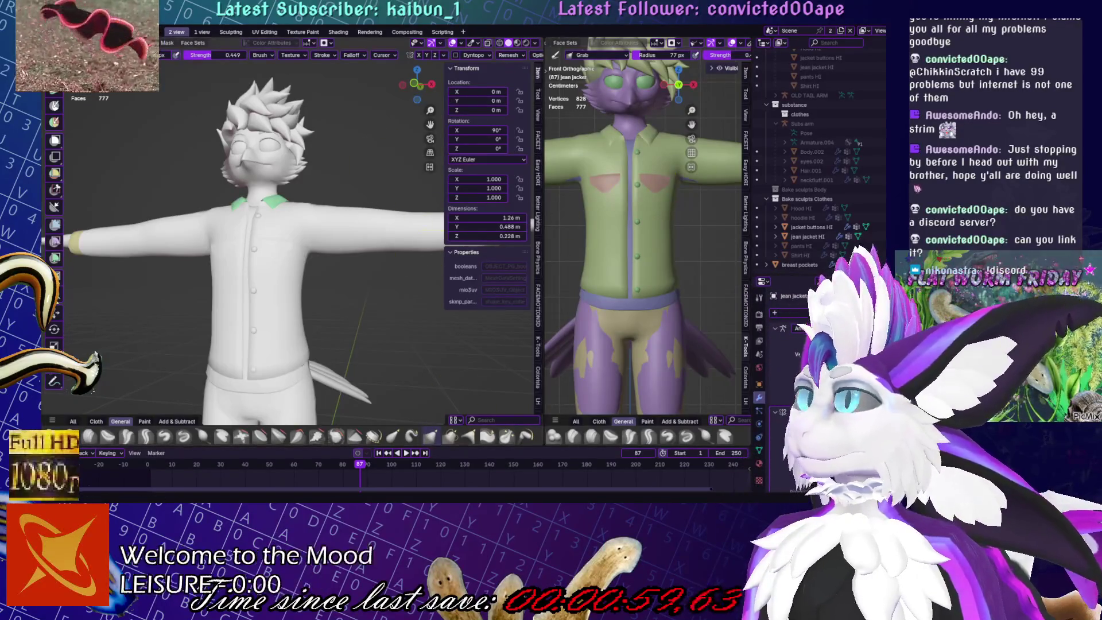
pyautogui.click(231, 31)
# Activate the Grab brush and bring up the Add Modifier list
pyautogui.scroll(5, 504, 226)
pyautogui.moveTo(504, 226)
pyautogui.mouseDown(button='middle')
pyautogui.moveTo(442, 282)
pyautogui.moveTo(471, 307)
pyautogui.moveTo(542, 258)
pyautogui.mouseUp(button='middle')
pyautogui.press('Tab')
pyautogui.press('Tab')
pyautogui.press('g')
pyautogui.moveTo(386, 179)
pyautogui.mouseDown(button='middle')
pyautogui.moveTo(396, 364)
pyautogui.moveTo(431, 344)
pyautogui.mouseUp(button='middle')
pyautogui.scroll(-5, 430, 344)
pyautogui.click(860, 246)
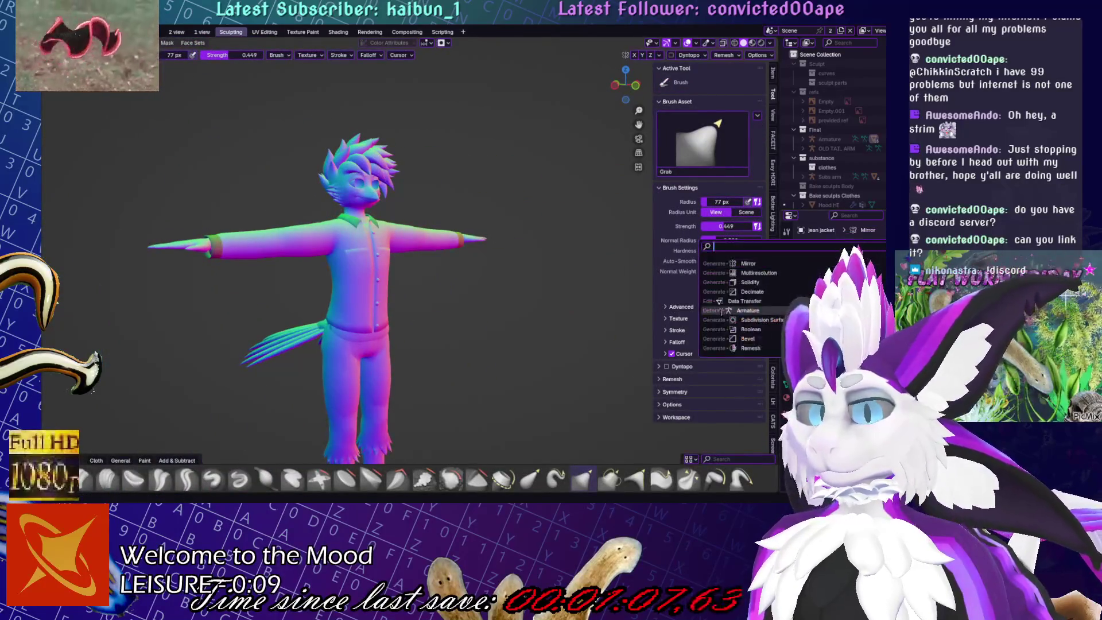
# Add a Multiresolution modifier to the jacket, return to Object Mode, and save with Ctrl+S
pyautogui.click(759, 272)
pyautogui.hotkey('ctrl', 'Tab')
pyautogui.click(425, 277)
pyautogui.hotkey('ctrl', 's')
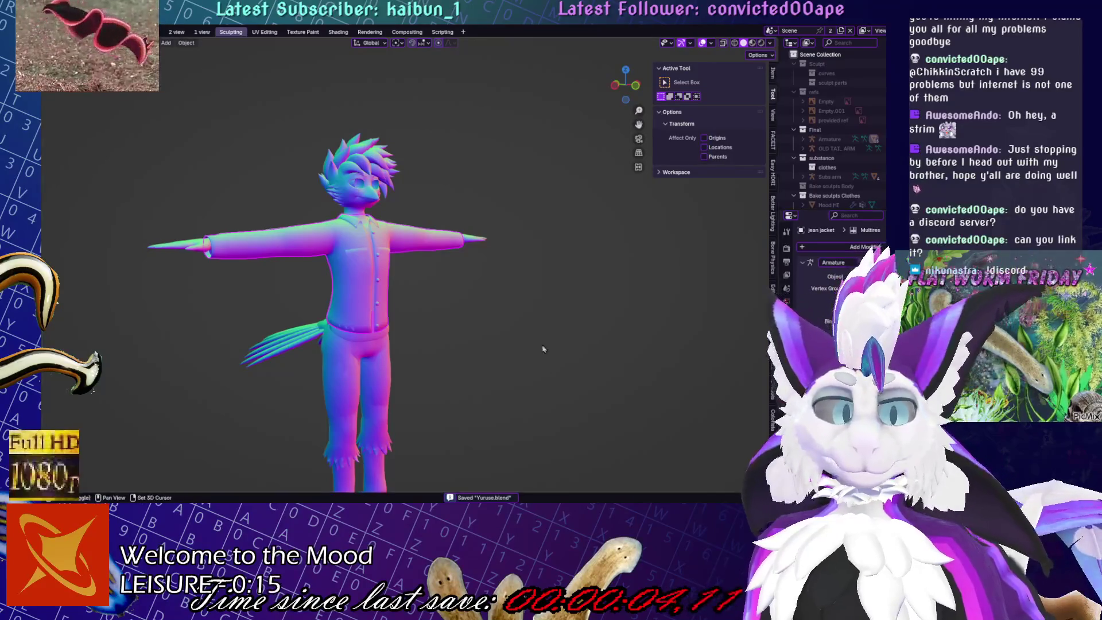
# Expand the armature's children in the Outliner to reach the high-poly jacket
pyautogui.moveTo(493, 313); pyautogui.dragTo(514, 314, button='middle')
pyautogui.scroll(5, 425, 348)
pyautogui.press('Tab')
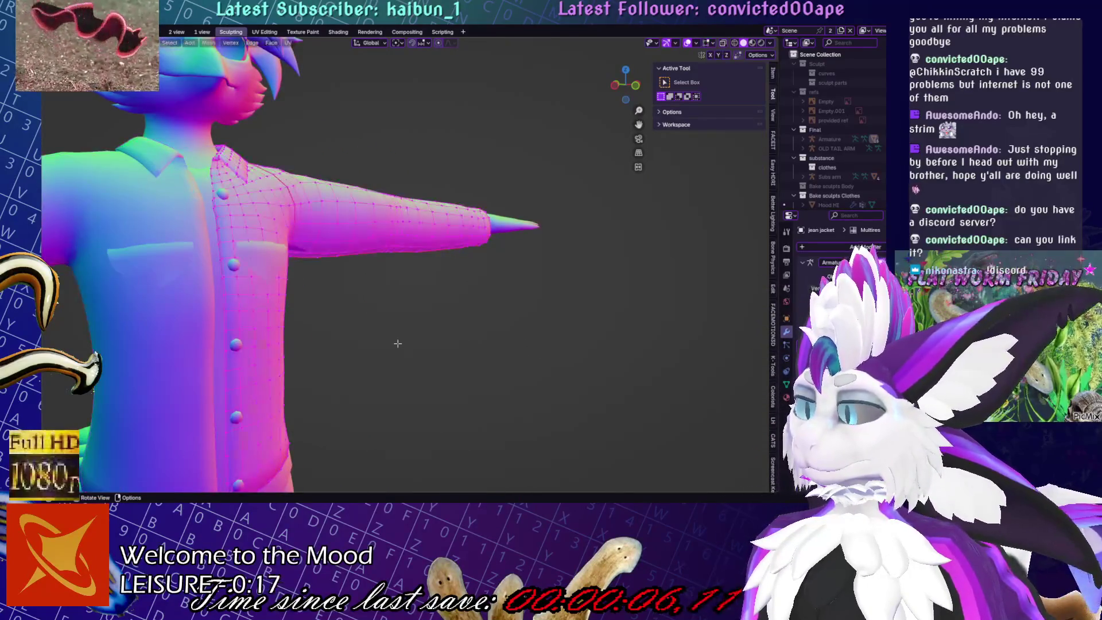
pyautogui.press('Tab')
pyautogui.click(805, 139)
pyautogui.scroll(-3, 806, 141)
pyautogui.moveTo(660, 261); pyautogui.dragTo(515, 268, button='middle')
# Isolate jean jacket HI in local view and switch it into sculpting
pyautogui.click(448, 258)
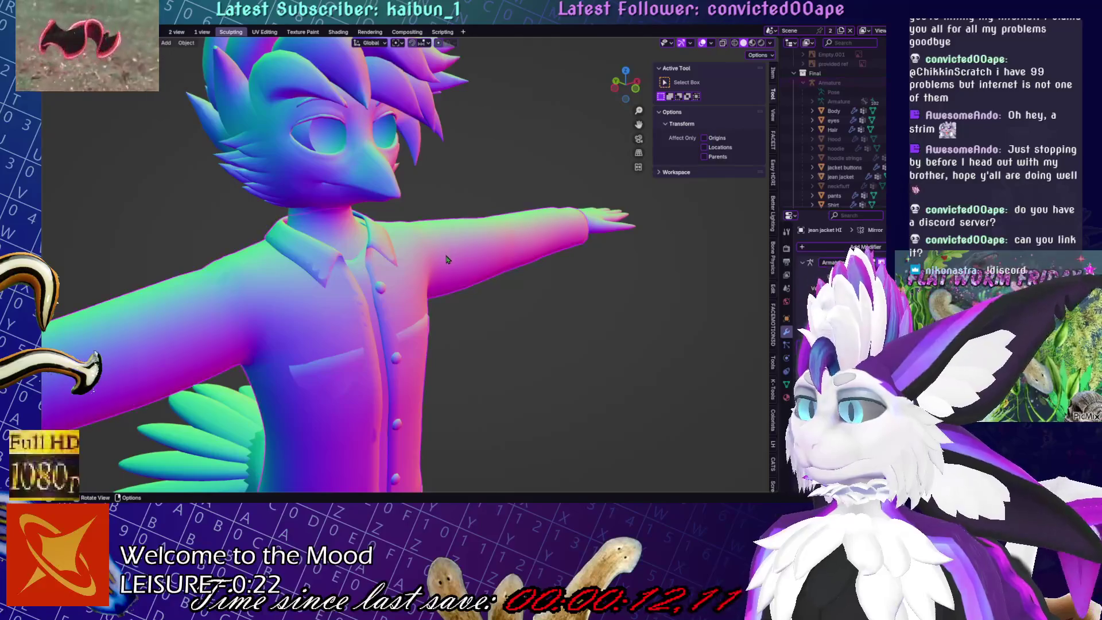
pyautogui.press('KP_Divide')
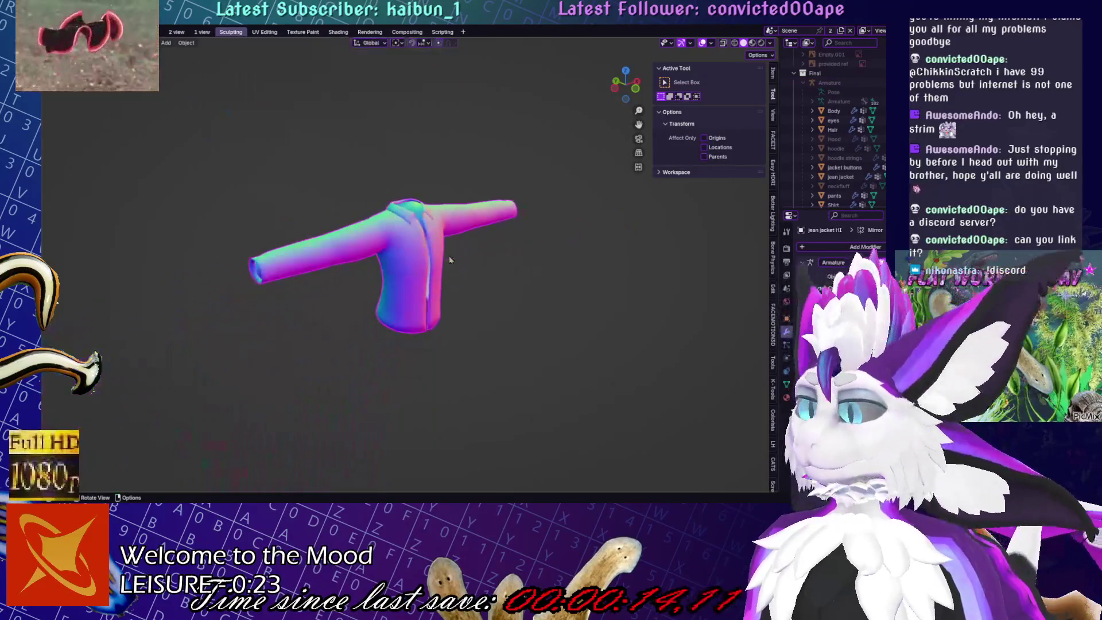
pyautogui.moveTo(534, 260)
pyautogui.mouseDown(button='middle')
pyautogui.moveTo(227, 272)
pyautogui.moveTo(327, 238)
pyautogui.moveTo(526, 243)
pyautogui.moveTo(515, 261)
pyautogui.mouseUp(button='middle')
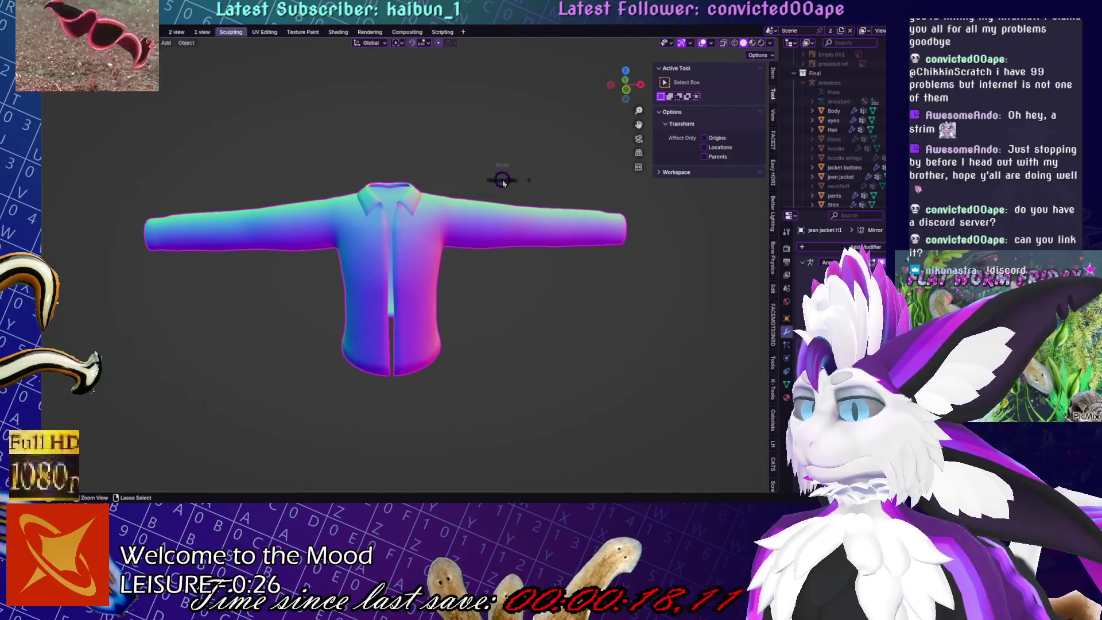
pyautogui.hotkey('ctrl', 'Tab')
pyautogui.scroll(5, 489, 332)
pyautogui.scroll(-5, 443, 278)
pyautogui.moveTo(442, 278)
pyautogui.mouseDown(button='middle')
pyautogui.moveTo(471, 286)
pyautogui.moveTo(430, 327)
pyautogui.moveTo(480, 258)
pyautogui.mouseUp(button='middle')
# In Edit Mode, loop-cut new edge loops across the torso, sleeve end and shoulder
pyautogui.press('Tab')
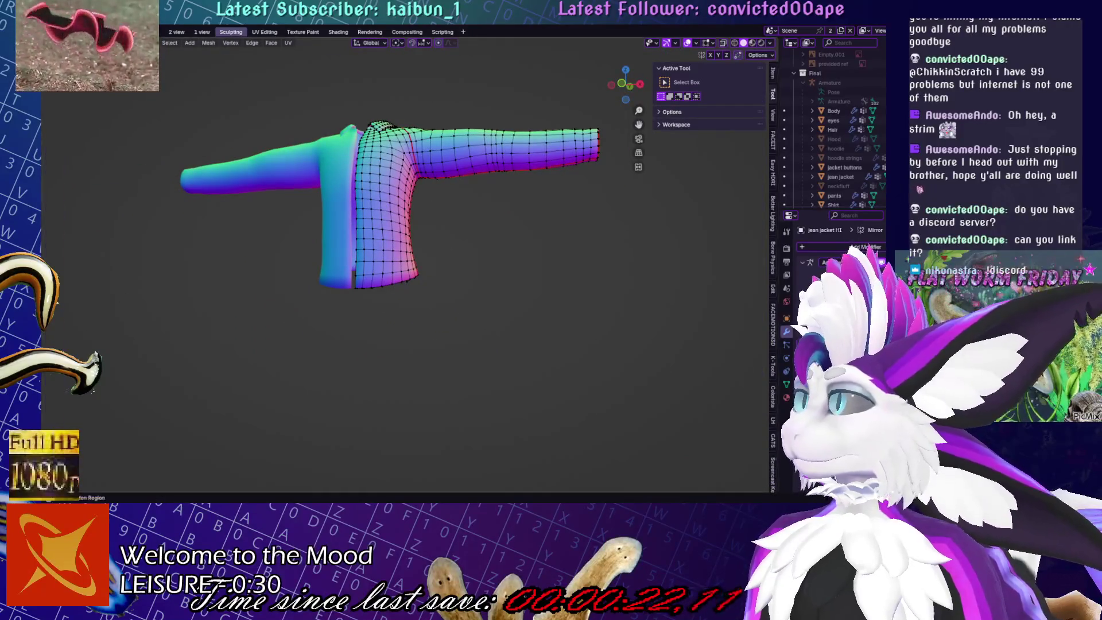
pyautogui.moveTo(45, 253); pyautogui.dragTo(62, 253)
pyautogui.click(54, 295)
pyautogui.scroll(4, 412, 311)
pyautogui.click(380, 317)
pyautogui.click(381, 317)
pyautogui.scroll(-3, 381, 317)
pyautogui.moveTo(380, 317)
pyautogui.keyDown('shift'); pyautogui.mouseDown(button='middle')
pyautogui.moveTo(503, 280)
pyautogui.moveTo(333, 310)
pyautogui.moveTo(408, 299)
pyautogui.mouseUp(button='middle'); pyautogui.keyUp('shift')
pyautogui.click(504, 280)
pyautogui.click(502, 280)
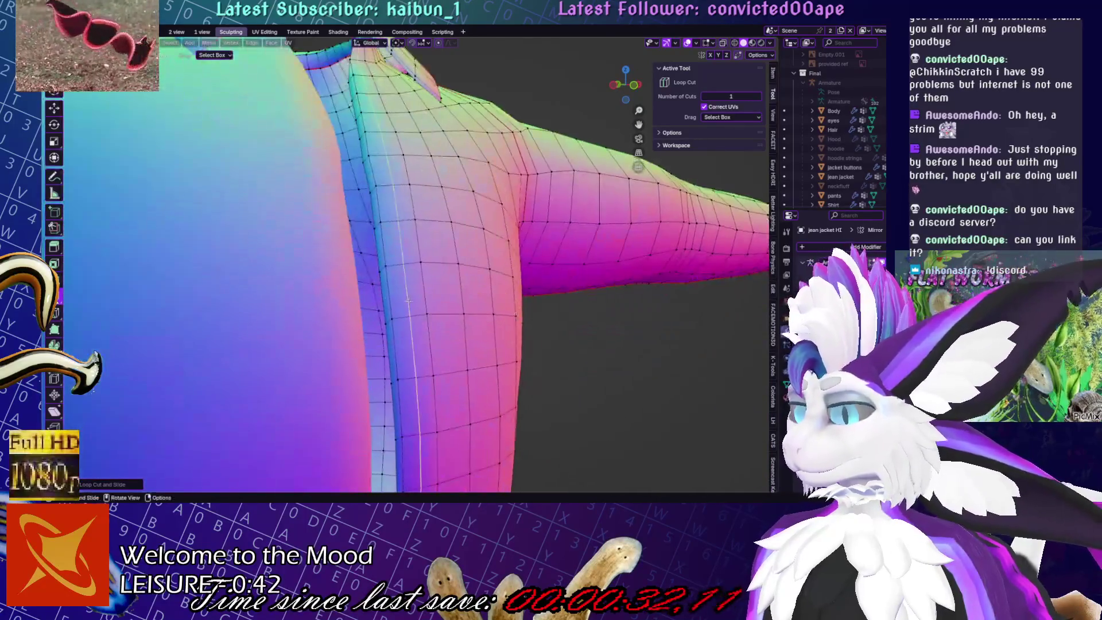
pyautogui.click(408, 300)
pyautogui.click(409, 299)
# Try moving the selection along Z several times, cancelling each attempt
pyautogui.scroll(3, 408, 300)
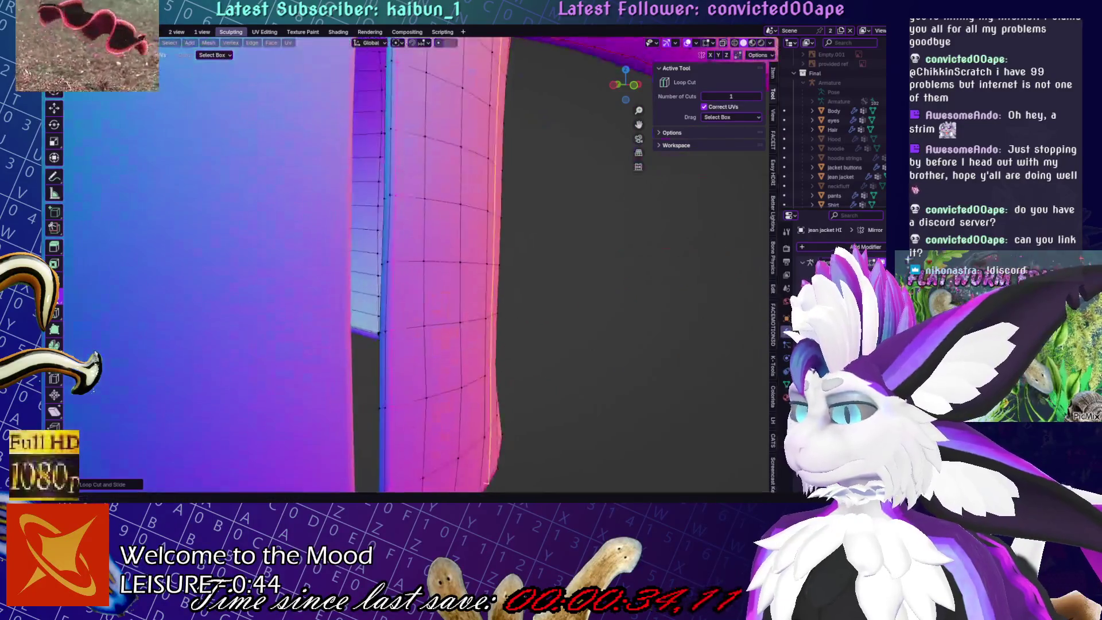
pyautogui.scroll(-3, 408, 300)
pyautogui.moveTo(408, 299)
pyautogui.mouseDown(button='middle')
pyautogui.moveTo(510, 261)
pyautogui.moveTo(493, 276)
pyautogui.mouseUp(button='middle')
pyautogui.scroll(4, 493, 275)
pyautogui.scroll(-5, 395, 183)
pyautogui.press('w')
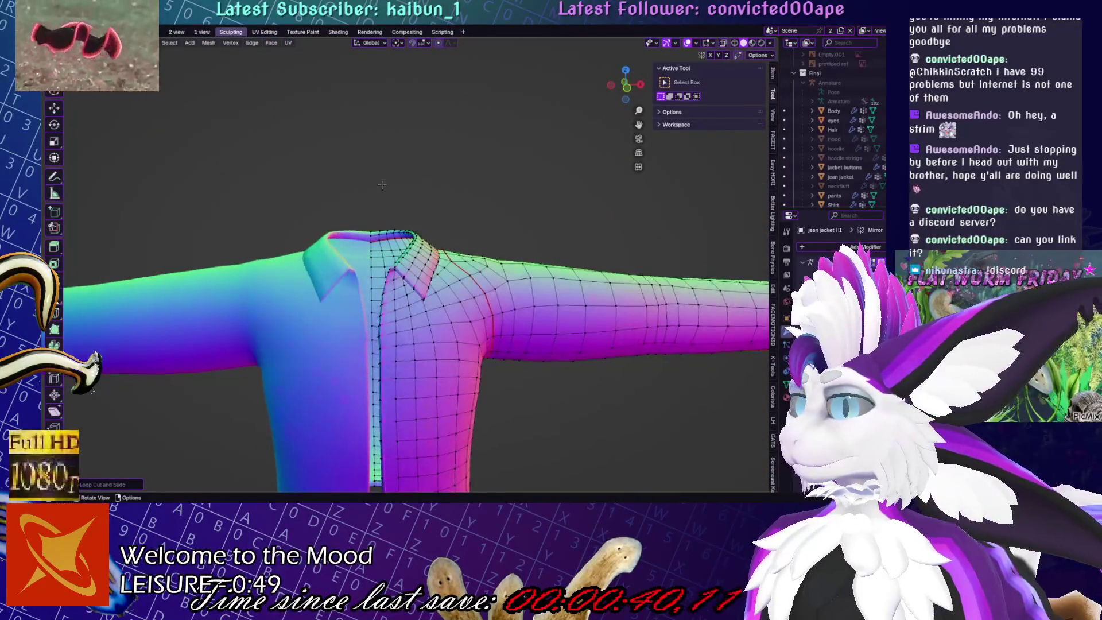
pyautogui.scroll(5, 394, 183)
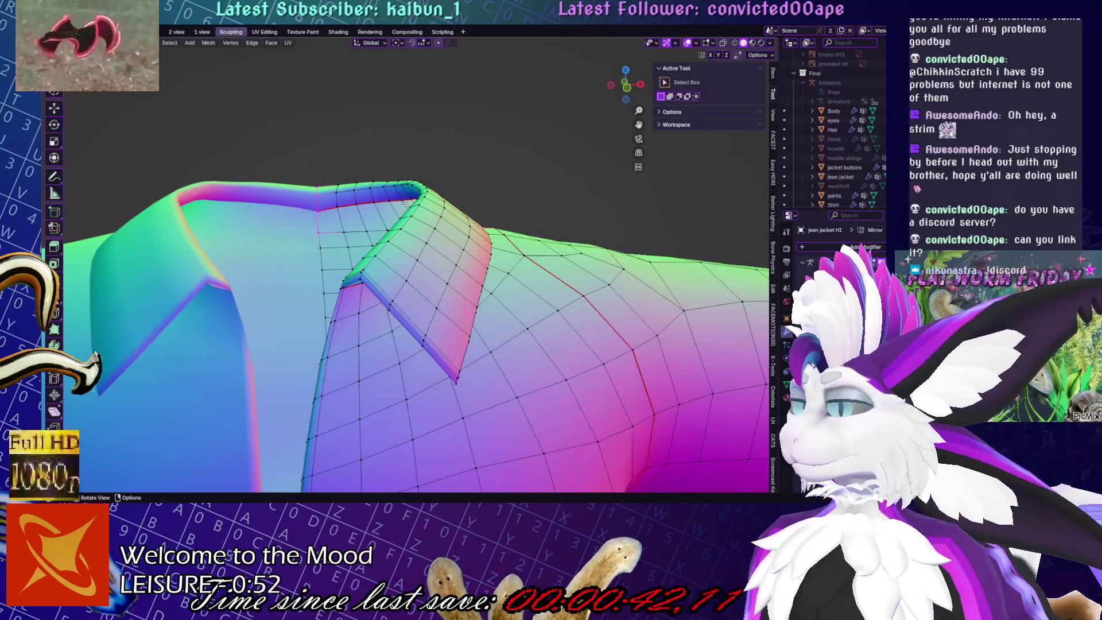
pyautogui.press('g')
pyautogui.press('z')
pyautogui.press('Escape')
pyautogui.press('g')
pyautogui.press('z')
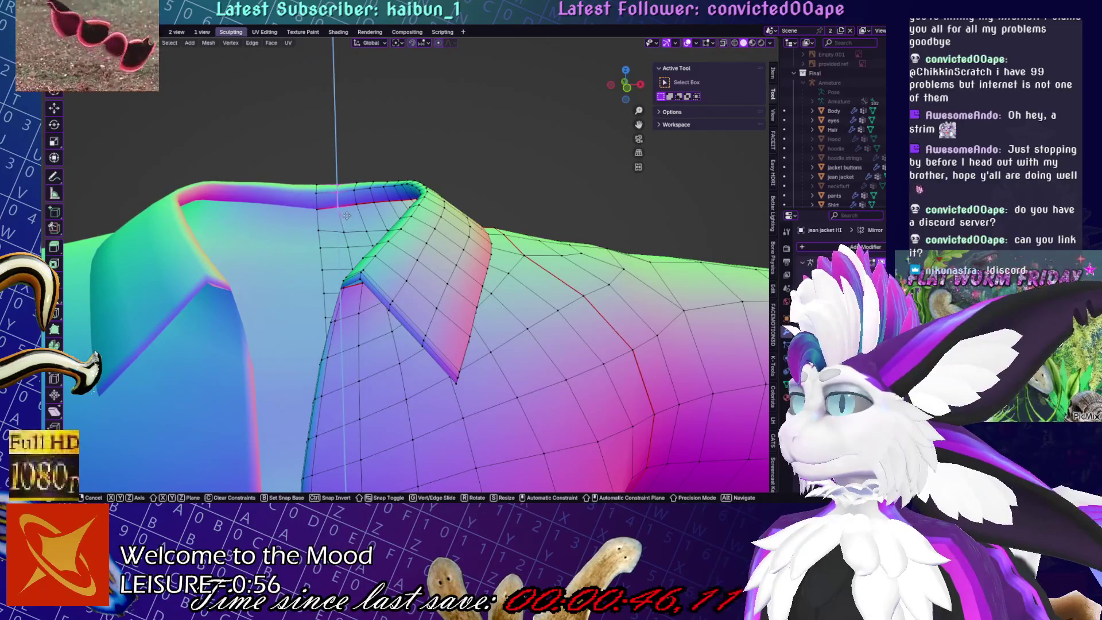
pyautogui.press('Escape')
pyautogui.press('g')
pyautogui.press('z')
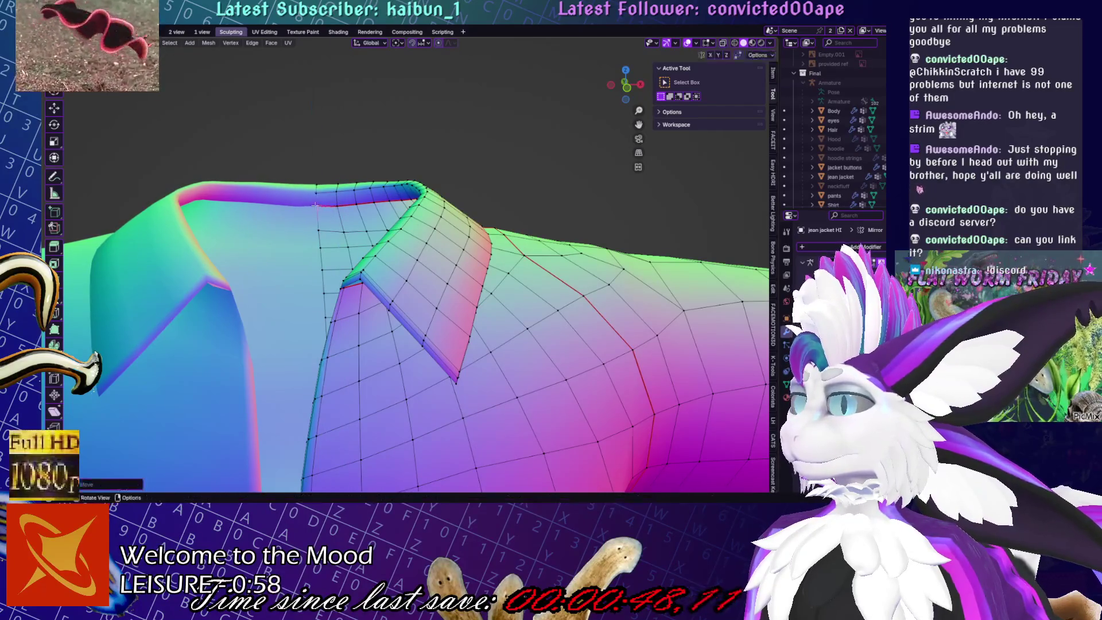
pyautogui.press('Escape')
pyautogui.moveTo(315, 209); pyautogui.dragTo(444, 118, button='middle')
# Add an edge loop across the collar front and save the file
pyautogui.hotkey('ctrl', 'r')
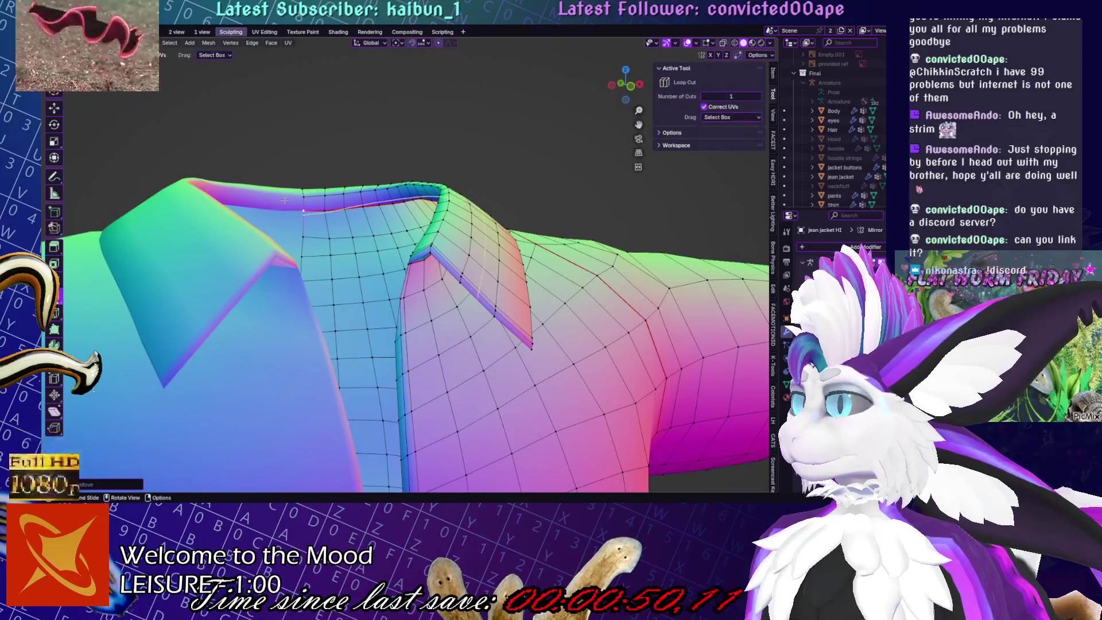
pyautogui.moveTo(418, 268); pyautogui.dragTo(418, 270)
pyautogui.click(417, 267)
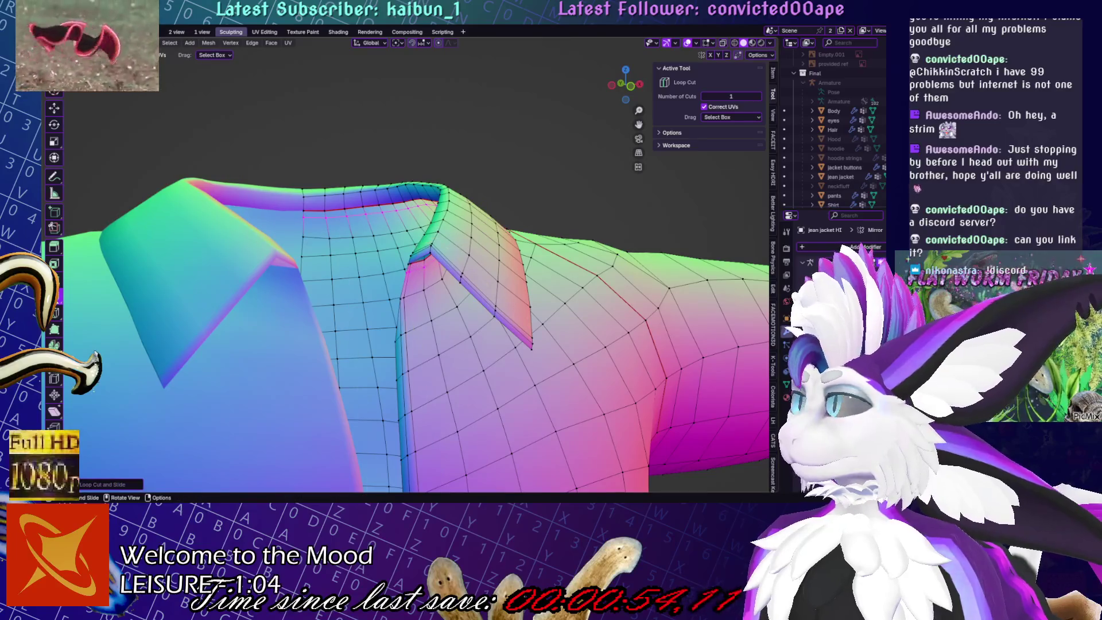
pyautogui.press('w')
pyautogui.scroll(-5, 502, 167)
pyautogui.hotkey('ctrl', 's')
# Show the jacket's vertex groups and toggle out of and back into Edit Mode
pyautogui.moveTo(502, 167)
pyautogui.mouseDown(button='middle')
pyautogui.moveTo(482, 197)
pyautogui.moveTo(619, 194)
pyautogui.moveTo(677, 206)
pyautogui.mouseUp(button='middle')
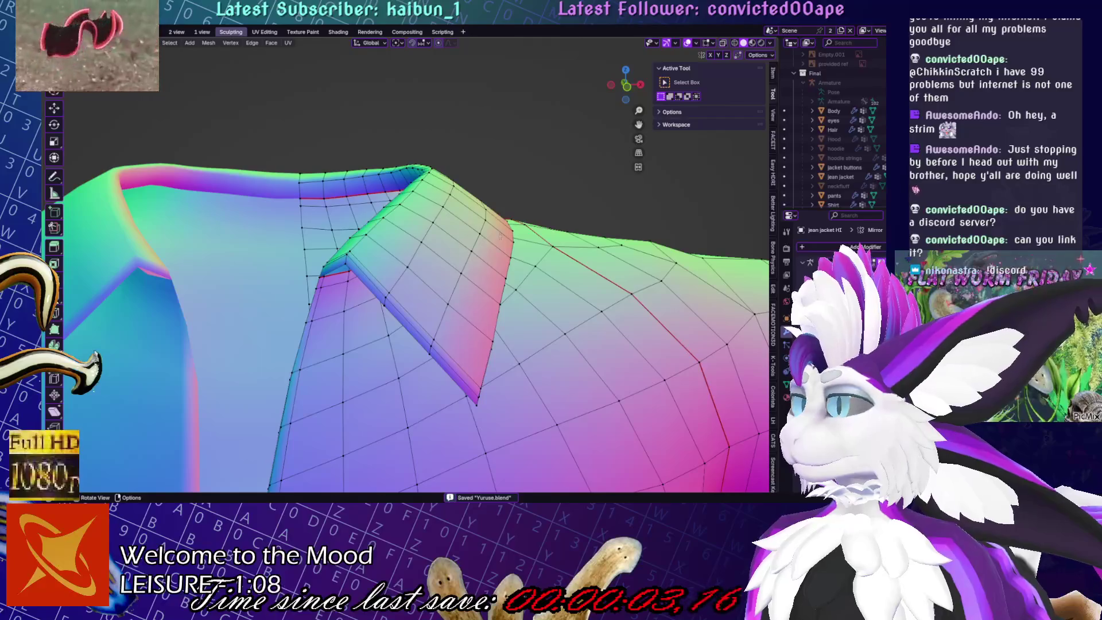
pyautogui.click(787, 385)
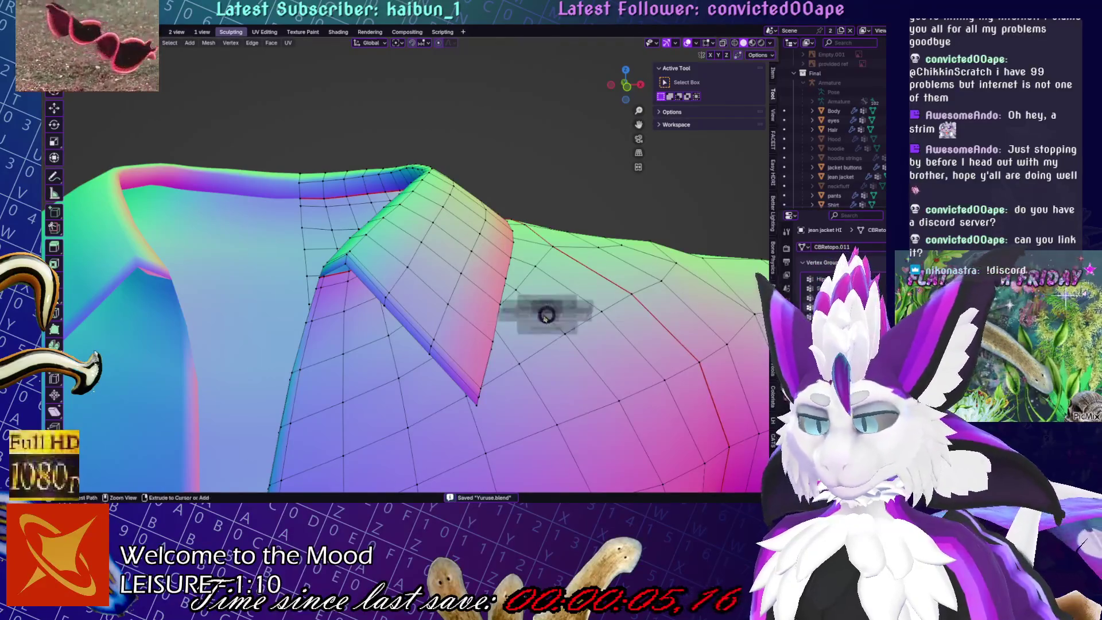
pyautogui.press('Tab')
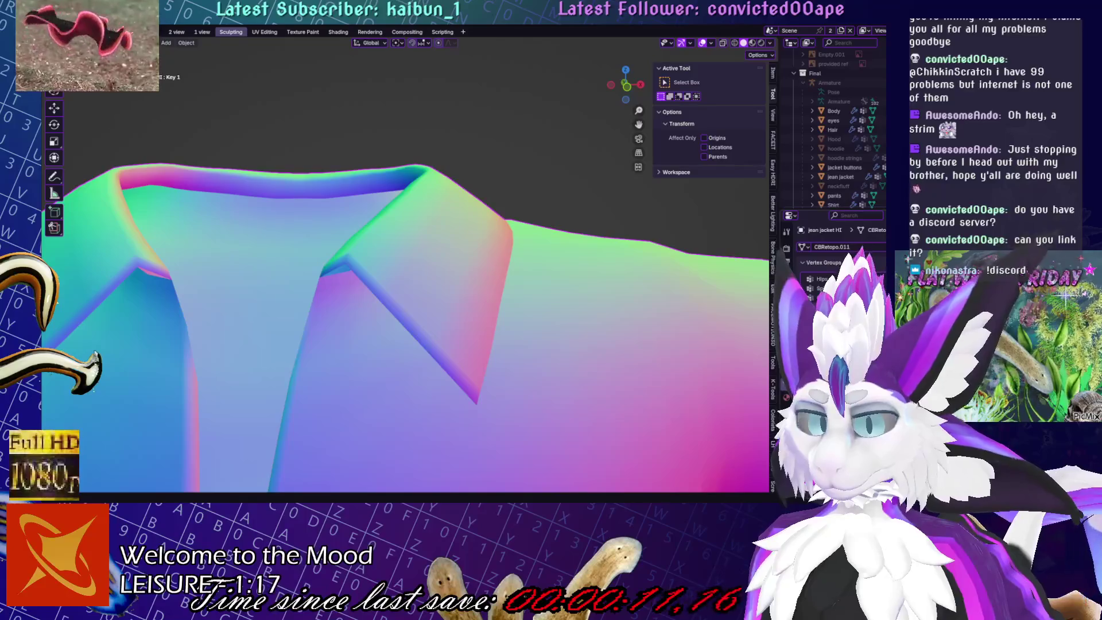
pyautogui.press('Tab')
# Select the linked collar patch with L, then undo the selection
pyautogui.scroll(-3, 435, 253)
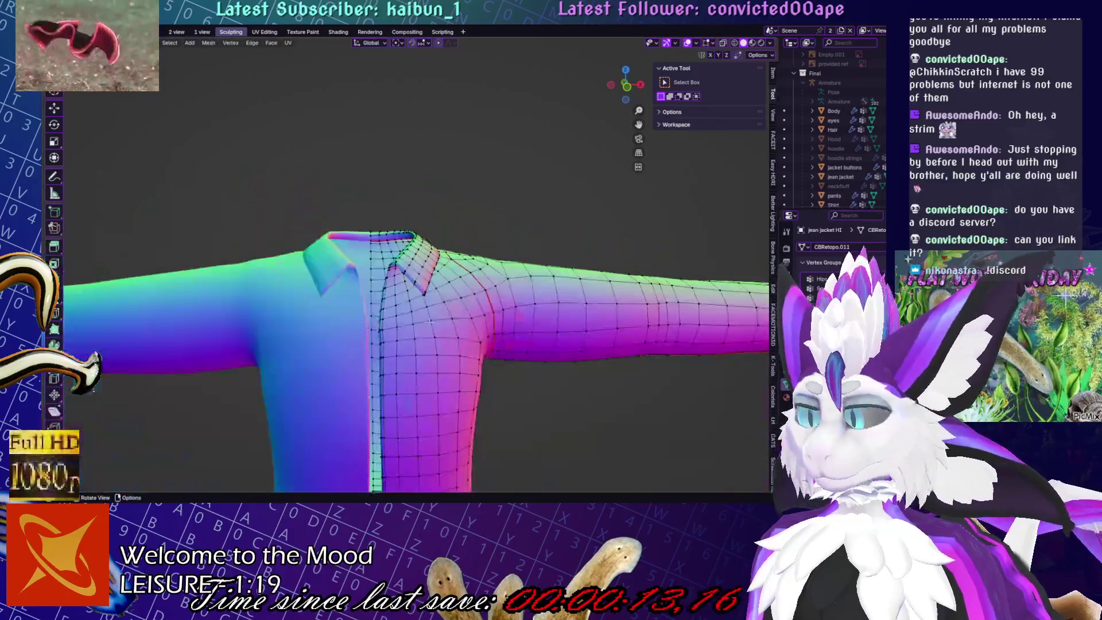
pyautogui.moveTo(390, 252)
pyautogui.mouseDown(button='middle')
pyautogui.moveTo(434, 253)
pyautogui.moveTo(474, 179)
pyautogui.moveTo(433, 206)
pyautogui.mouseUp(button='middle')
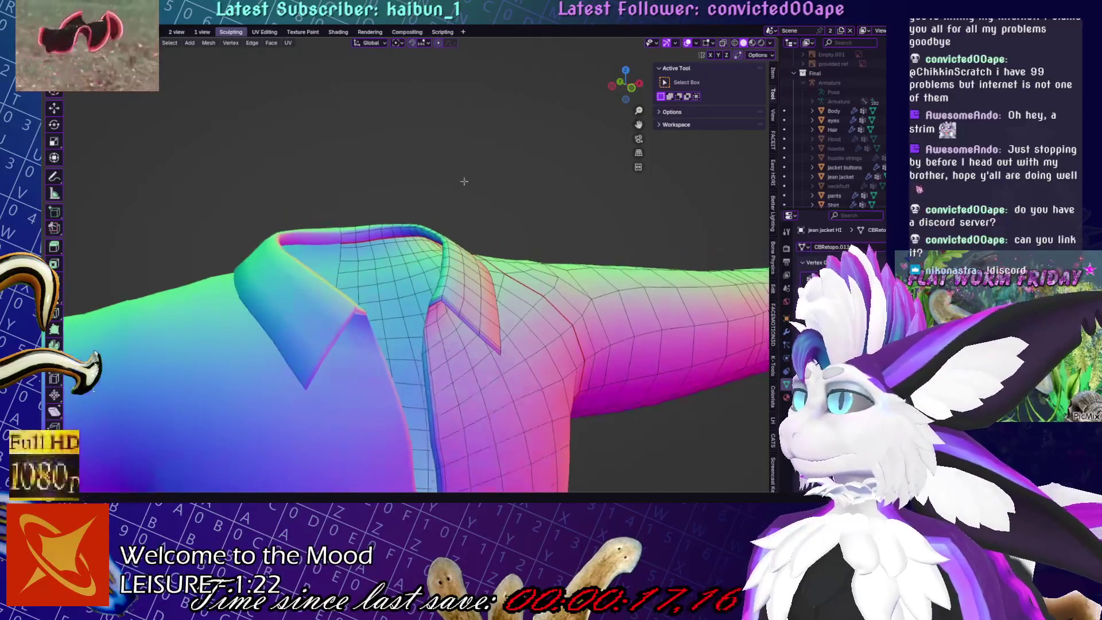
pyautogui.scroll(5, 351, 206)
pyautogui.moveTo(351, 206); pyautogui.dragTo(401, 258, button='middle')
pyautogui.press('l')
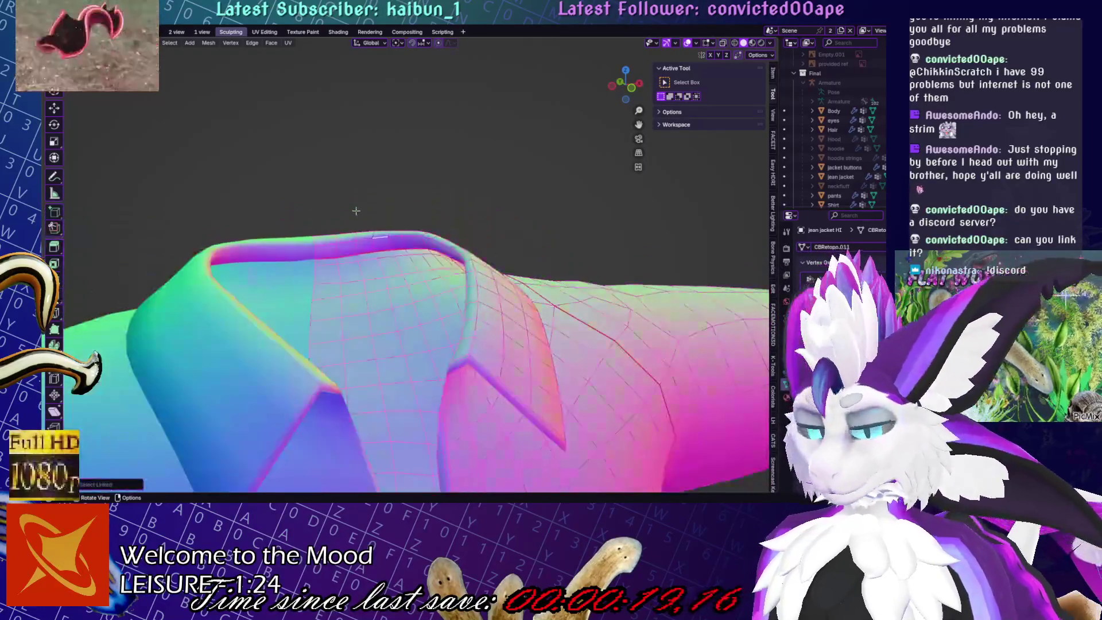
pyautogui.hotkey('ctrl', 'z')
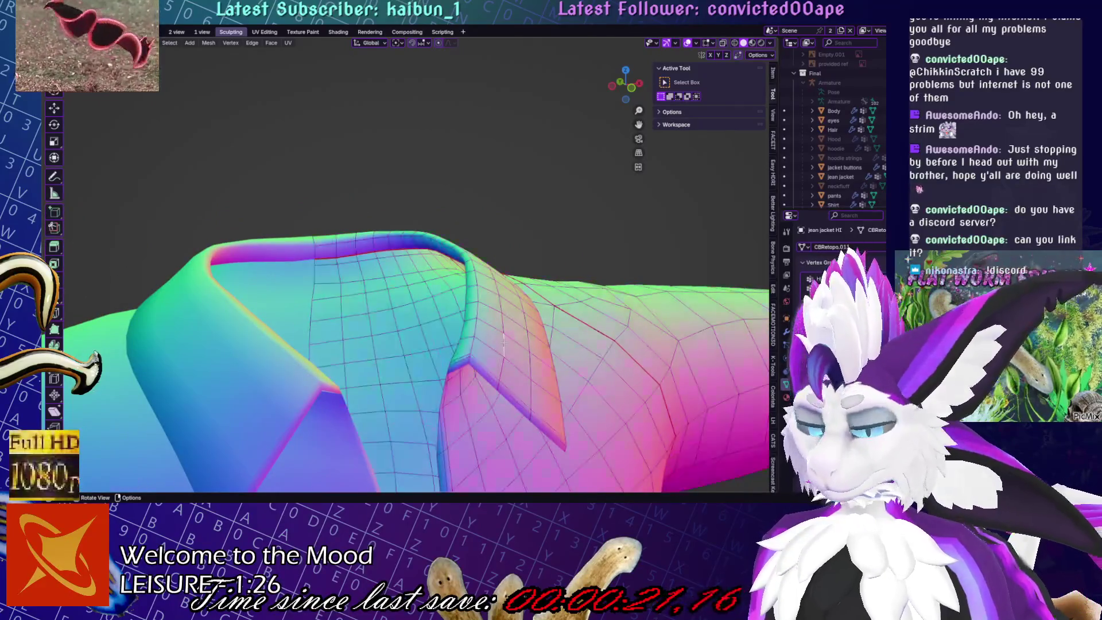
pyautogui.hotkey('ctrl', 'shift', 'z')
pyautogui.hotkey('ctrl', 'z')
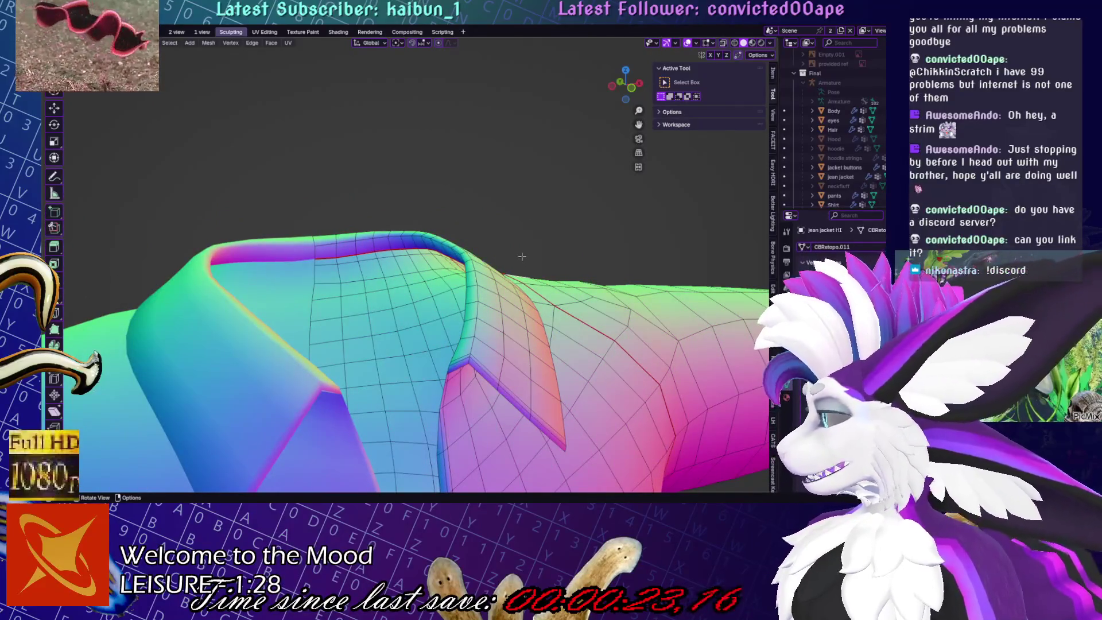
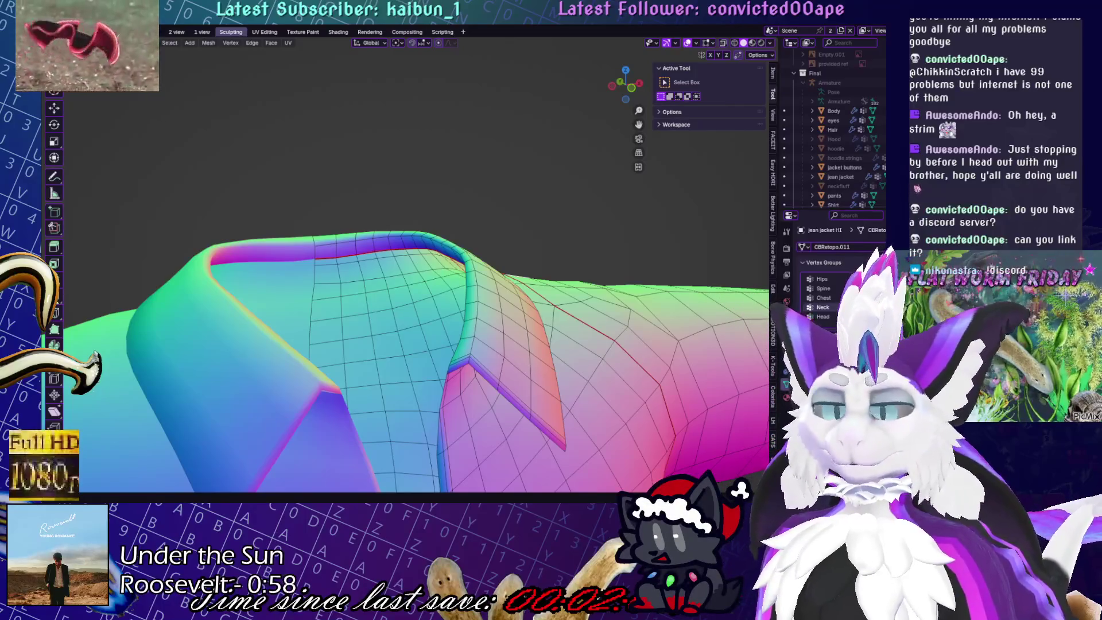
# Cut a new edge loop across the shirt collar, slide it into place, and return to box select
pyautogui.scroll(-5, 413, 315)
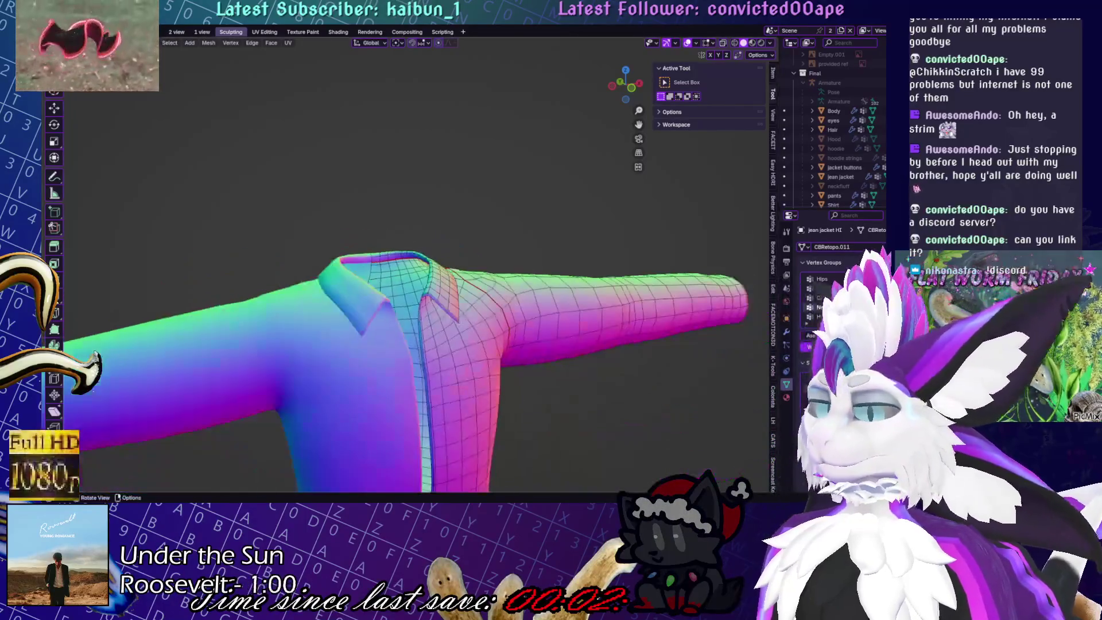
pyautogui.moveTo(414, 315); pyautogui.dragTo(425, 316, button='middle')
pyautogui.moveTo(477, 272); pyautogui.dragTo(587, 434, button='middle')
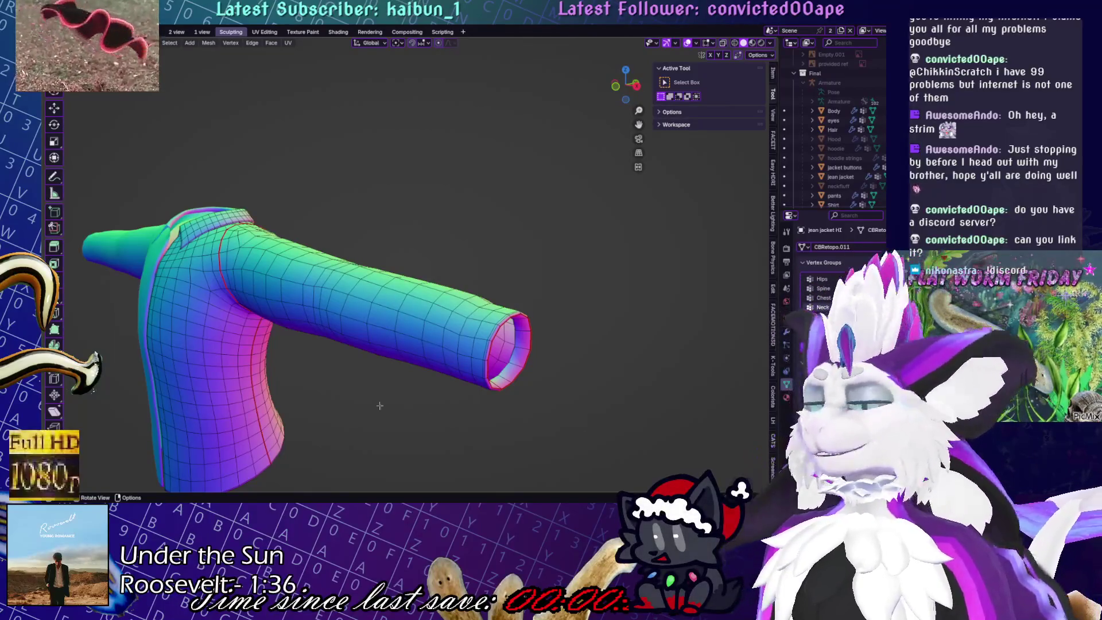
pyautogui.moveTo(303, 339)
pyautogui.mouseDown(button='middle')
pyautogui.moveTo(196, 310)
pyautogui.moveTo(513, 285)
pyautogui.moveTo(473, 390)
pyautogui.mouseUp(button='middle')
pyautogui.scroll(3, 513, 285)
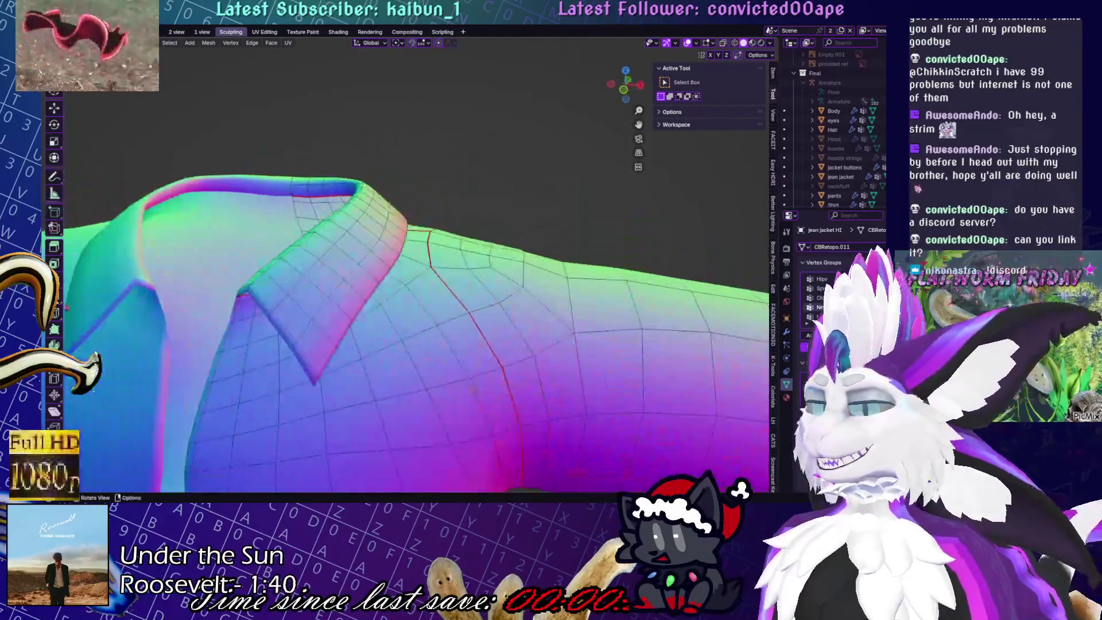
pyautogui.click(54, 295)
pyautogui.moveTo(321, 351); pyautogui.dragTo(325, 359)
pyautogui.click(325, 360)
pyautogui.moveTo(325, 361)
pyautogui.mouseDown(button='middle')
pyautogui.moveTo(89, 114)
pyautogui.moveTo(305, 135)
pyautogui.moveTo(450, 277)
pyautogui.mouseUp(button='middle')
pyautogui.press('w')
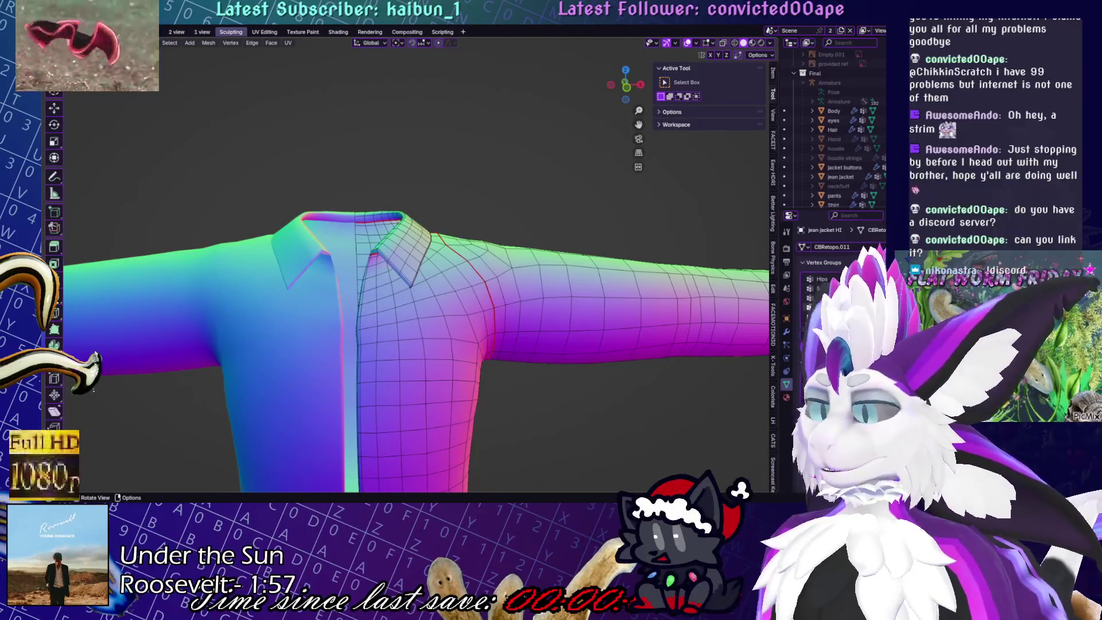
pyautogui.keyDown('ctrl'); pyautogui.scroll(2, 476, 260); pyautogui.keyUp('ctrl')
# Return the shirt to Object Mode and save Yuruse.blend
pyautogui.hotkey('ctrl', 'Tab')
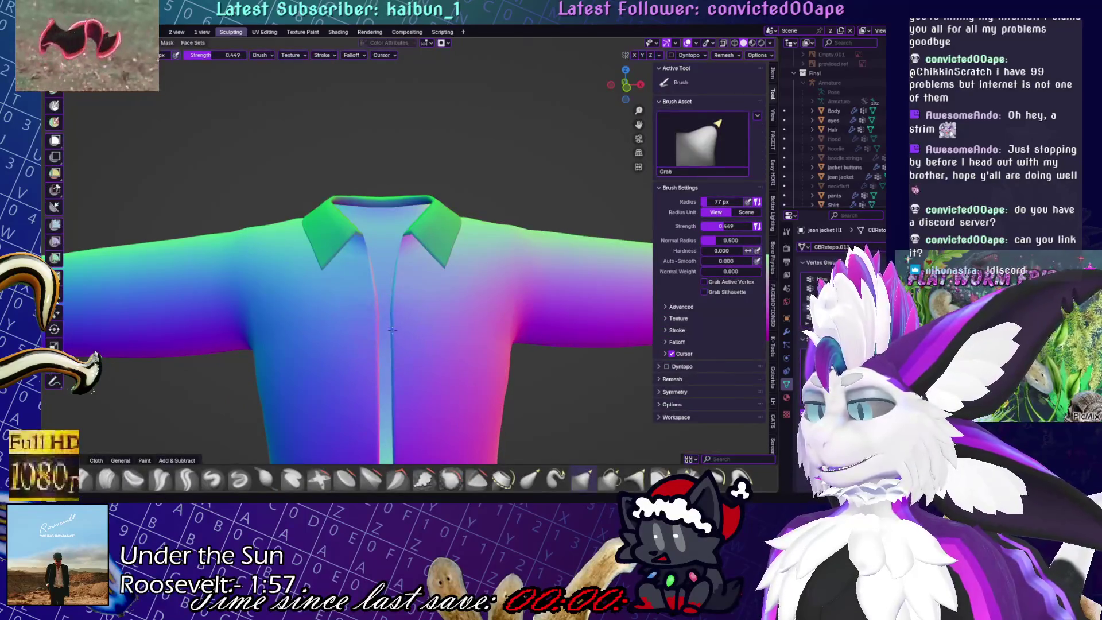
pyautogui.hotkey('ctrl', 'Tab')
pyautogui.scroll(-3, 381, 187)
pyautogui.hotkey('ctrl', 's')
pyautogui.moveTo(450, 300)
pyautogui.mouseDown(button='middle')
pyautogui.moveTo(603, 379)
pyautogui.moveTo(628, 345)
pyautogui.moveTo(561, 315)
pyautogui.moveTo(468, 373)
pyautogui.mouseUp(button='middle')
pyautogui.scroll(4, 468, 373)
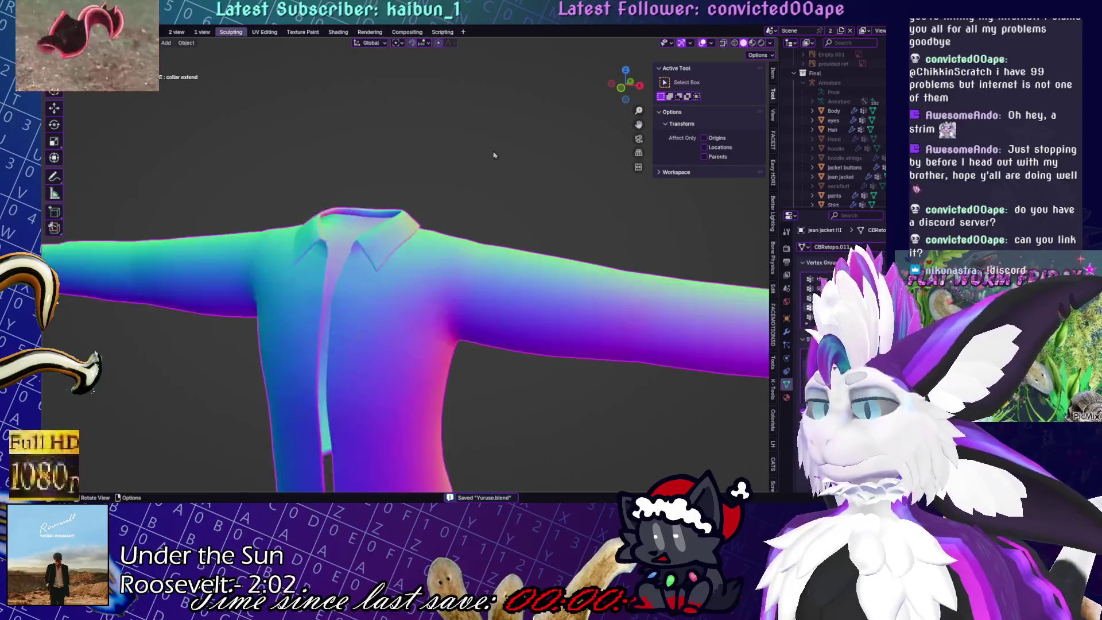
# Switch the shirt to Sculpt Mode and toggle wireframe and X-ray display
pyautogui.hotkey('ctrl', 'Tab')
pyautogui.moveTo(458, 298); pyautogui.dragTo(459, 344, button='middle')
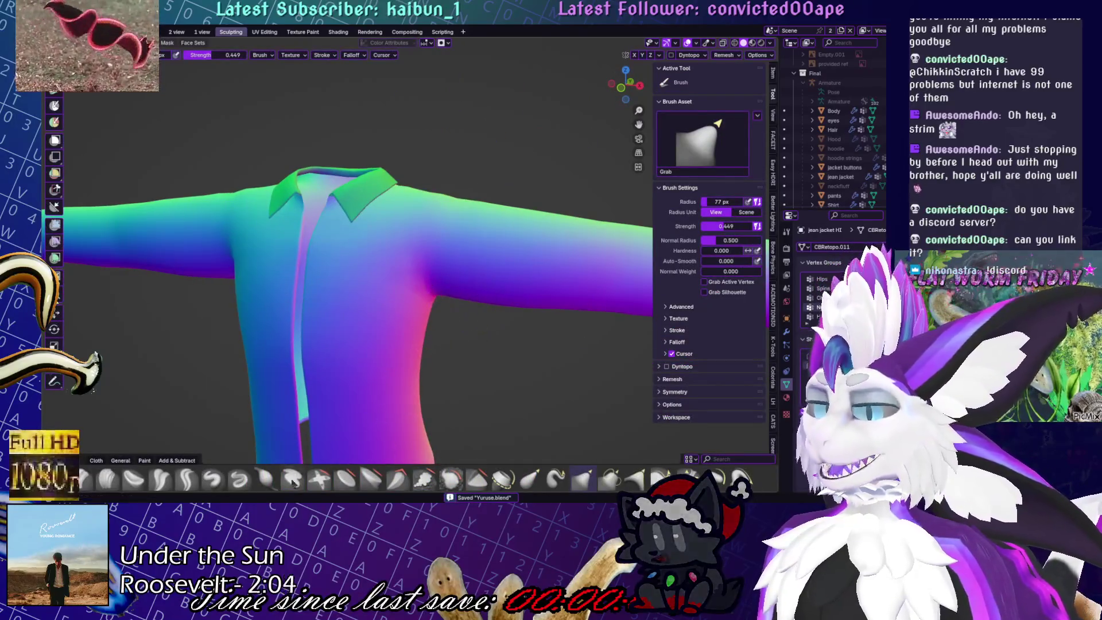
pyautogui.moveTo(122, 281)
pyautogui.mouseDown(button='middle')
pyautogui.moveTo(342, 347)
pyautogui.moveTo(345, 307)
pyautogui.mouseUp(button='middle')
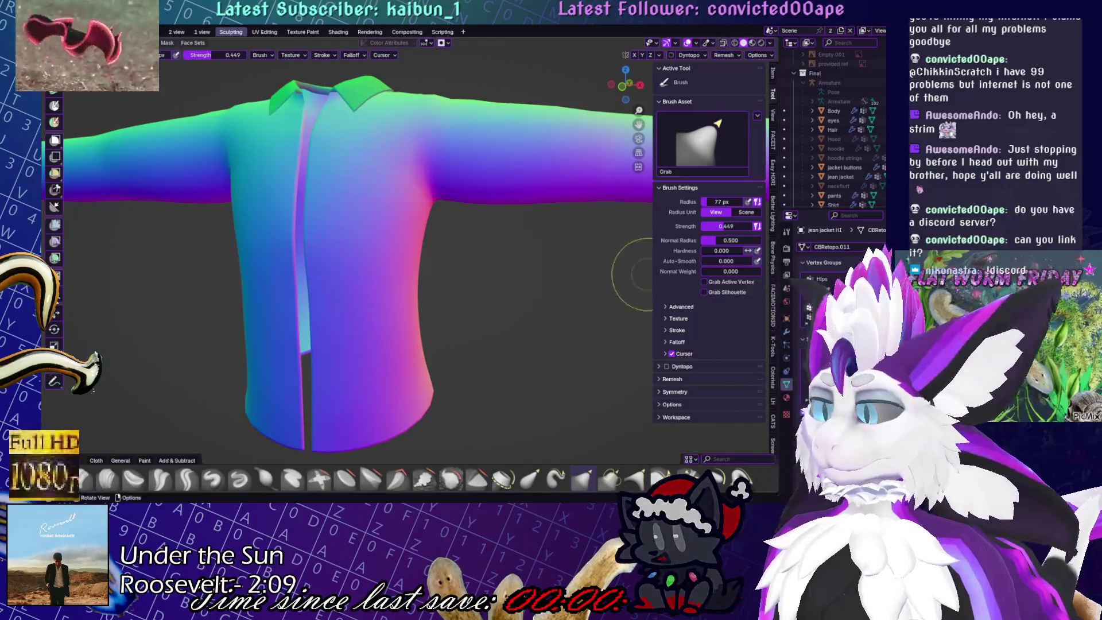
pyautogui.hotkey('shift', 'z')
pyautogui.hotkey('alt', 'z')
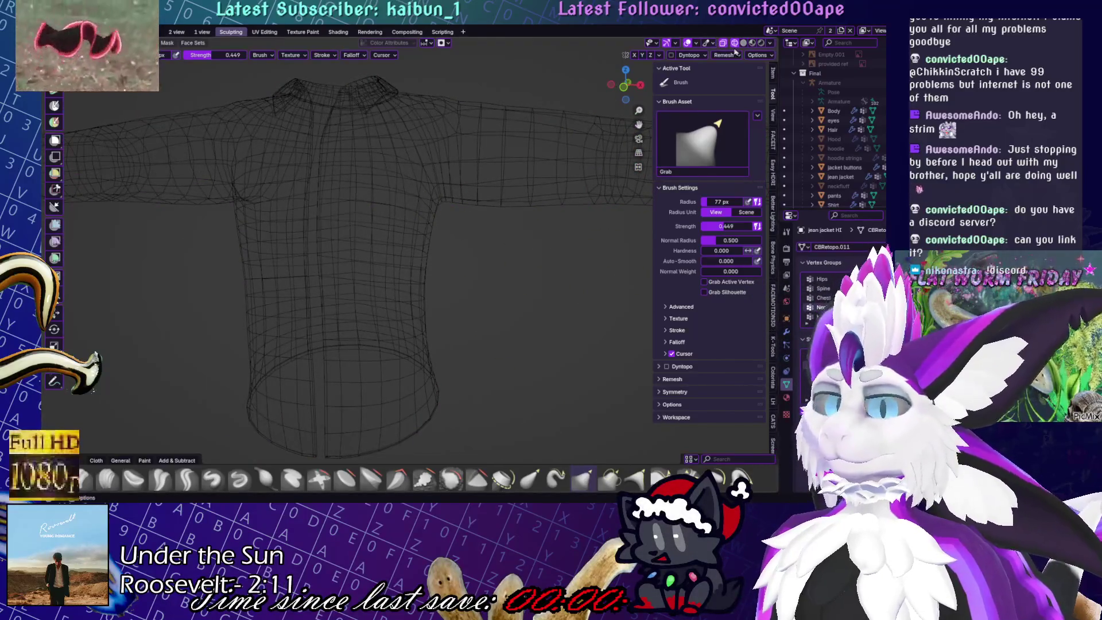
# Add a Multiresolution modifier to the shirt from the Modifier Properties
pyautogui.click(787, 331)
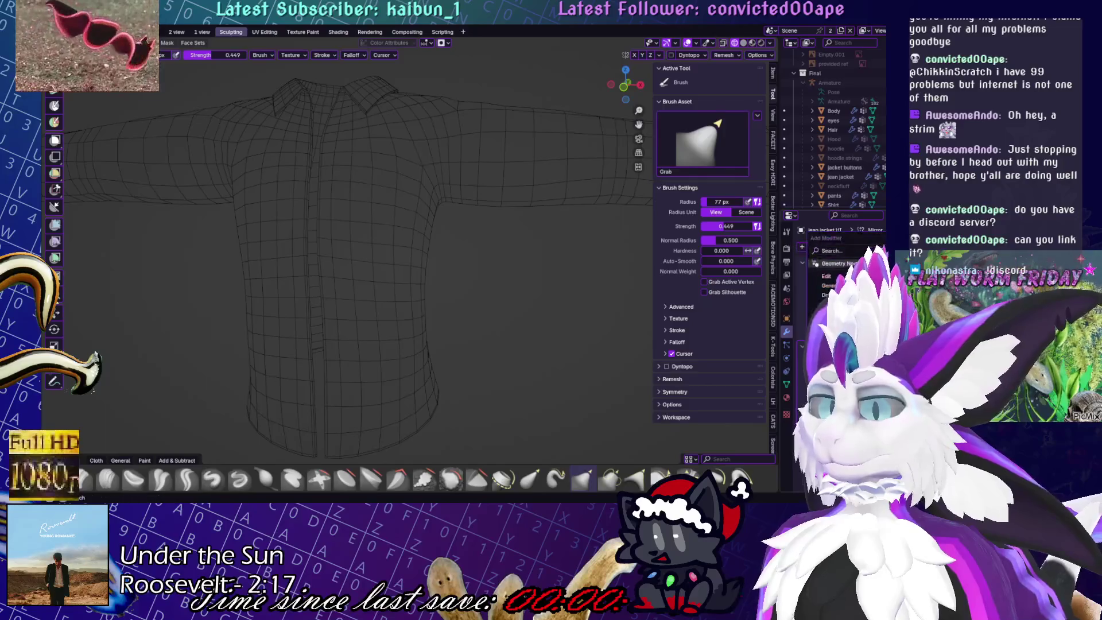
pyautogui.click(856, 247)
pyautogui.click(758, 266)
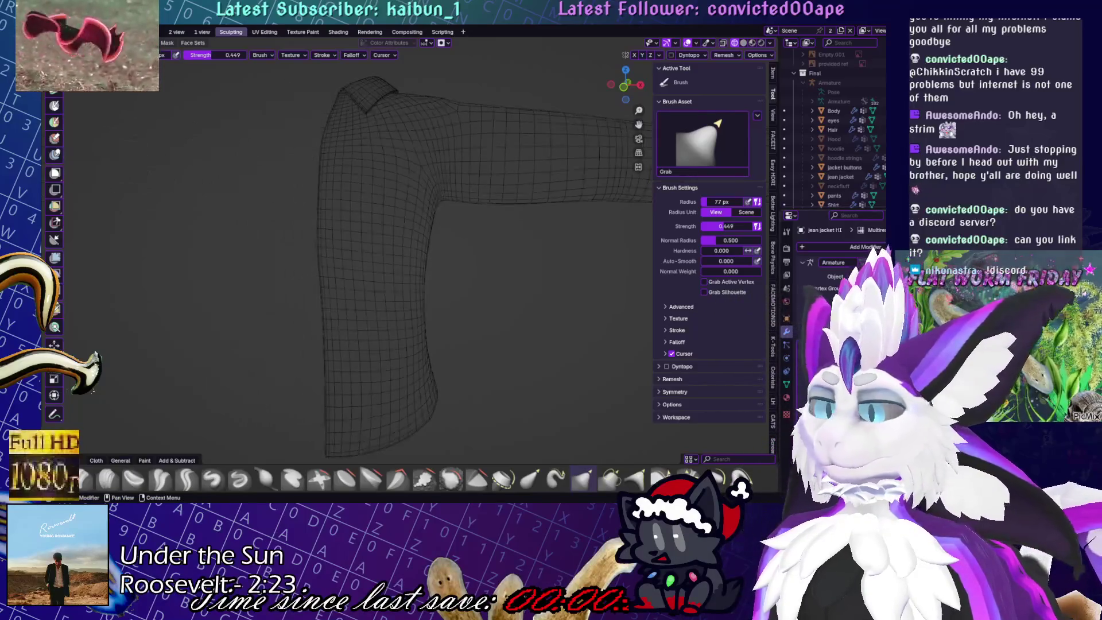
pyautogui.moveTo(402, 258)
pyautogui.mouseDown(button='middle')
pyautogui.moveTo(393, 313)
pyautogui.moveTo(327, 399)
pyautogui.moveTo(402, 259)
pyautogui.mouseUp(button='middle')
pyautogui.moveTo(622, 317)
pyautogui.mouseDown(button='middle')
pyautogui.moveTo(495, 301)
pyautogui.moveTo(406, 307)
pyautogui.moveTo(477, 307)
pyautogui.moveTo(437, 319)
pyautogui.moveTo(459, 310)
pyautogui.mouseUp(button='middle')
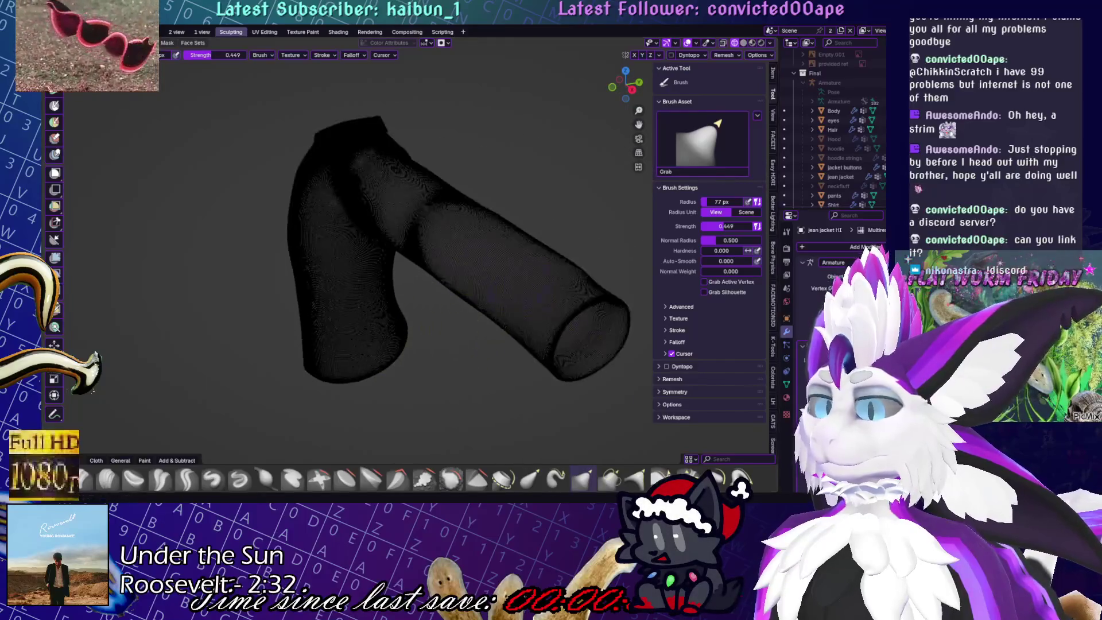
# Set the Multires display back to low resolution and enter Edit Mode in front view
pyautogui.click(832, 232)
pyautogui.moveTo(307, 407); pyautogui.dragTo(388, 301, button='middle')
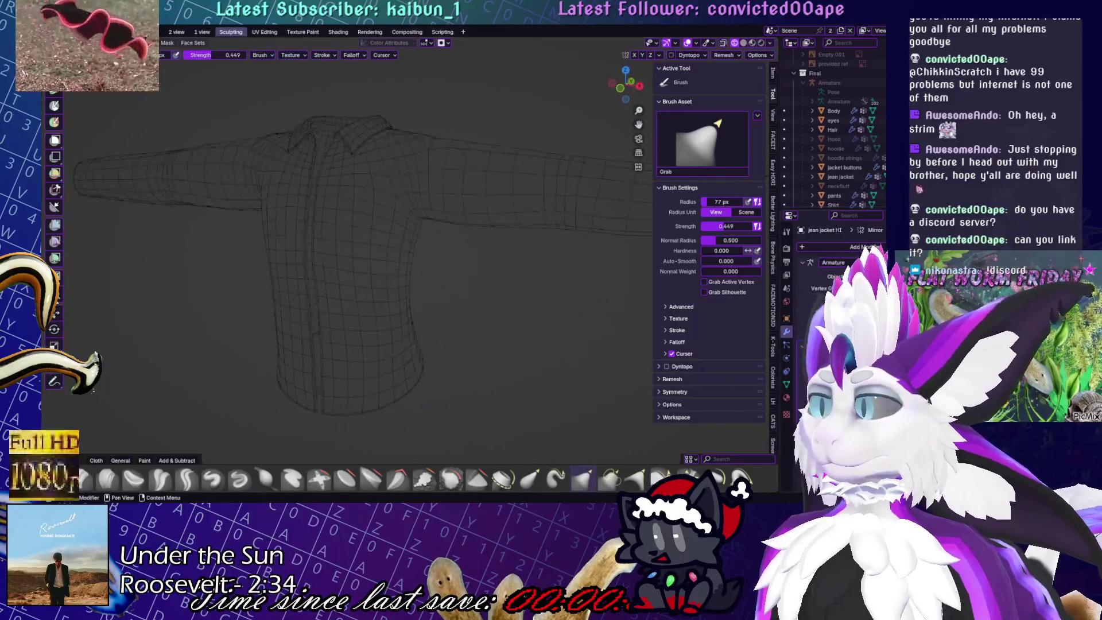
pyautogui.press('KP_1')
pyautogui.press('Tab')
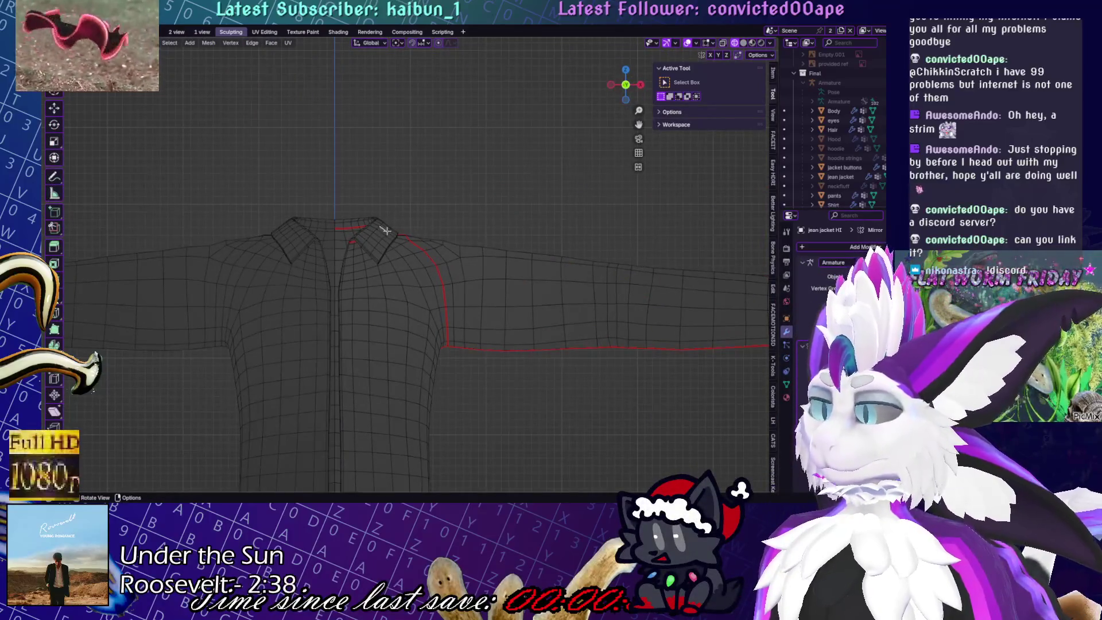
# Select the whole collar piece of the shirt mesh
pyautogui.press('l')
pyautogui.scroll(5, 382, 208)
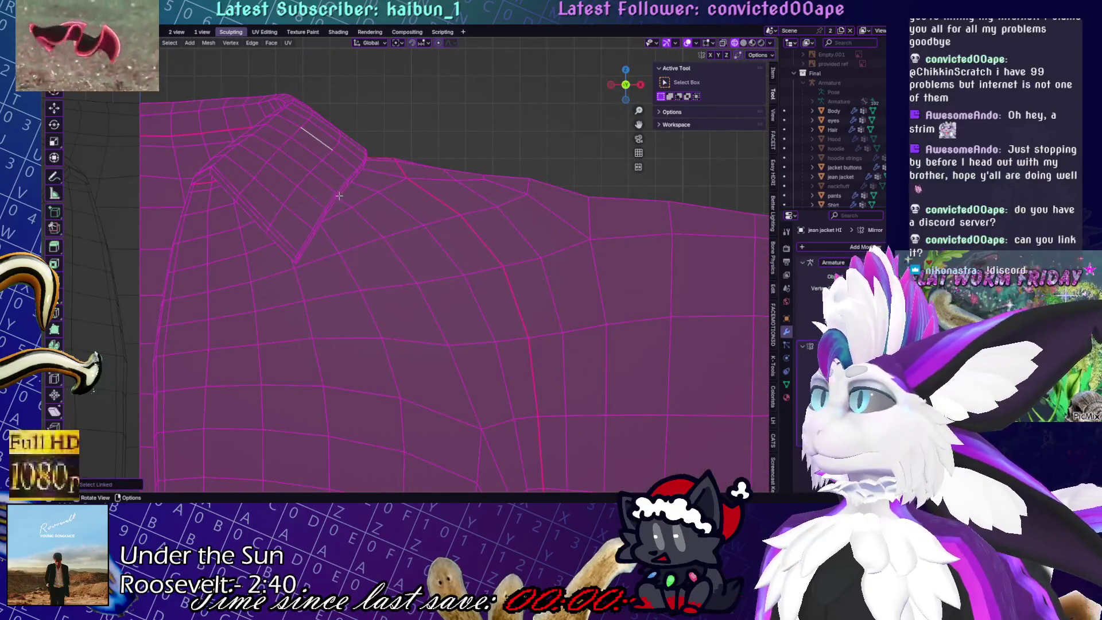
pyautogui.scroll(3, 340, 196)
pyautogui.hotkey('alt', 'a')
pyautogui.keyDown('alt'); pyautogui.click(224, 256); pyautogui.keyUp('alt')
pyautogui.moveTo(224, 256); pyautogui.dragTo(375, 242, button='middle')
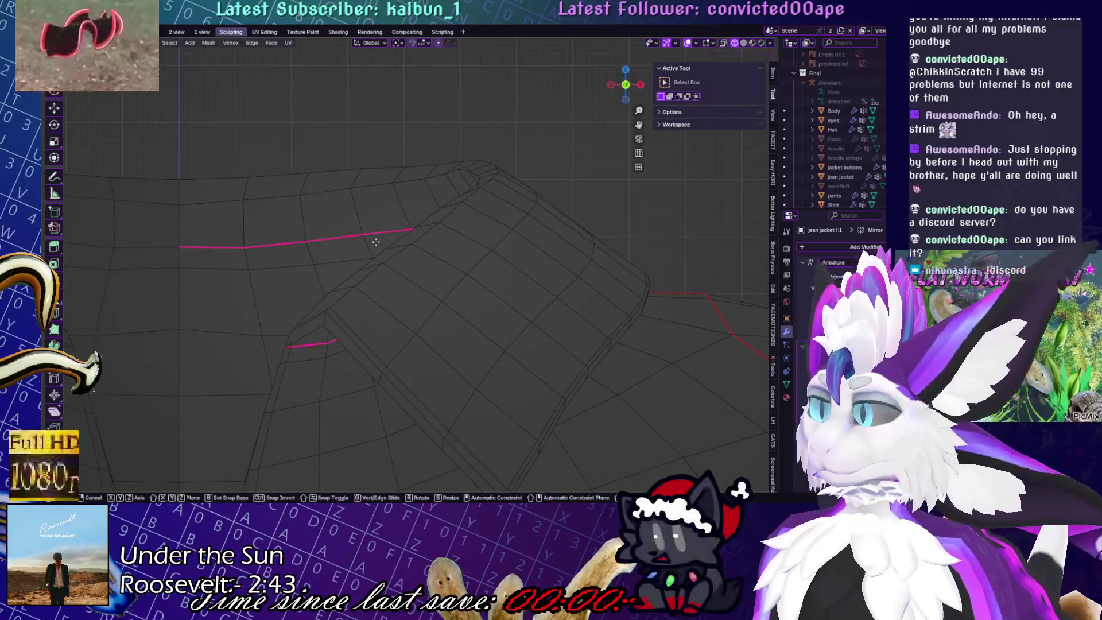
pyautogui.click(296, 207)
pyautogui.press('3')
pyautogui.click(297, 199)
pyautogui.hotkey('ctrl', 'l')
# Lift the collar along the Z axis, then undo the move
pyautogui.press('g')
pyautogui.press('z')
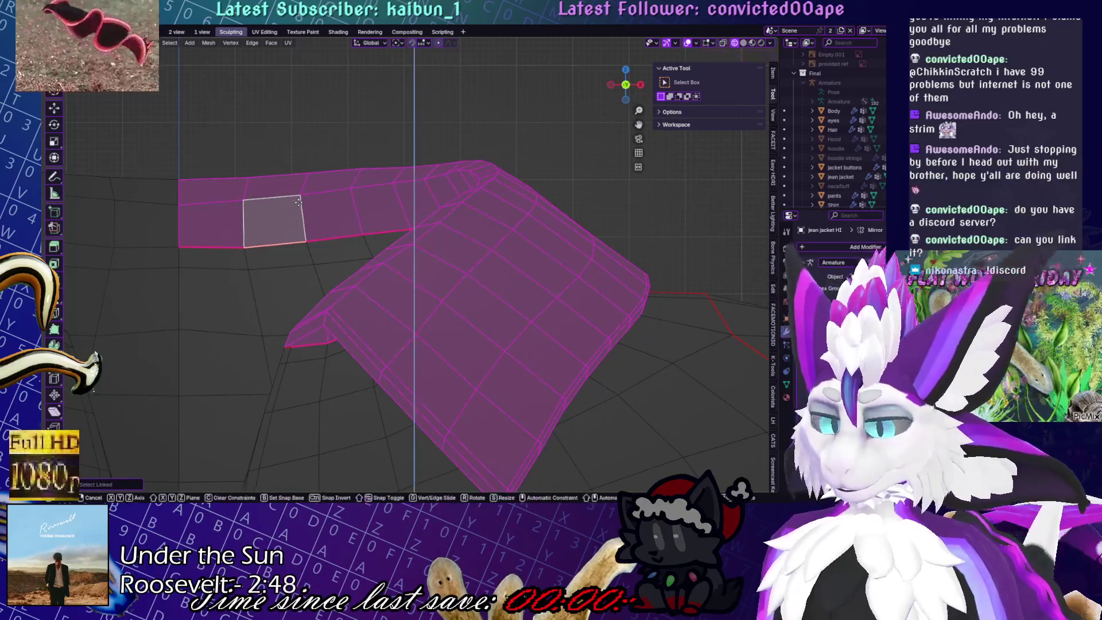
pyautogui.click(298, 202)
pyautogui.moveTo(298, 202); pyautogui.dragTo(319, 240, button='middle')
pyautogui.click(319, 239)
pyautogui.moveTo(349, 184)
pyautogui.mouseDown(button='middle')
pyautogui.moveTo(360, 251)
pyautogui.moveTo(415, 190)
pyautogui.moveTo(422, 242)
pyautogui.mouseUp(button='middle')
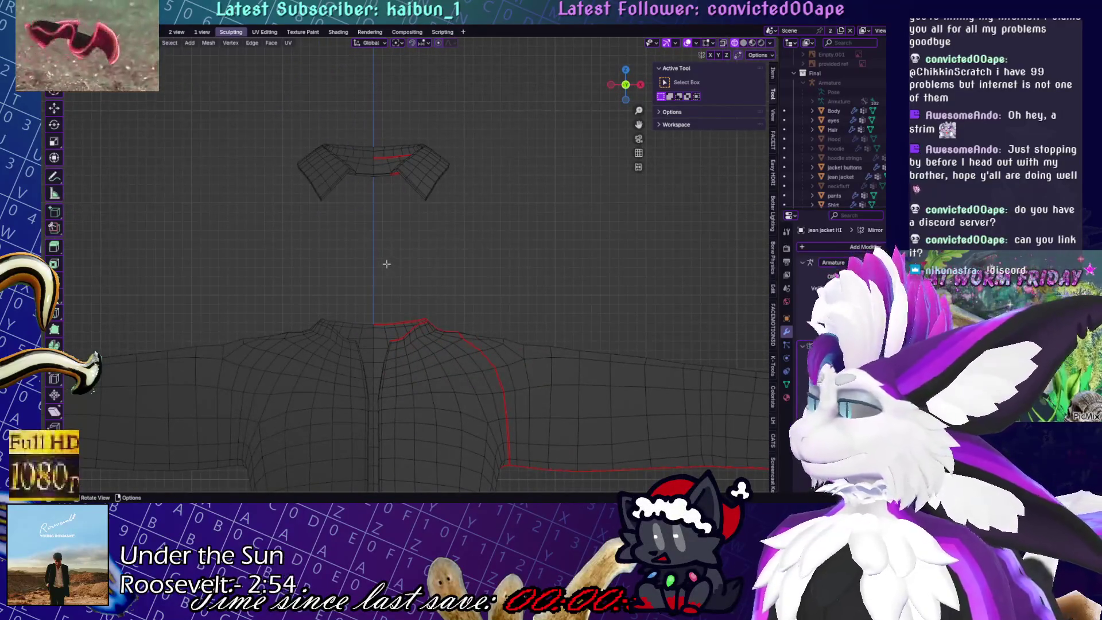
pyautogui.hotkey('ctrl', 'z')
pyautogui.hotkey('ctrl', 'z')
pyautogui.hotkey('ctrl', 'z')
# Inspect the shirt's vertex groups and review the panel selection with undo and redo
pyautogui.moveTo(478, 158); pyautogui.dragTo(493, 115, button='middle')
pyautogui.click(786, 384)
pyautogui.moveTo(519, 297)
pyautogui.mouseDown(button='middle')
pyautogui.moveTo(576, 315)
pyautogui.moveTo(659, 315)
pyautogui.moveTo(516, 300)
pyautogui.mouseUp(button='middle')
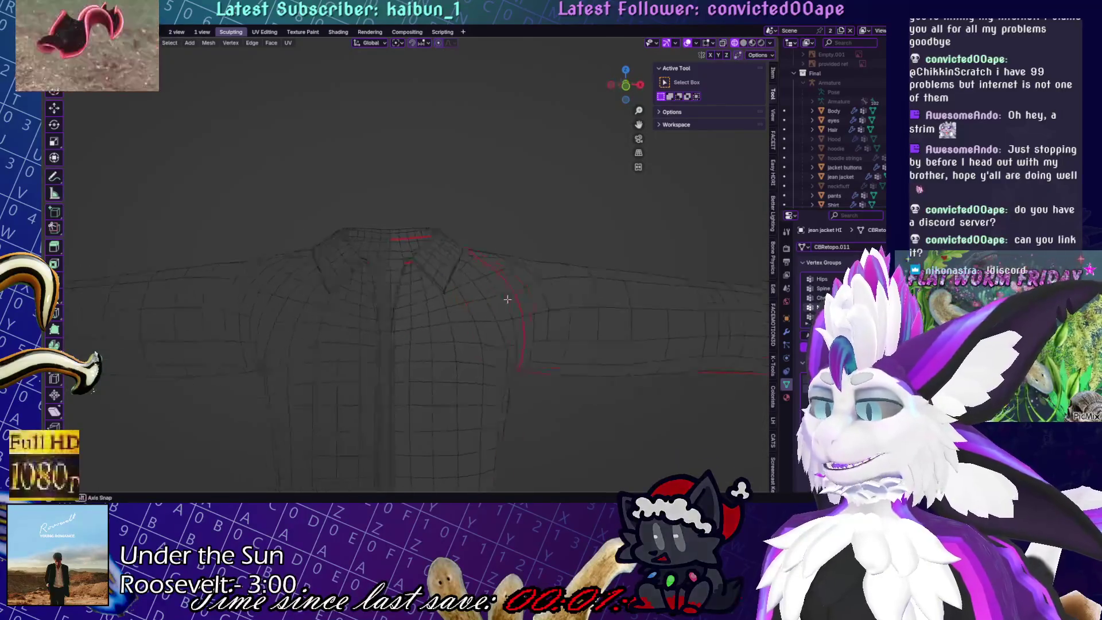
pyautogui.hotkey('ctrl', 'z')
pyautogui.press('l')
pyautogui.hotkey('ctrl', 'z')
pyautogui.hotkey('ctrl', 'z')
pyautogui.hotkey('ctrl', 'z')
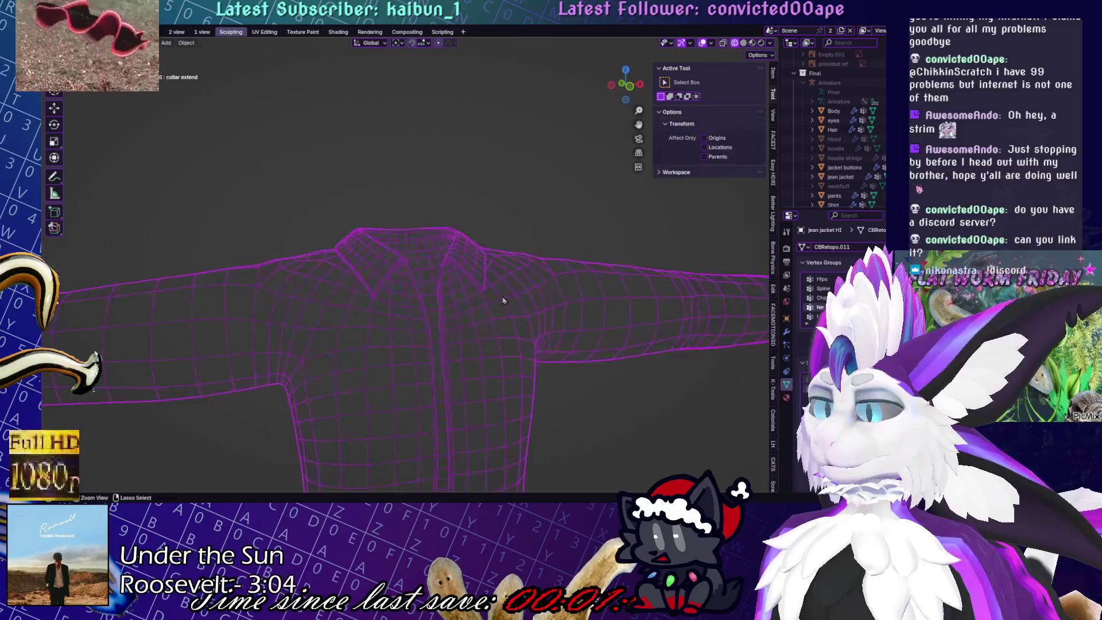
pyautogui.hotkey('ctrl', 'shift', 'z')
pyautogui.hotkey('ctrl', 'shift', 'z')
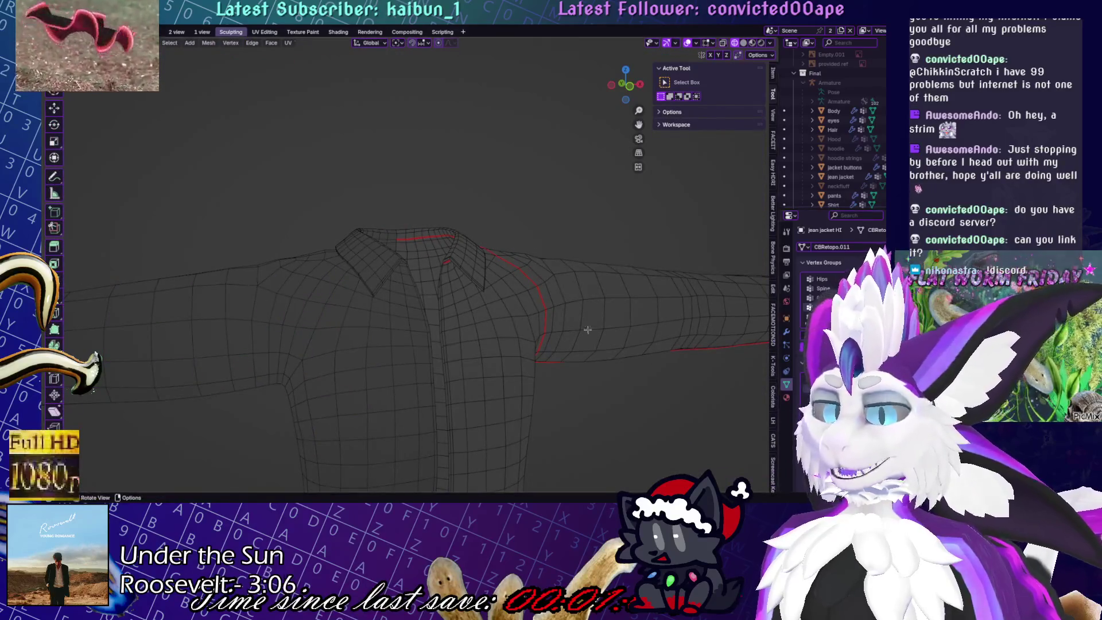
# Apply the Multiresolution modifier in Object Mode, then enter Sculpt Mode on the shirt
pyautogui.press('Tab')
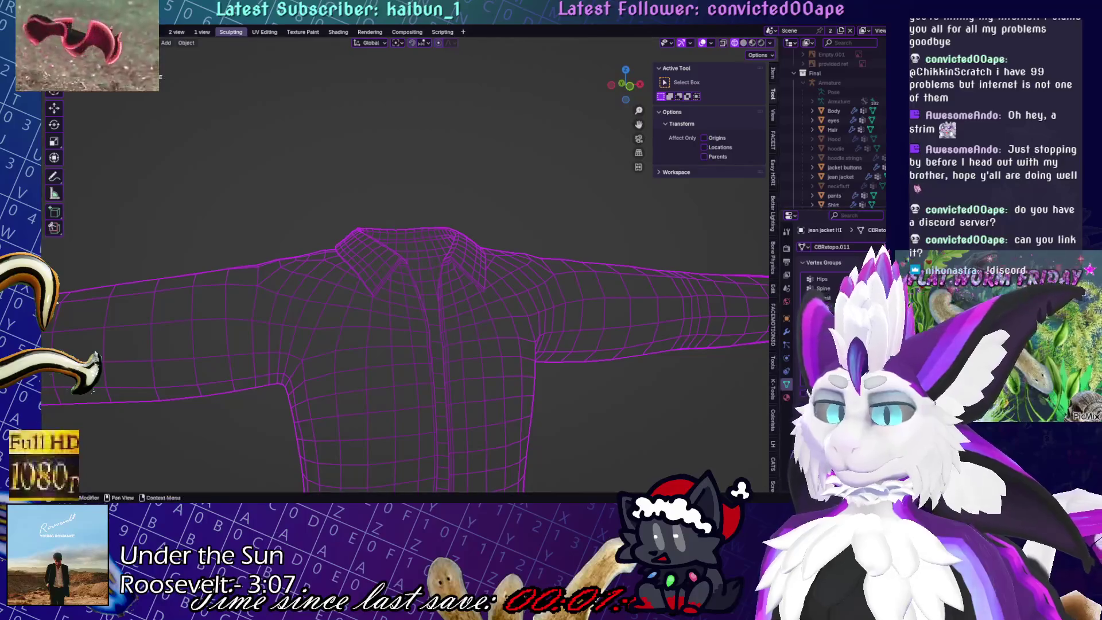
pyautogui.click(786, 332)
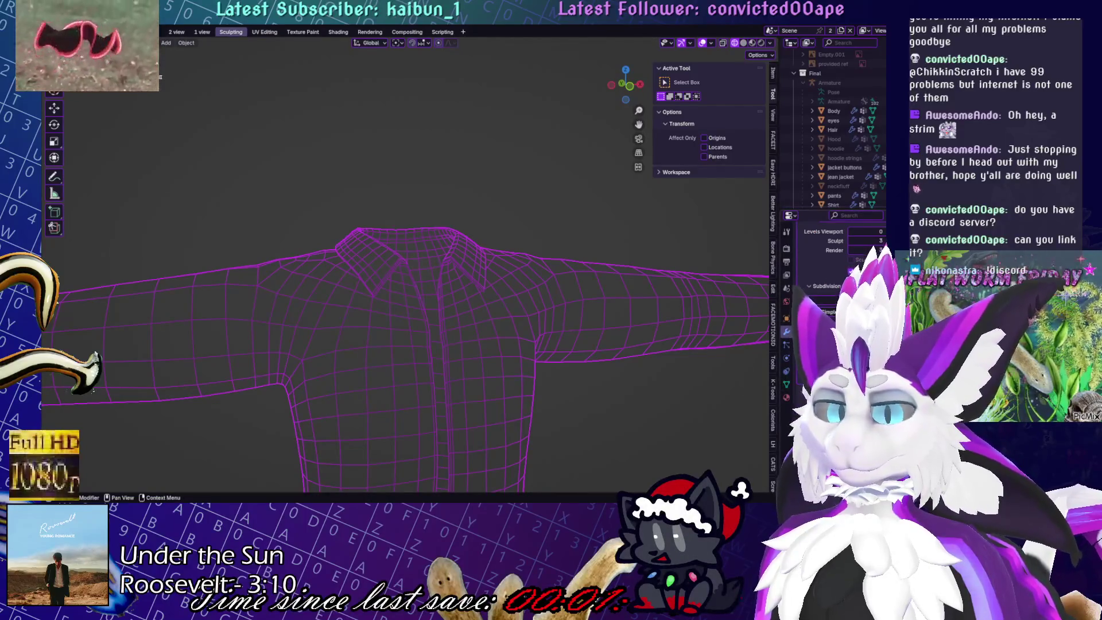
pyautogui.hotkey('ctrl', 'a')
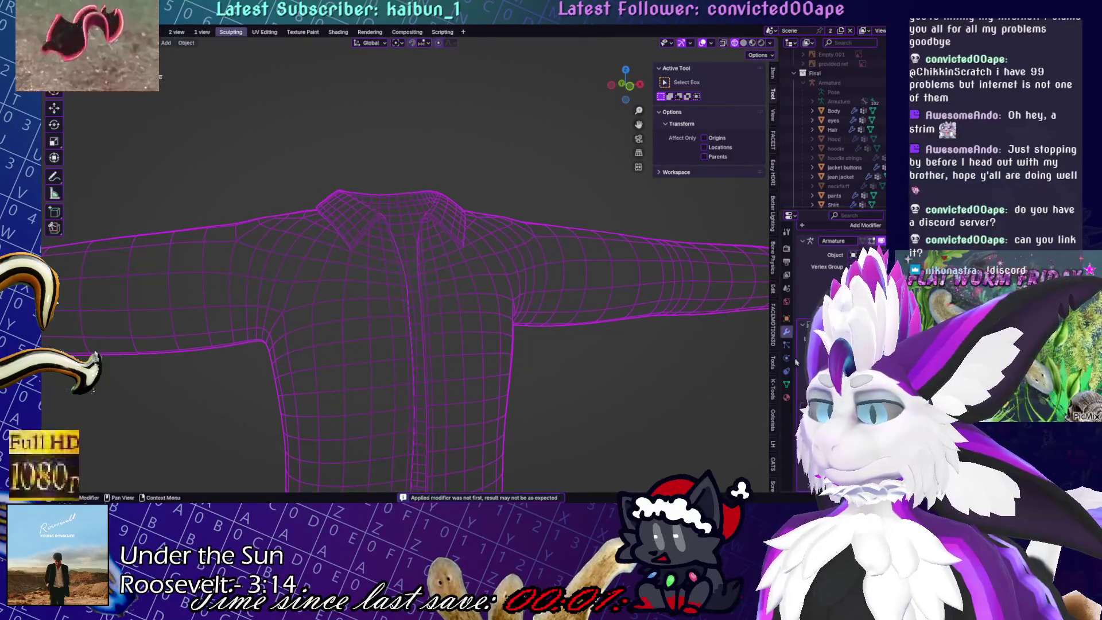
pyautogui.hotkey('ctrl', 'Tab')
pyautogui.moveTo(477, 287); pyautogui.dragTo(580, 314, button='middle')
pyautogui.moveTo(496, 285)
pyautogui.mouseDown(button='middle')
pyautogui.moveTo(504, 243)
pyautogui.moveTo(578, 253)
pyautogui.mouseUp(button='middle')
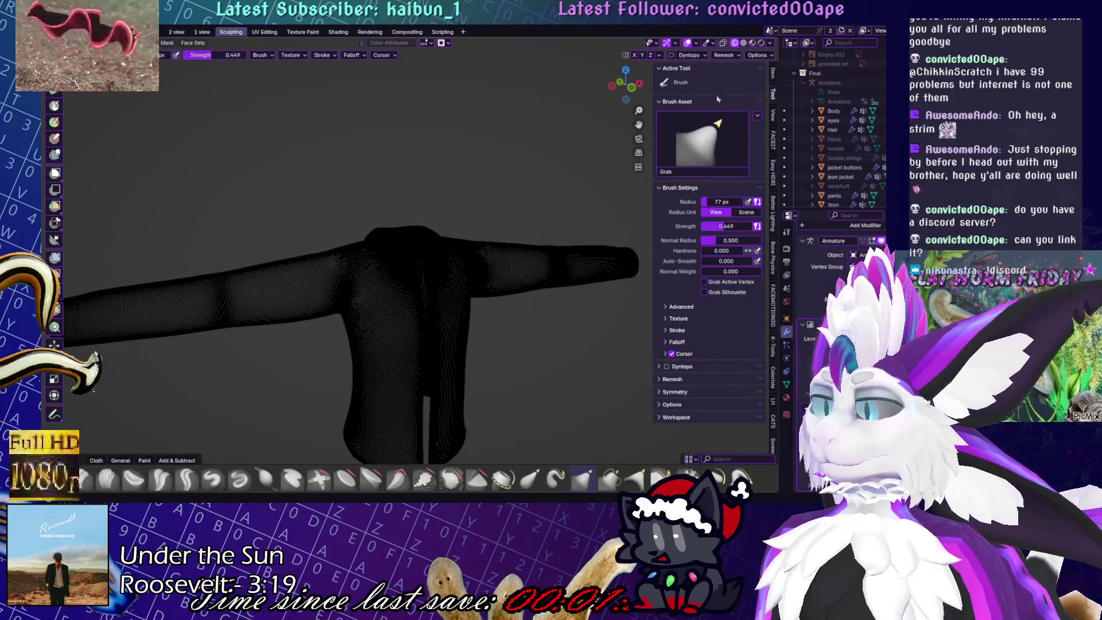
# Choose the Crease Sharp brush, enable X-axis symmetry and a colourful matcap
pyautogui.scroll(5, 504, 184)
pyautogui.moveTo(503, 185); pyautogui.dragTo(540, 299, button='middle')
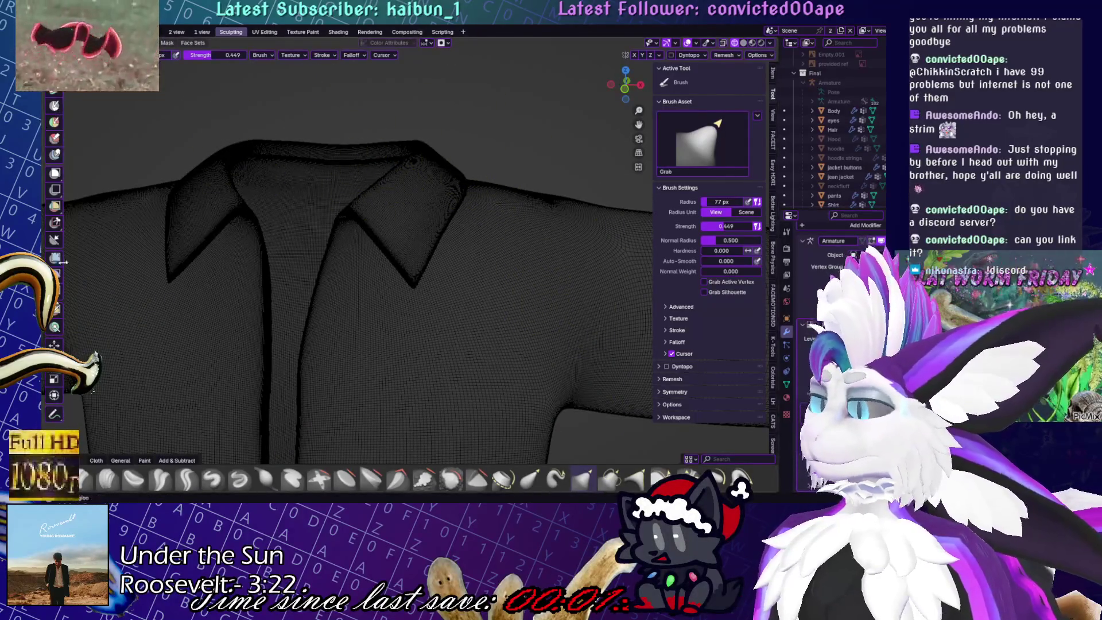
pyautogui.click(187, 477)
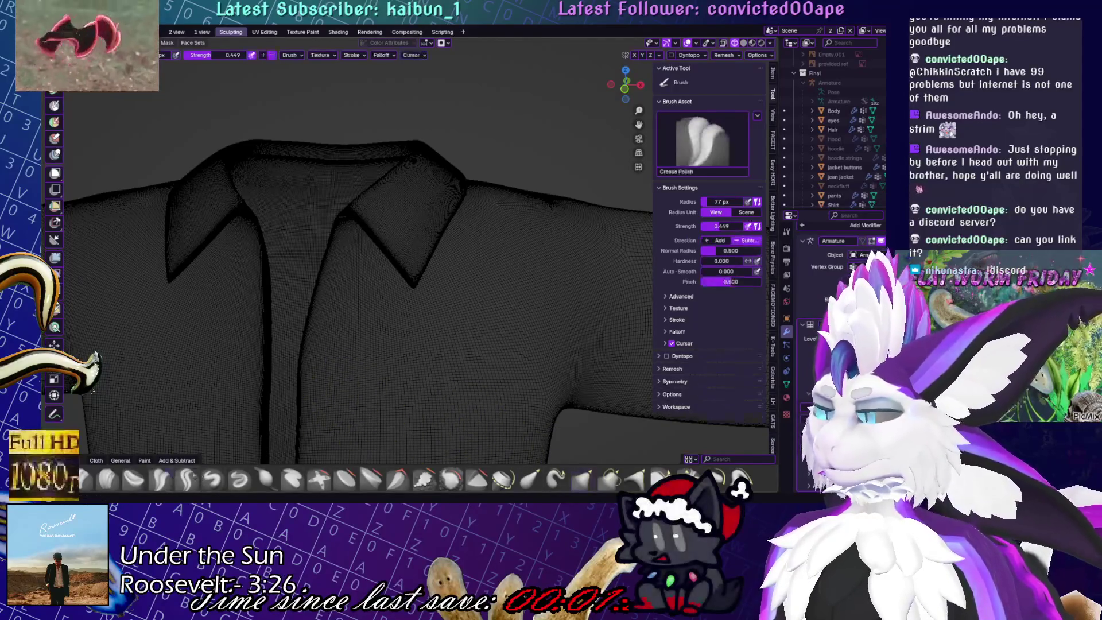
pyautogui.click(187, 478)
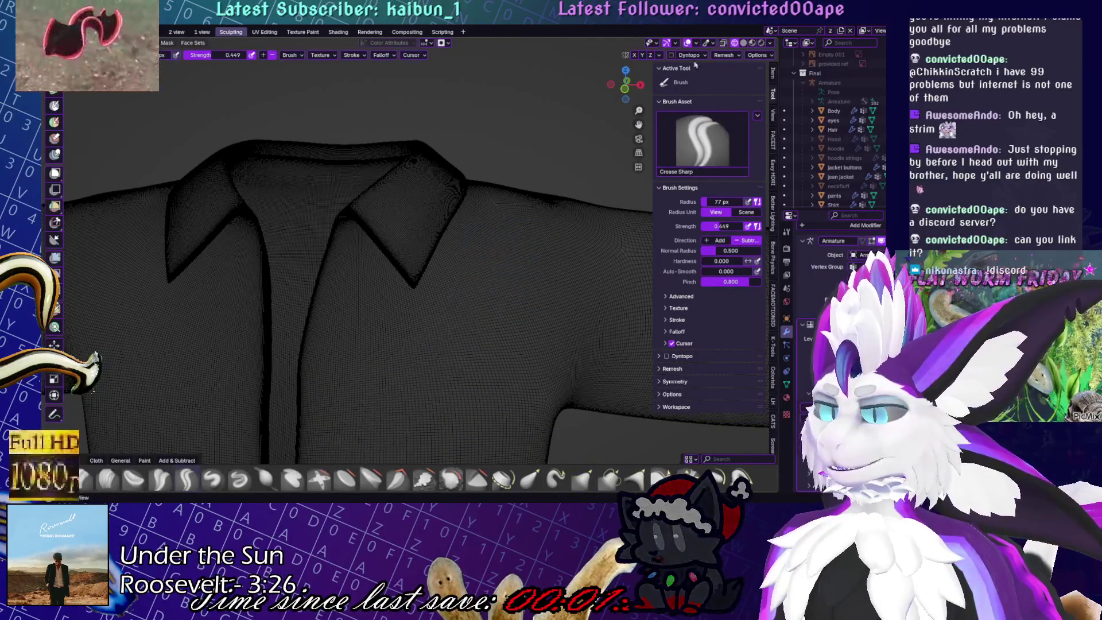
pyautogui.click(635, 55)
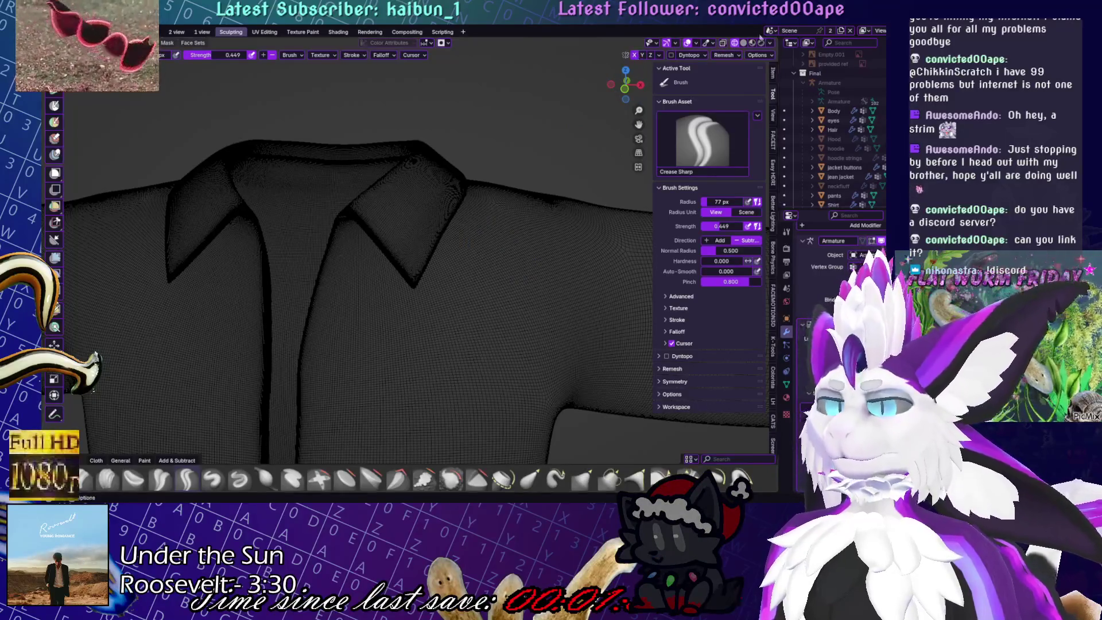
pyautogui.click(743, 43)
pyautogui.scroll(-5, 431, 233)
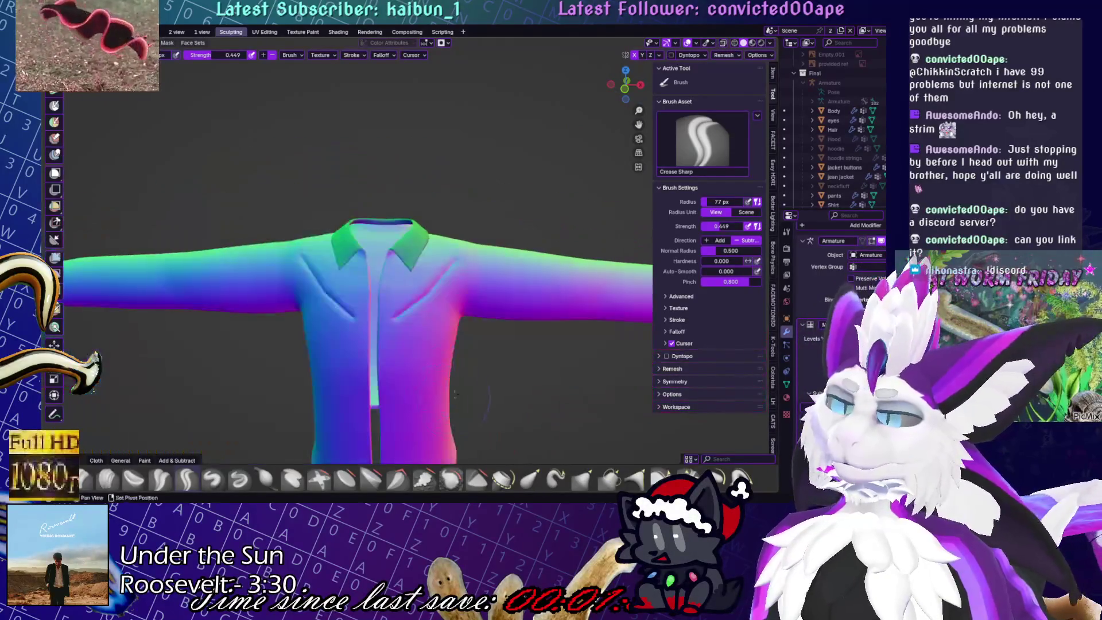
pyautogui.scroll(2, 431, 234)
pyautogui.scroll(4, 459, 159)
pyautogui.press('shift')
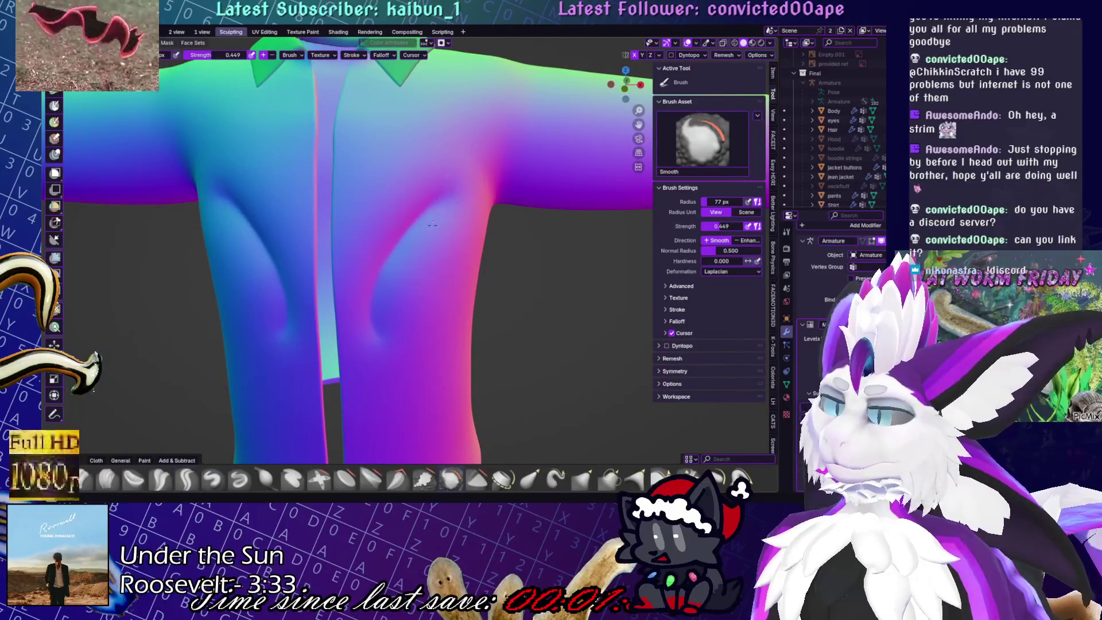
pyautogui.scroll(-5, 393, 359)
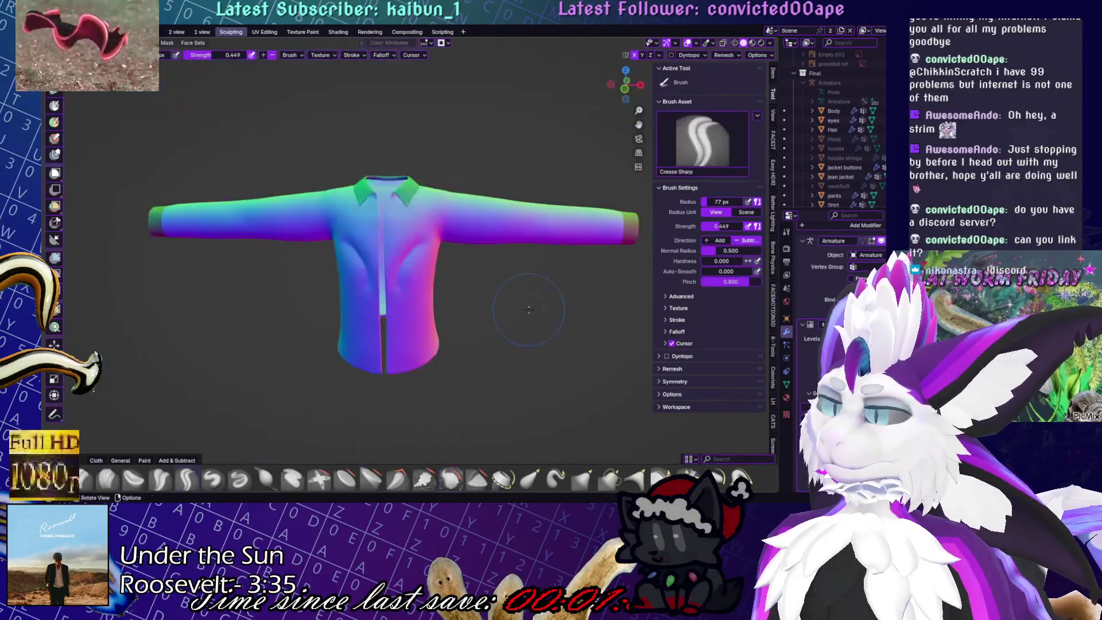
# Sculpt a sharp crease across the armpit with Draw Sharp, then undo it
pyautogui.moveTo(519, 391)
pyautogui.mouseDown(button='middle')
pyautogui.moveTo(466, 322)
pyautogui.moveTo(682, 445)
pyautogui.mouseUp(button='middle')
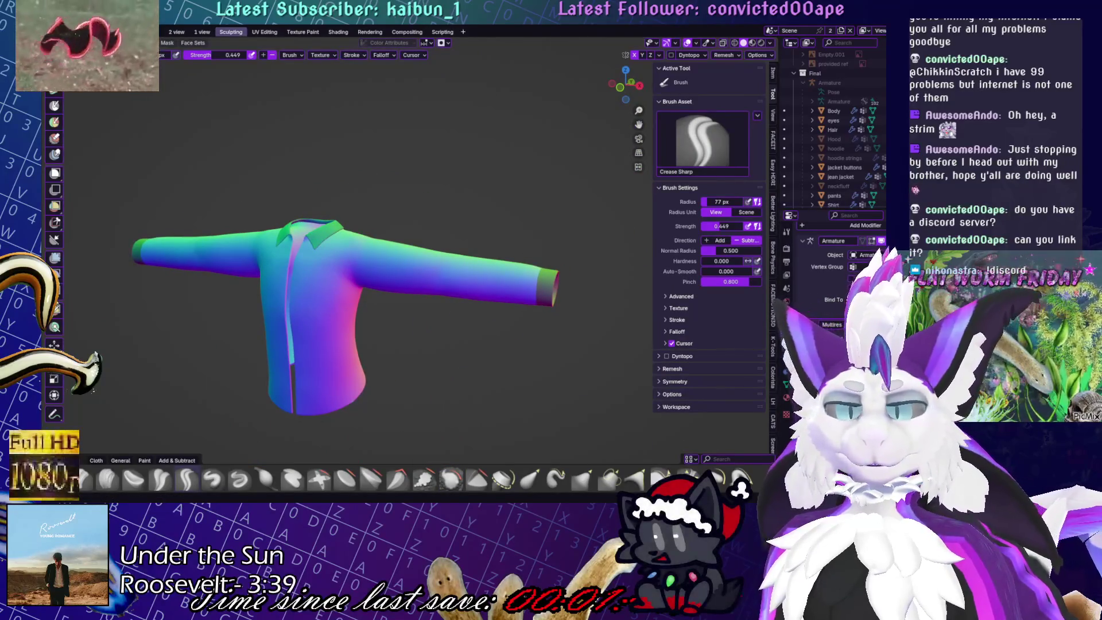
pyautogui.scroll(2, 479, 324)
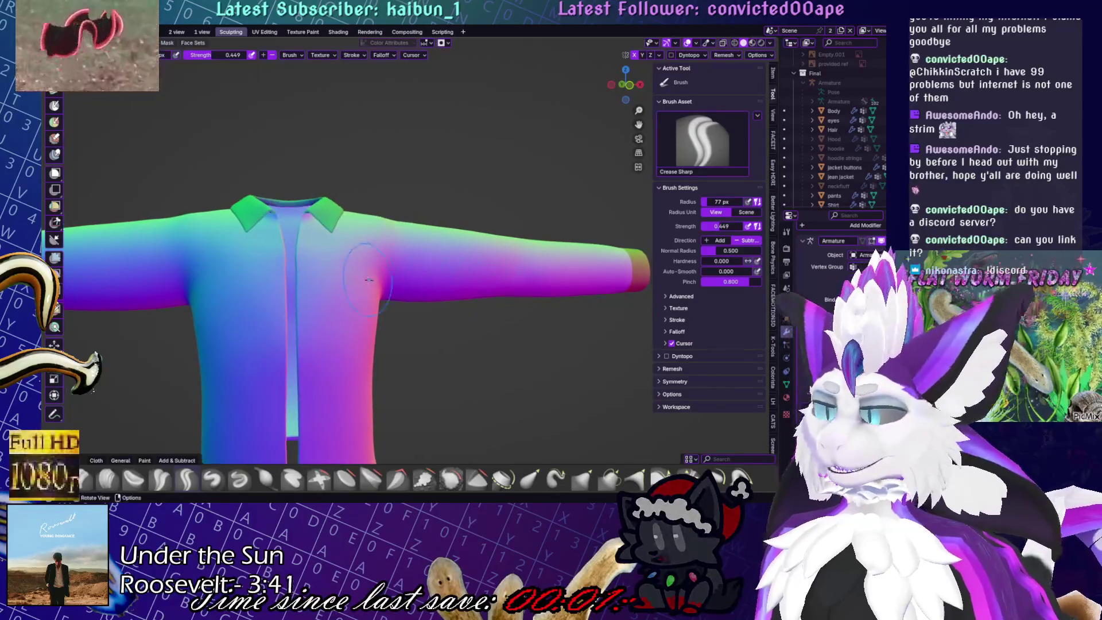
pyautogui.scroll(4, 304, 290)
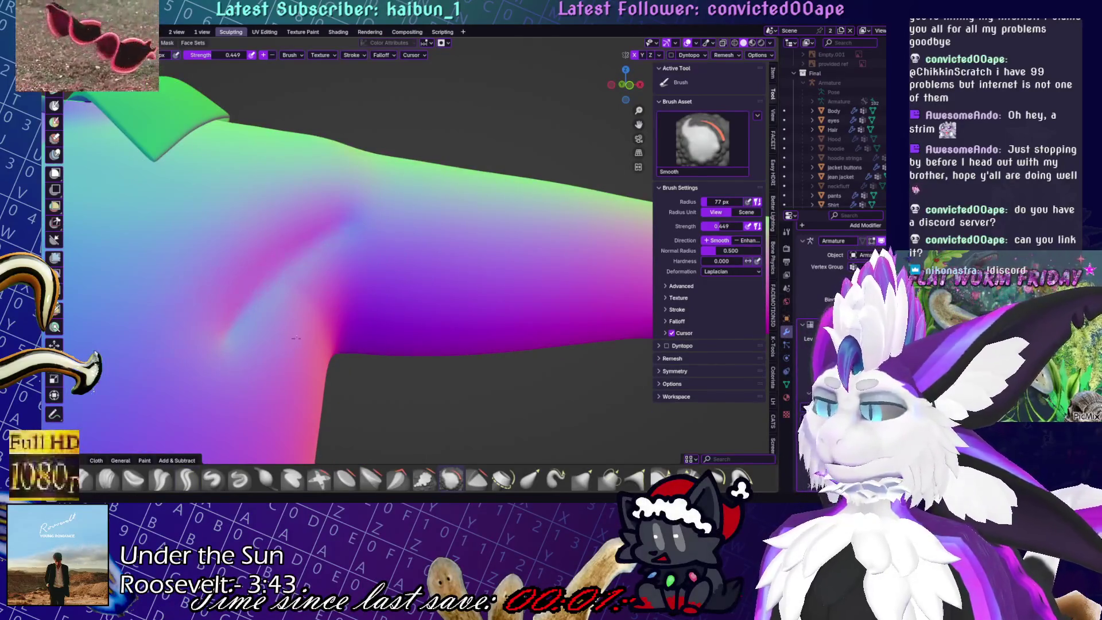
pyautogui.moveTo(304, 290); pyautogui.dragTo(324, 299, button='middle')
pyautogui.click(239, 479)
pyautogui.moveTo(353, 227)
pyautogui.mouseDown()
pyautogui.moveTo(309, 252)
pyautogui.moveTo(217, 349)
pyautogui.mouseUp()
pyautogui.hotkey('ctrl', 'z')
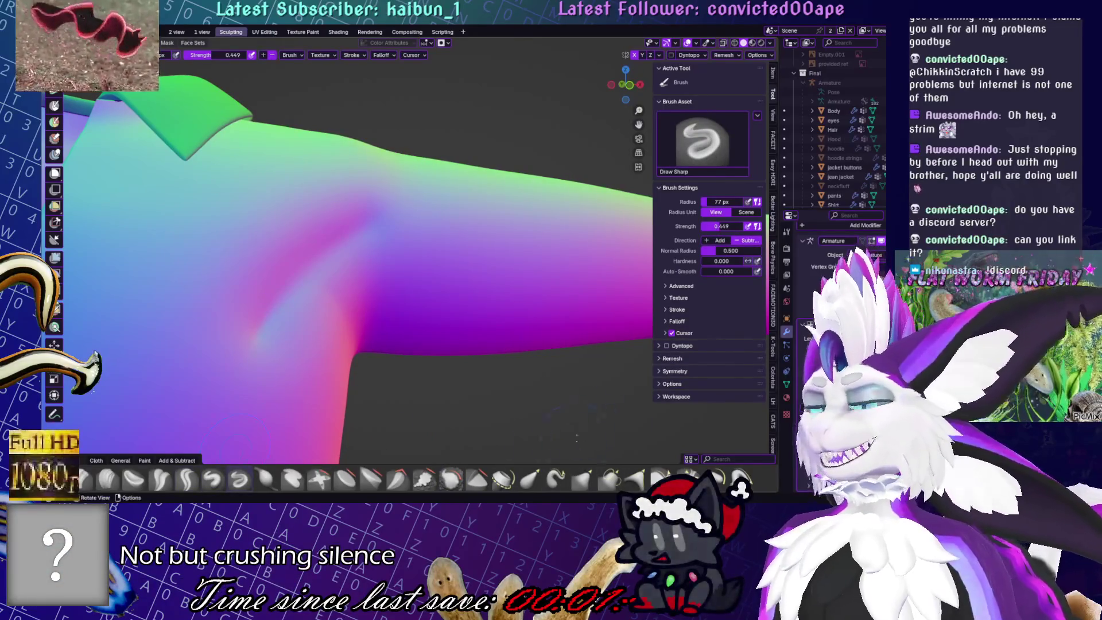
# Carve a crease along the shirt's centre seam with the Crease Sharp brush
pyautogui.click(370, 478)
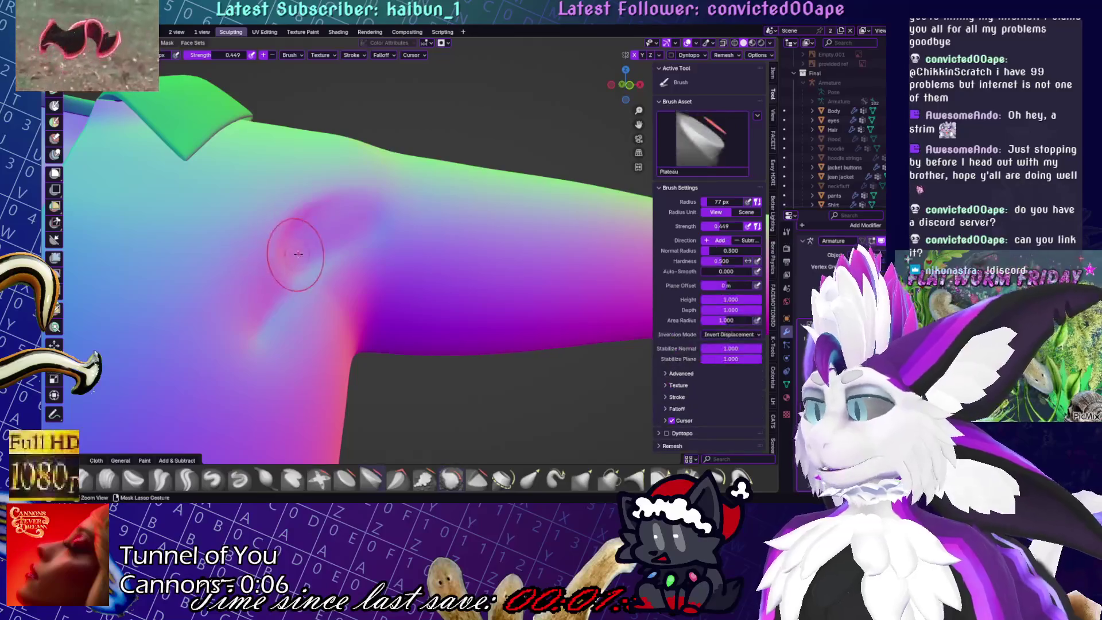
pyautogui.hotkey('shift', 'c')
pyautogui.moveTo(494, 262)
pyautogui.mouseDown(button='middle')
pyautogui.moveTo(343, 345)
pyautogui.moveTo(311, 249)
pyautogui.moveTo(344, 330)
pyautogui.mouseUp(button='middle')
pyautogui.moveTo(392, 363)
pyautogui.mouseDown(button='middle')
pyautogui.moveTo(455, 326)
pyautogui.moveTo(407, 326)
pyautogui.moveTo(275, 221)
pyautogui.moveTo(320, 304)
pyautogui.mouseUp(button='middle')
pyautogui.moveTo(364, 365); pyautogui.dragTo(362, 159)
pyautogui.moveTo(366, 122)
pyautogui.mouseDown(button='middle')
pyautogui.moveTo(436, 172)
pyautogui.moveTo(402, 172)
pyautogui.mouseUp(button='middle')
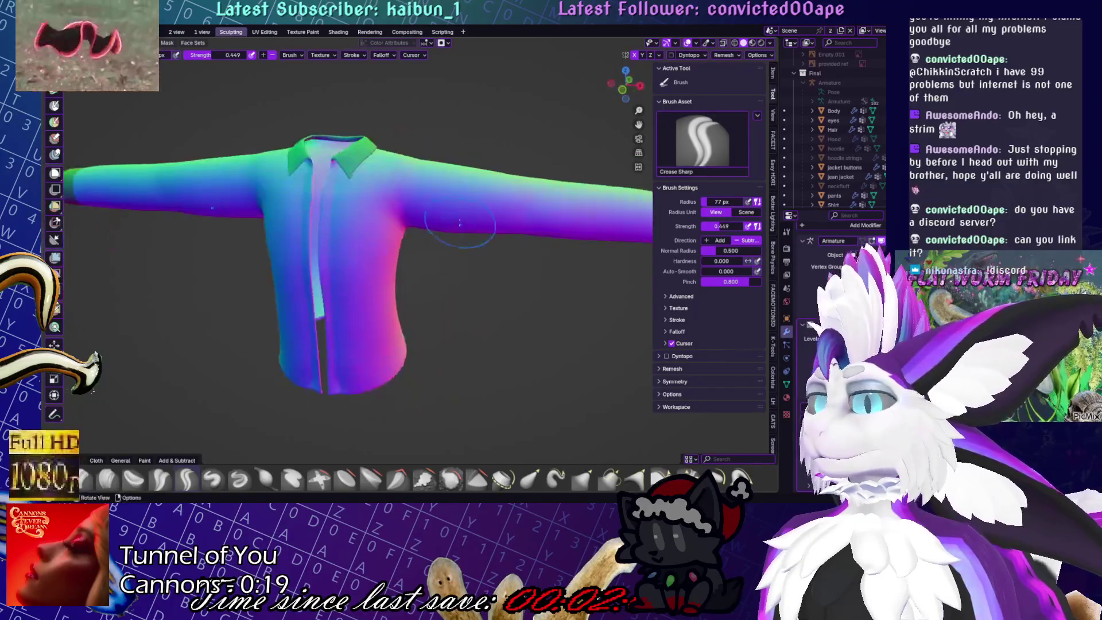
pyautogui.scroll(5, 459, 218)
pyautogui.moveTo(459, 219)
pyautogui.mouseDown(button='middle')
pyautogui.moveTo(476, 230)
pyautogui.moveTo(378, 230)
pyautogui.mouseUp(button='middle')
pyautogui.scroll(-5, 476, 229)
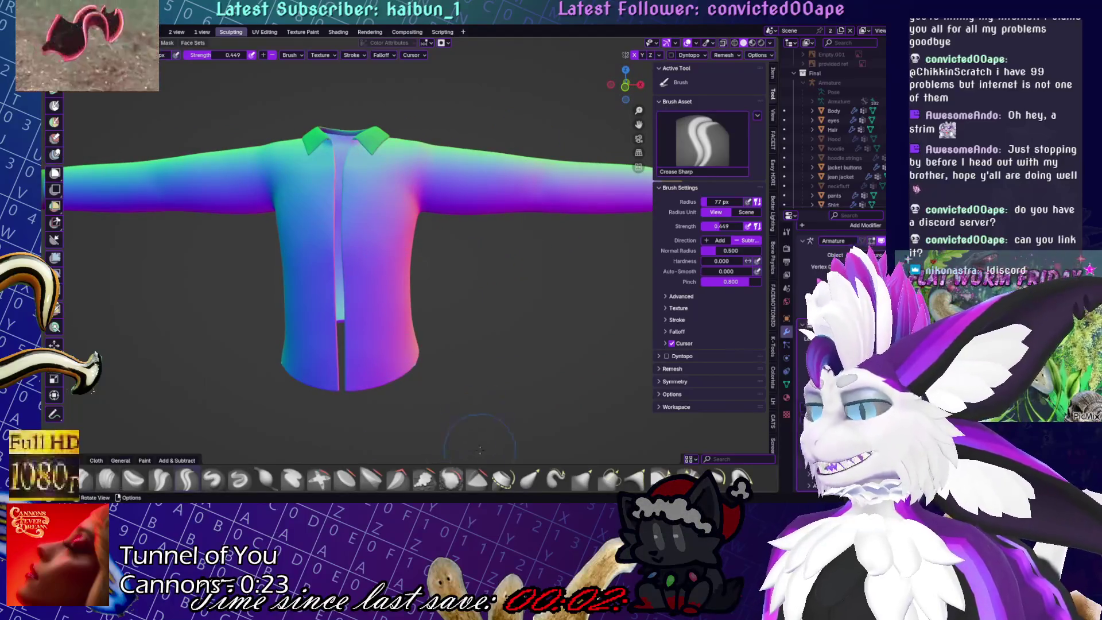
# Build up the front placket from hem to collar with Clay and smooth its ridges
pyautogui.click(370, 478)
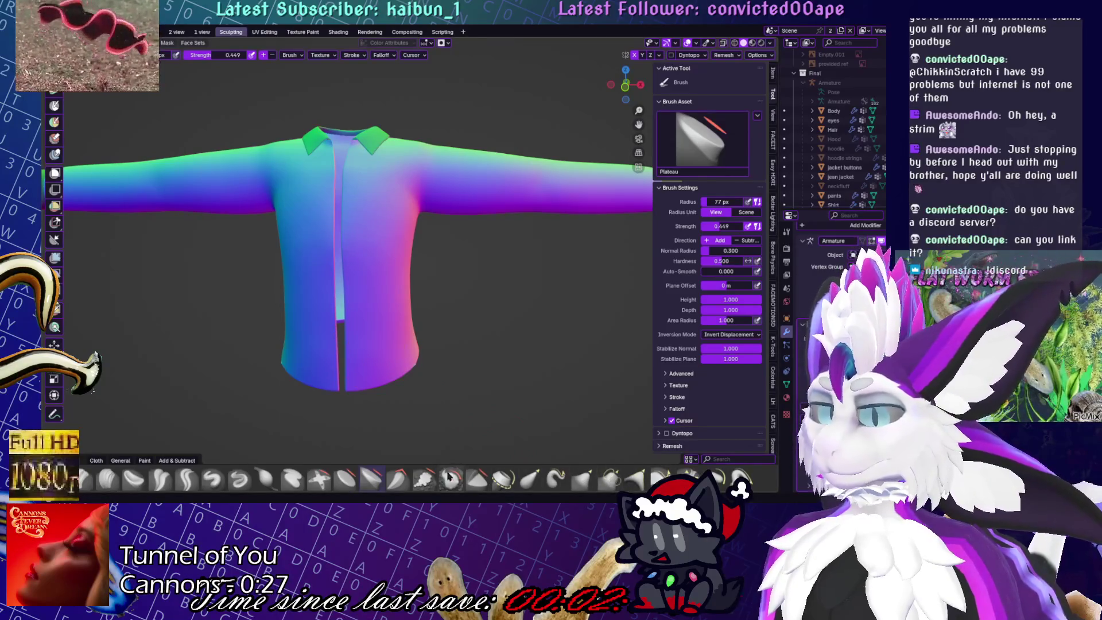
pyautogui.click(83, 478)
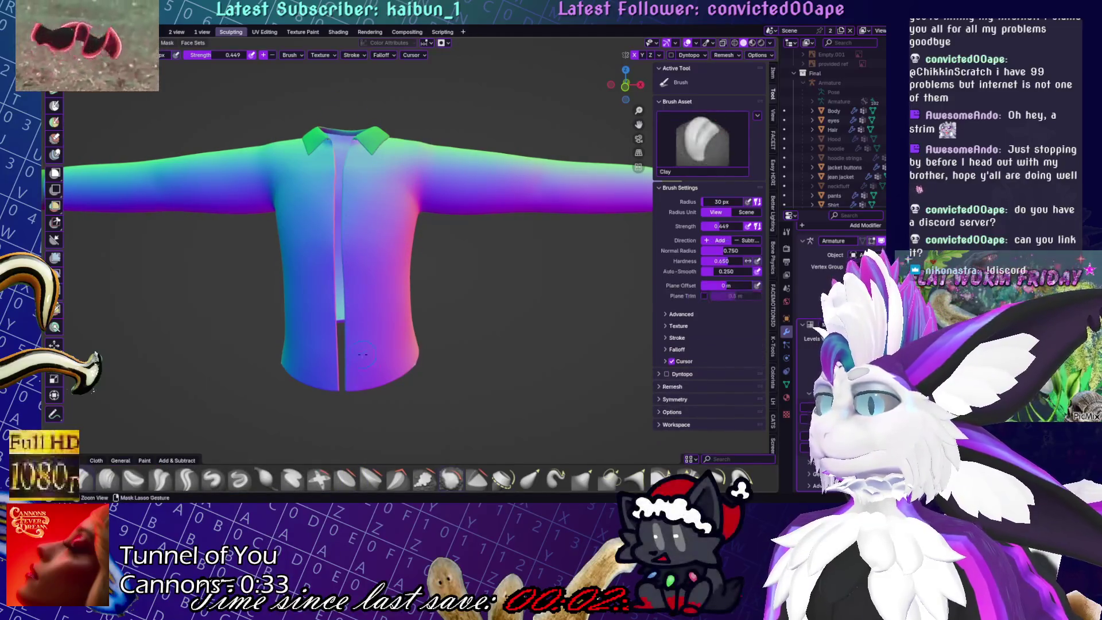
pyautogui.moveTo(354, 380); pyautogui.dragTo(354, 152)
pyautogui.moveTo(370, 204)
pyautogui.mouseDown(button='middle')
pyautogui.moveTo(387, 214)
pyautogui.moveTo(355, 212)
pyautogui.mouseUp(button='middle')
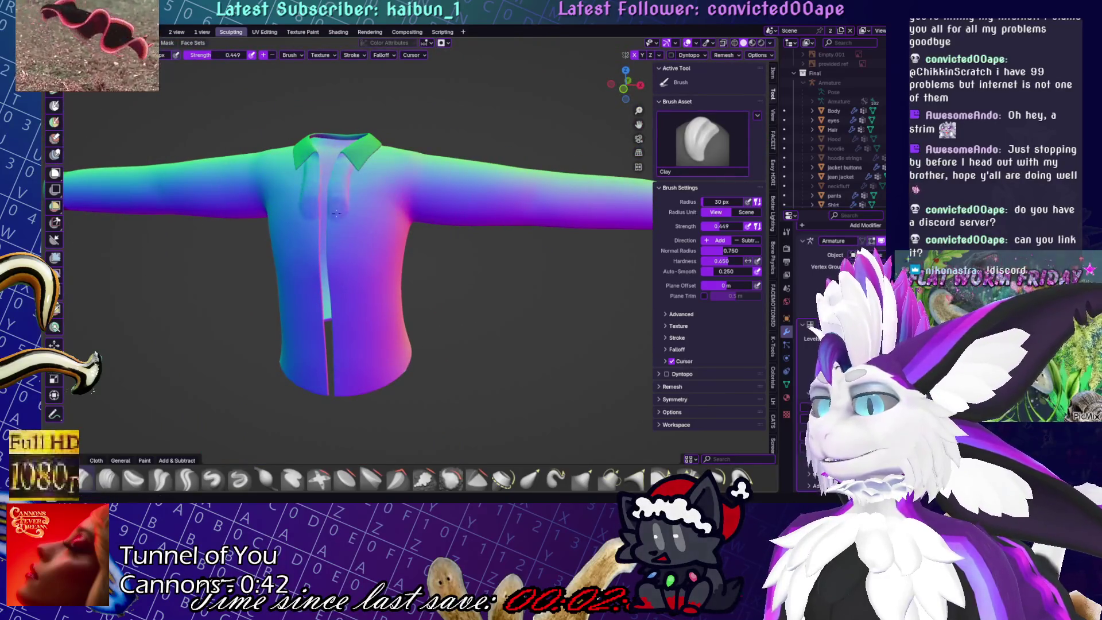
pyautogui.keyDown('ctrl'); pyautogui.moveTo(337, 270); pyautogui.dragTo(349, 406); pyautogui.keyUp('ctrl')
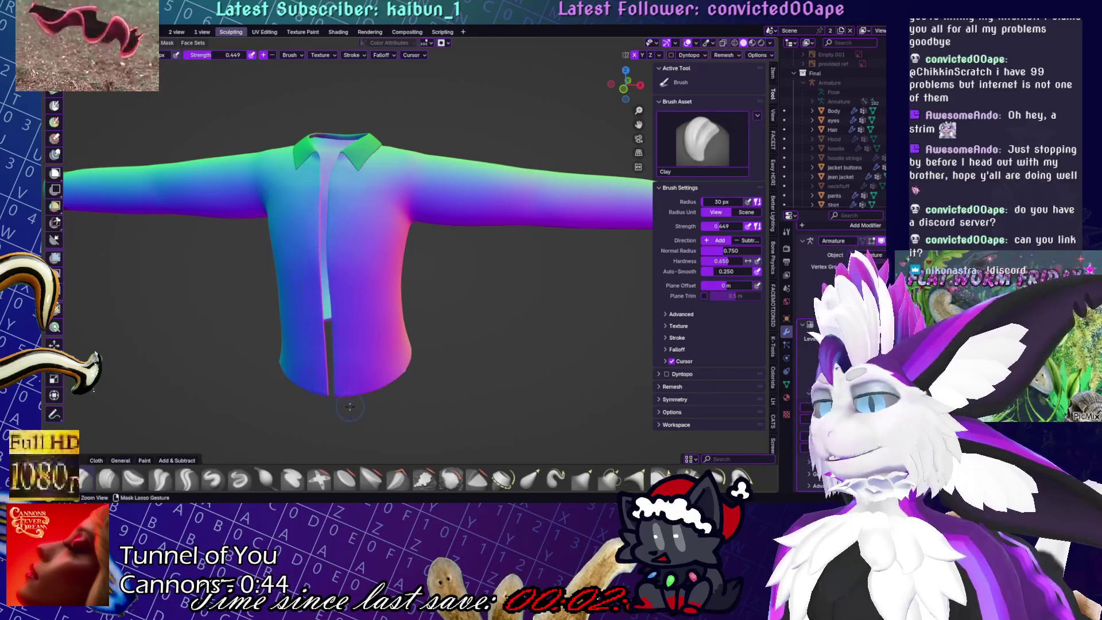
pyautogui.moveTo(342, 345); pyautogui.dragTo(343, 281)
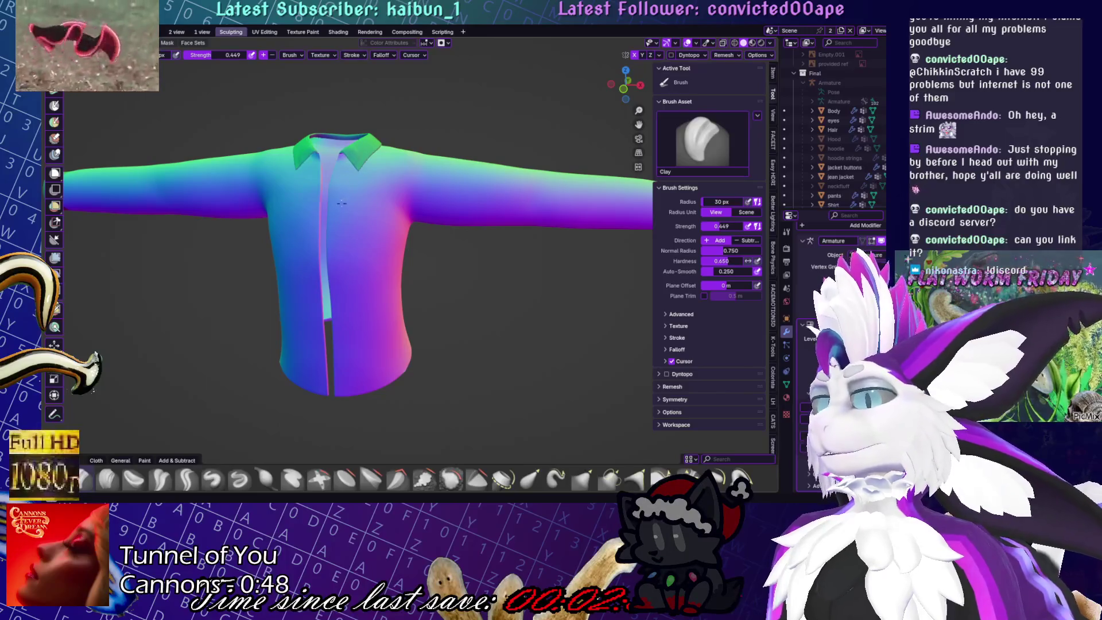
# In front view, sculpt along the placket up to the collar and check stroke settings
pyautogui.press('KP_1')
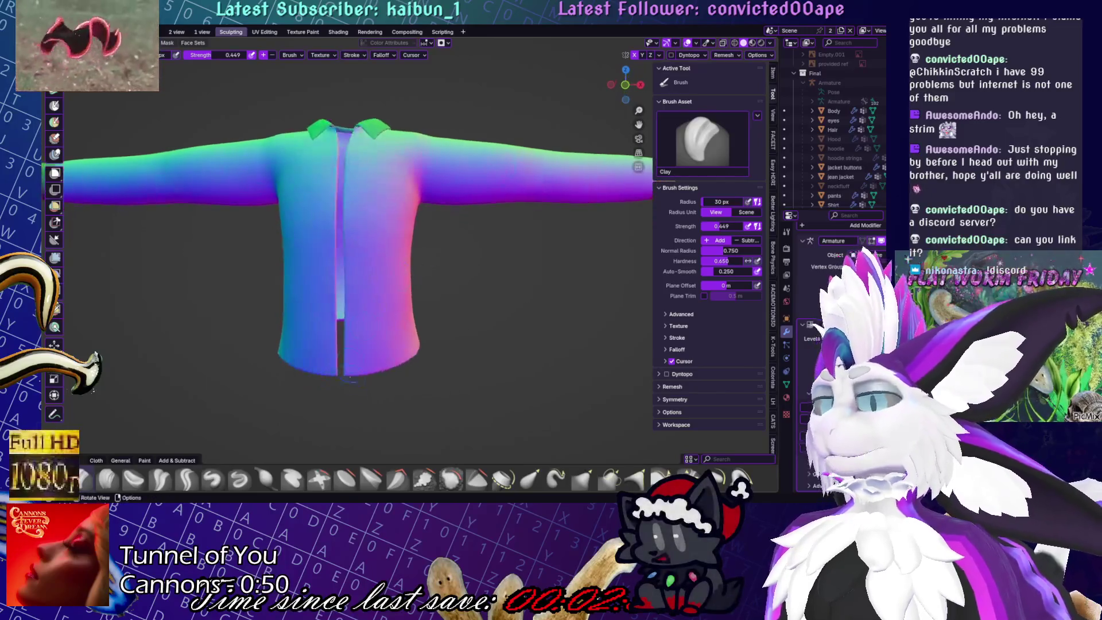
pyautogui.moveTo(347, 362); pyautogui.dragTo(350, 123)
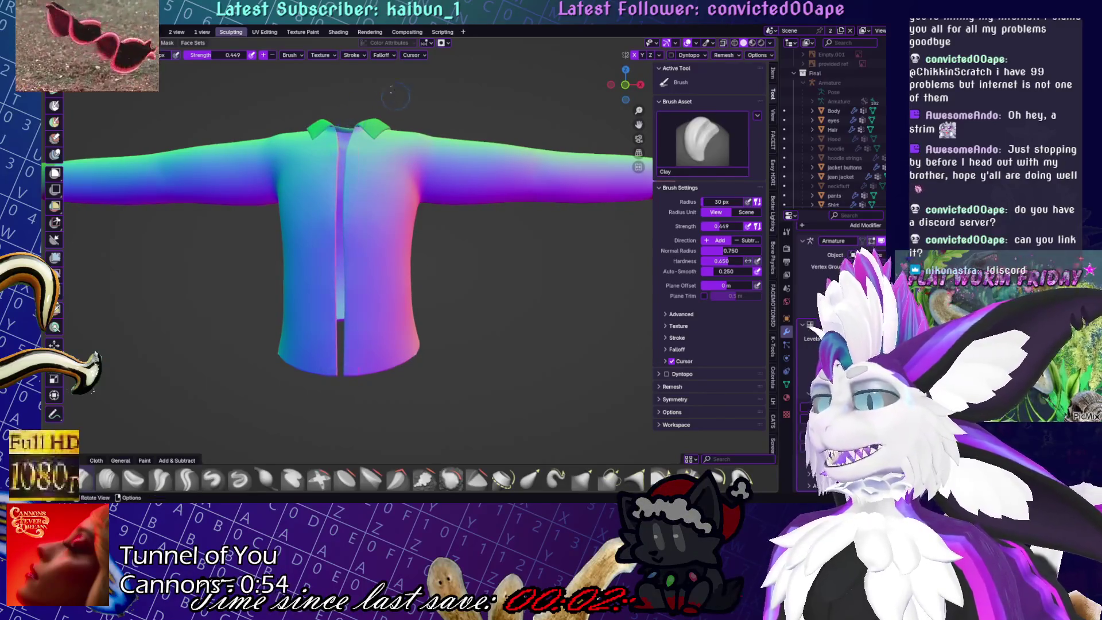
pyautogui.click(351, 56)
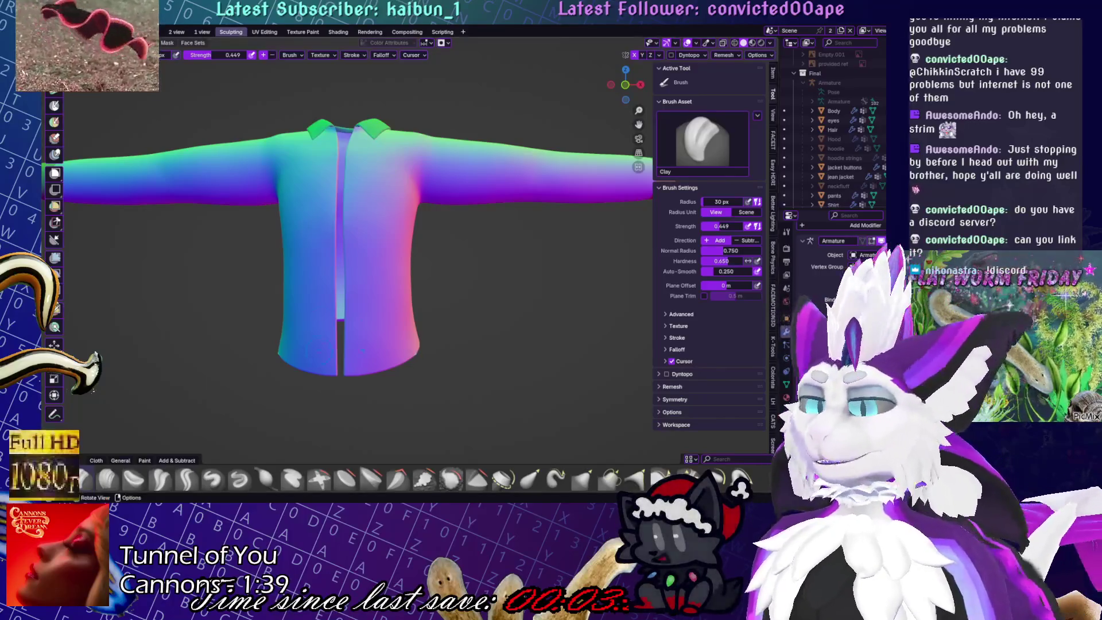
# Sculpt and reshape a crease across the sleeve with the Crease Polish brush
pyautogui.scroll(5, 372, 217)
pyautogui.scroll(-5, 372, 217)
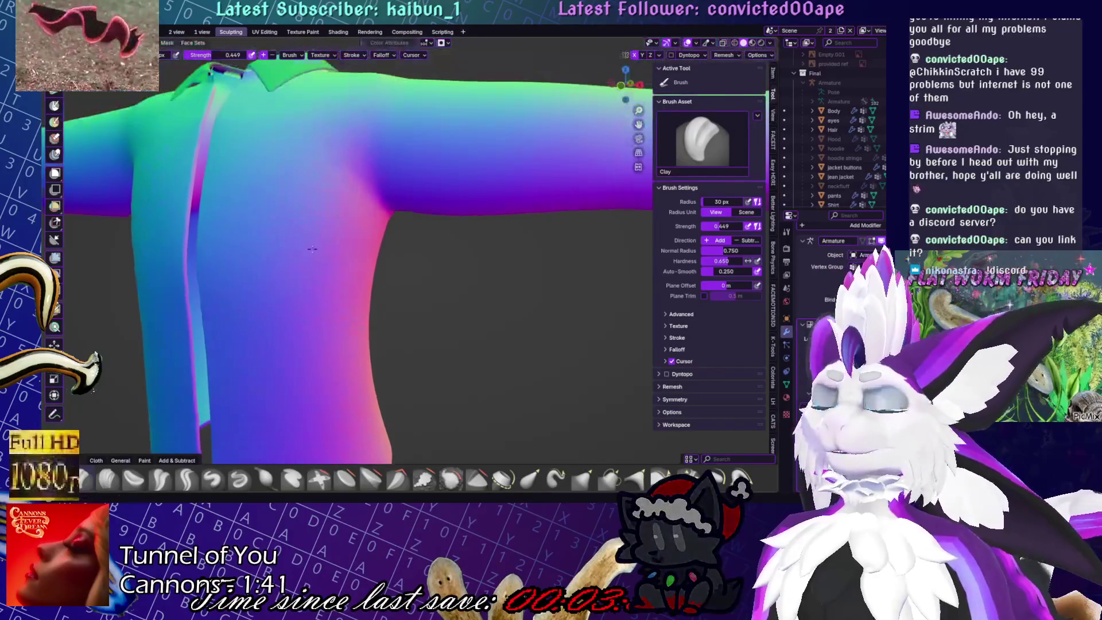
pyautogui.scroll(3, 410, 192)
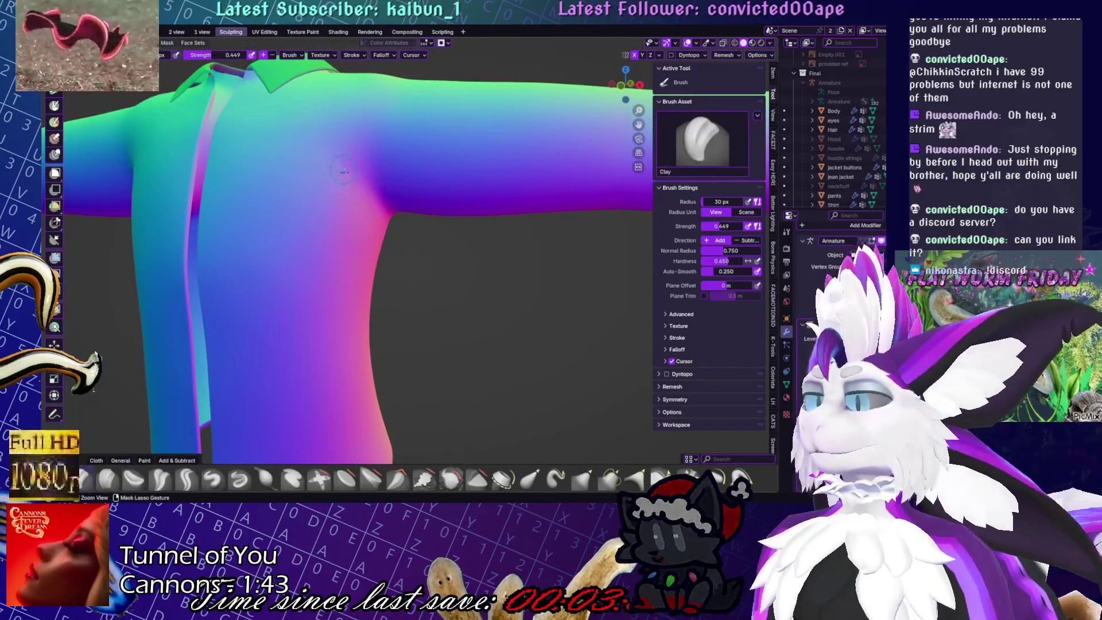
pyautogui.click(211, 480)
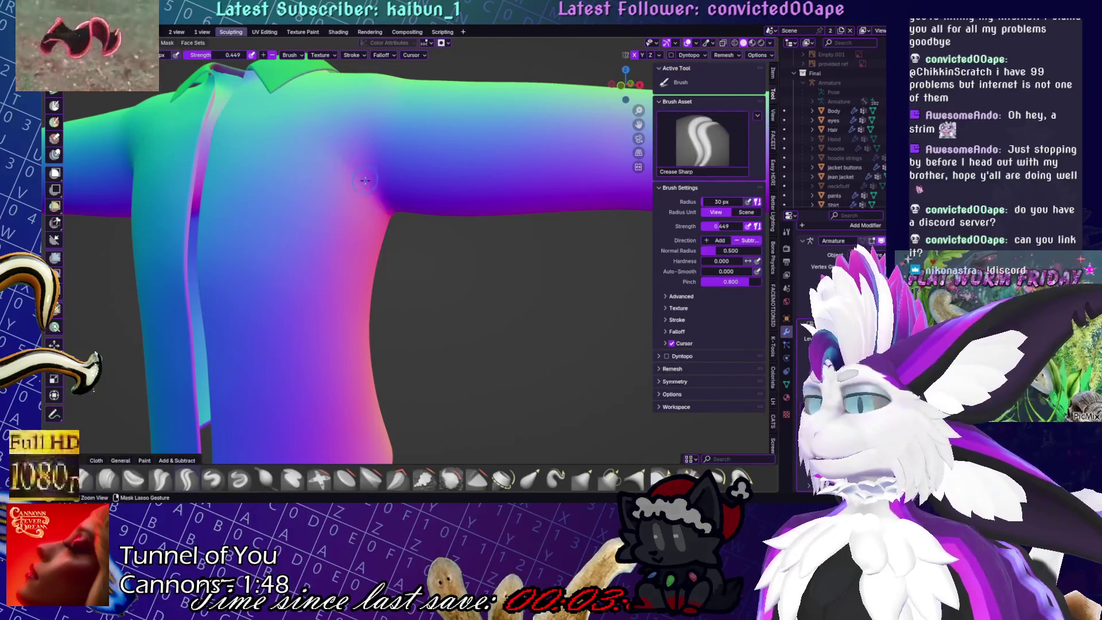
pyautogui.moveTo(367, 173); pyautogui.dragTo(390, 192, button='middle')
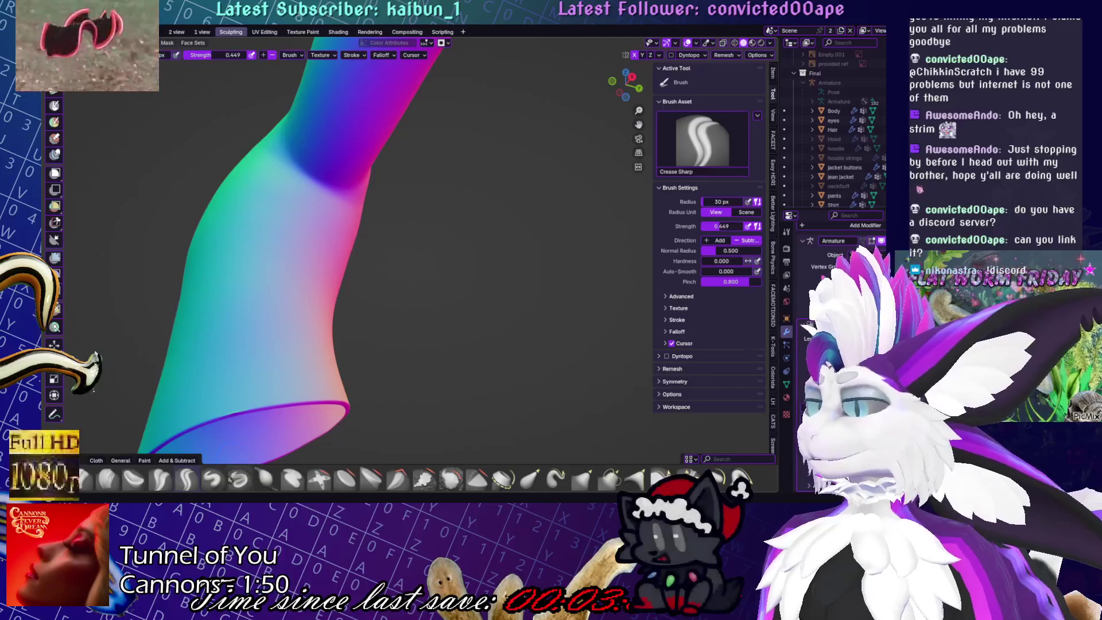
pyautogui.click(158, 477)
pyautogui.click(160, 478)
pyautogui.moveTo(368, 238); pyautogui.dragTo(297, 216)
pyautogui.moveTo(373, 247); pyautogui.dragTo(299, 191)
# In front view, sculpt wrinkles across the shirt's chest with the Trim brush
pyautogui.press('KP_Decimal')
pyautogui.press('shift')
pyautogui.press('KP_1')
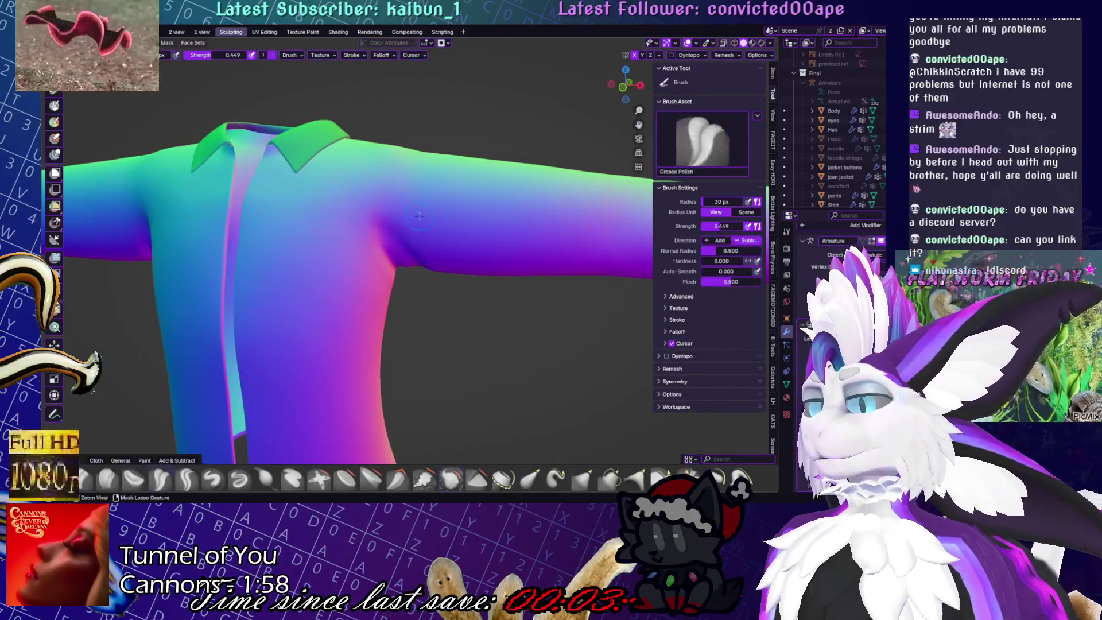
pyautogui.moveTo(387, 204); pyautogui.dragTo(301, 277, button='middle')
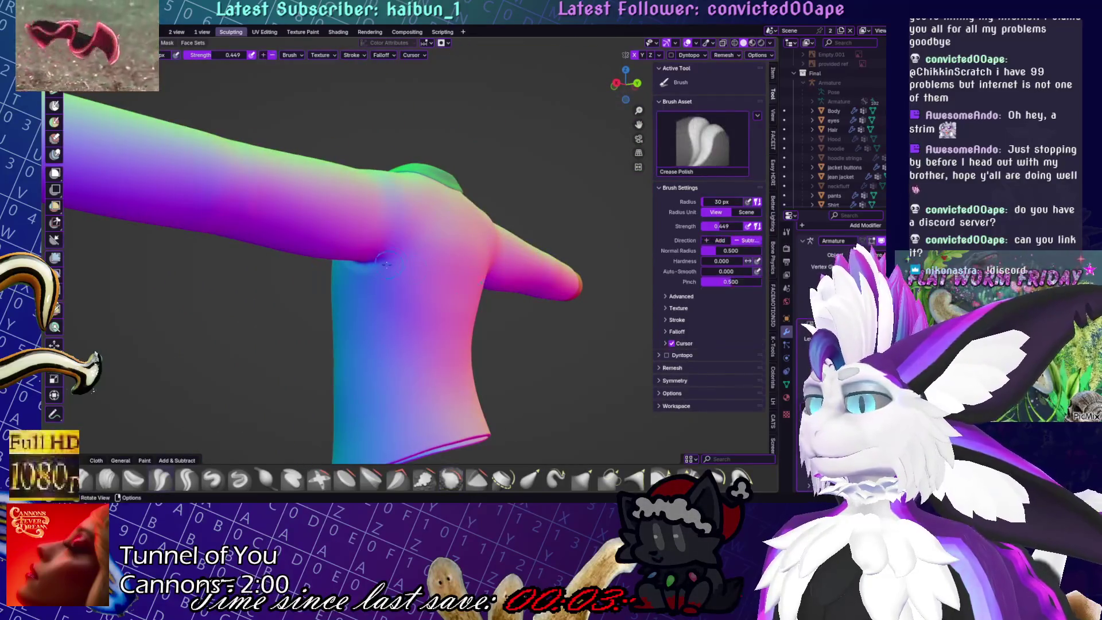
pyautogui.press('KP_1')
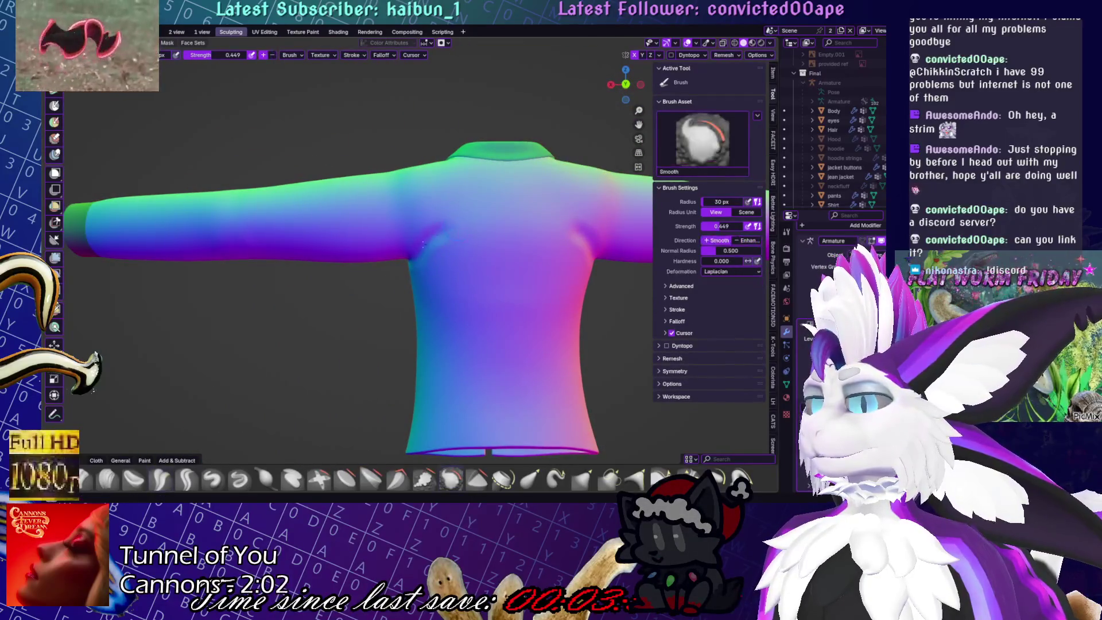
pyautogui.keyDown('shift'); pyautogui.moveTo(456, 226); pyautogui.dragTo(406, 252, button='middle'); pyautogui.keyUp('shift')
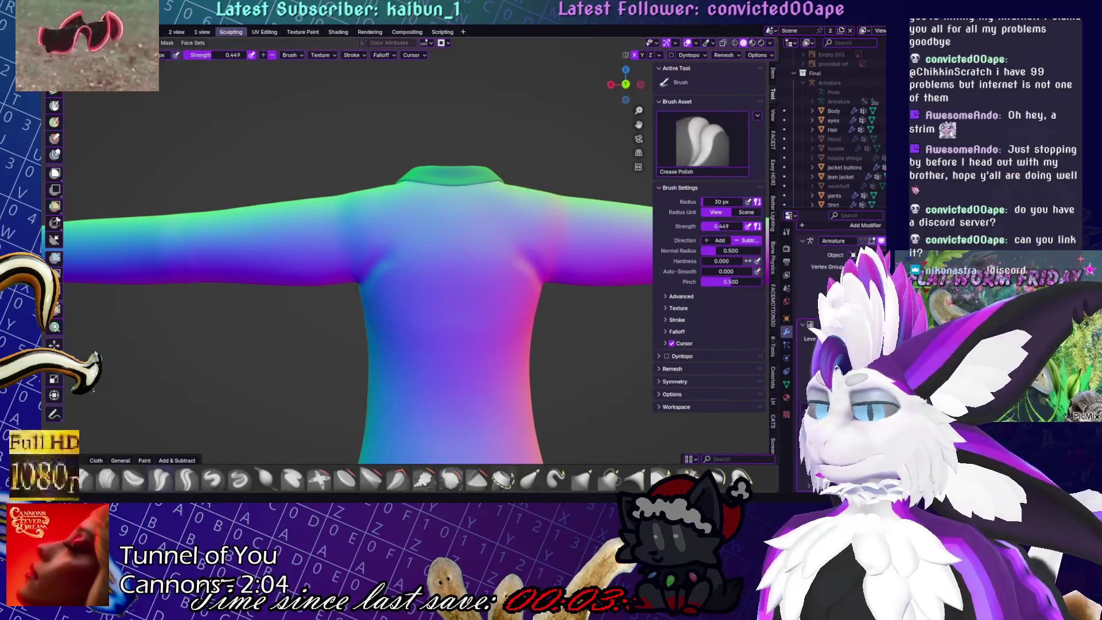
pyautogui.hotkey('shift', 't')
pyautogui.moveTo(379, 301); pyautogui.dragTo(532, 296)
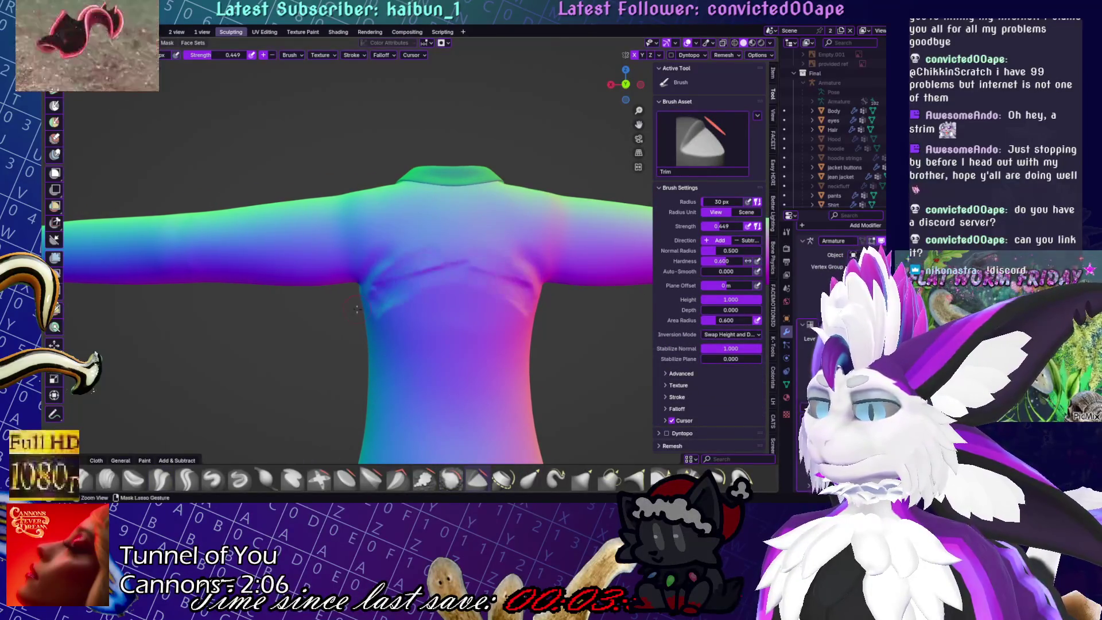
# Save Yuruse.blend
pyautogui.moveTo(390, 293)
pyautogui.mouseDown(button='middle')
pyautogui.moveTo(381, 295)
pyautogui.moveTo(503, 324)
pyautogui.mouseUp(button='middle')
pyautogui.hotkey('ctrl', 's')
pyautogui.moveTo(436, 321)
pyautogui.mouseDown(button='middle')
pyautogui.moveTo(402, 333)
pyautogui.moveTo(321, 401)
pyautogui.mouseUp(button='middle')
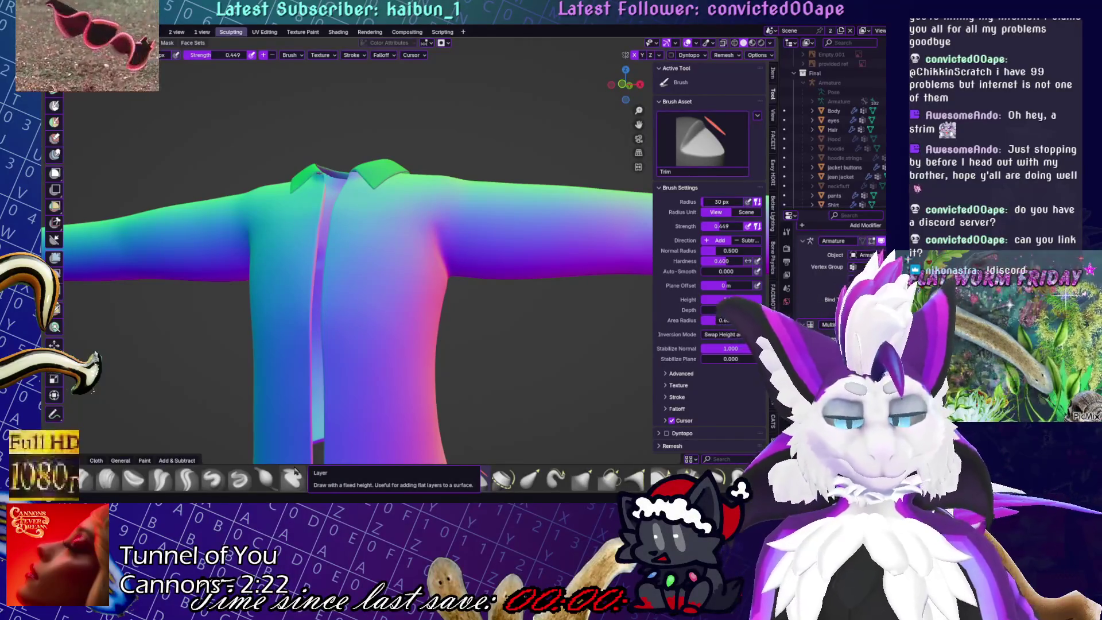
pyautogui.moveTo(456, 224); pyautogui.dragTo(461, 257, button='middle')
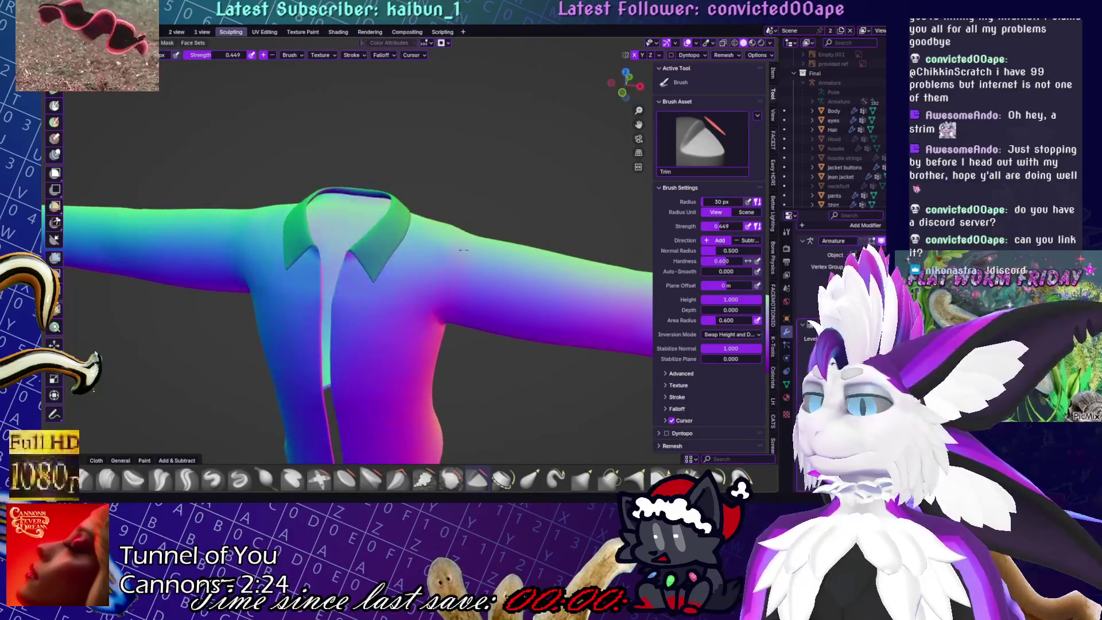
pyautogui.hotkey('shift', 's')
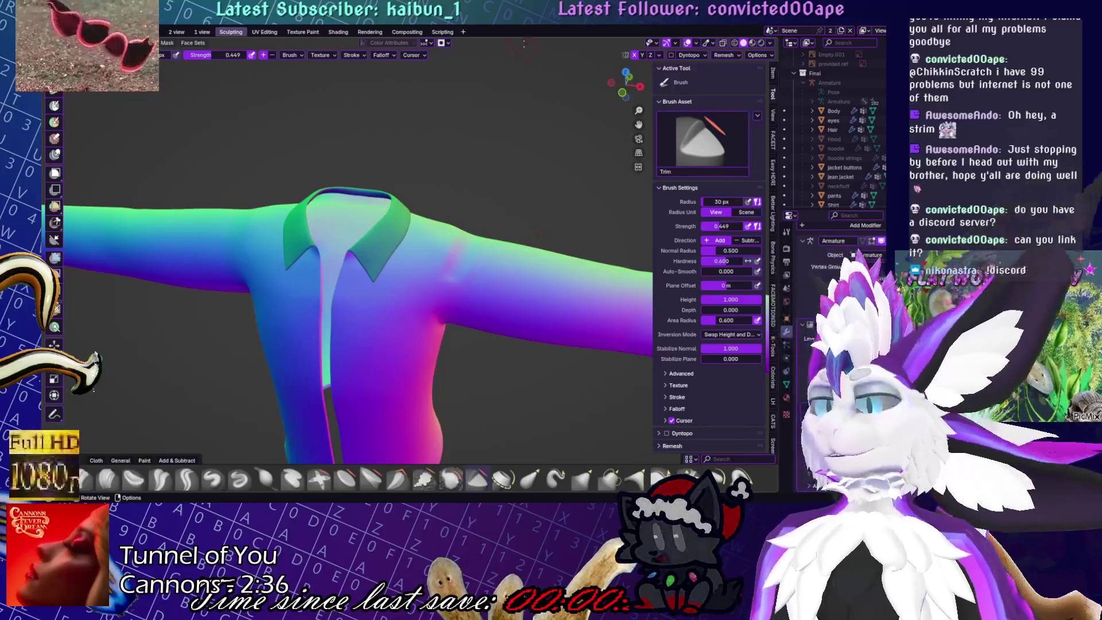
pyautogui.press('KP_1')
pyautogui.moveTo(541, 167); pyautogui.dragTo(490, 250, button='middle')
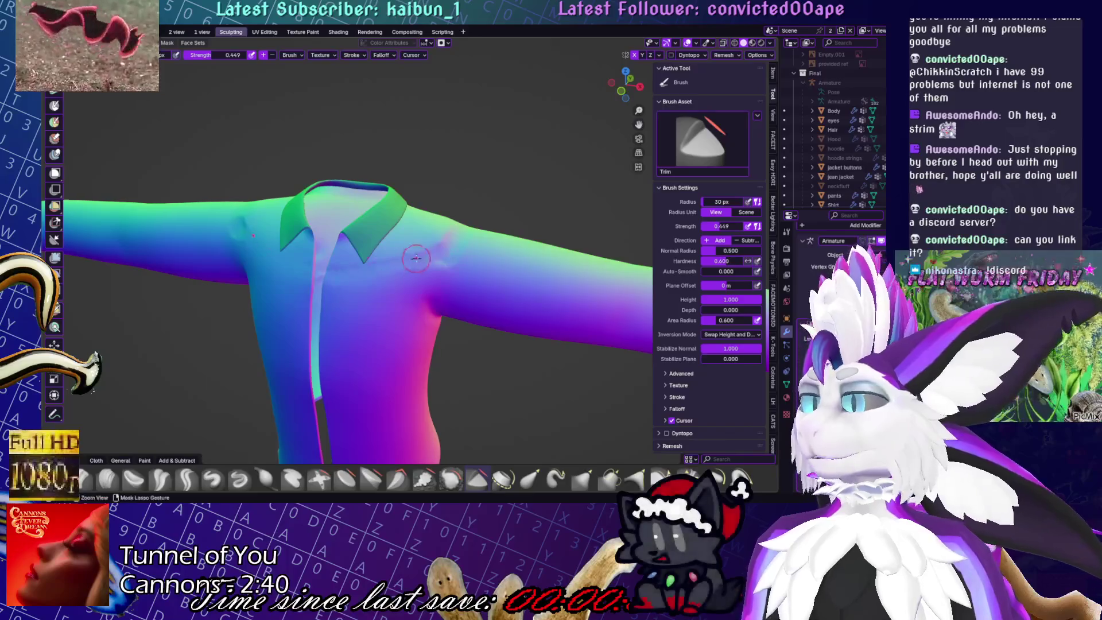
pyautogui.moveTo(499, 240); pyautogui.dragTo(442, 239, button='middle')
pyautogui.scroll(3, 442, 239)
pyautogui.moveTo(436, 258); pyautogui.dragTo(477, 233)
pyautogui.hotkey('ctrl', 'z')
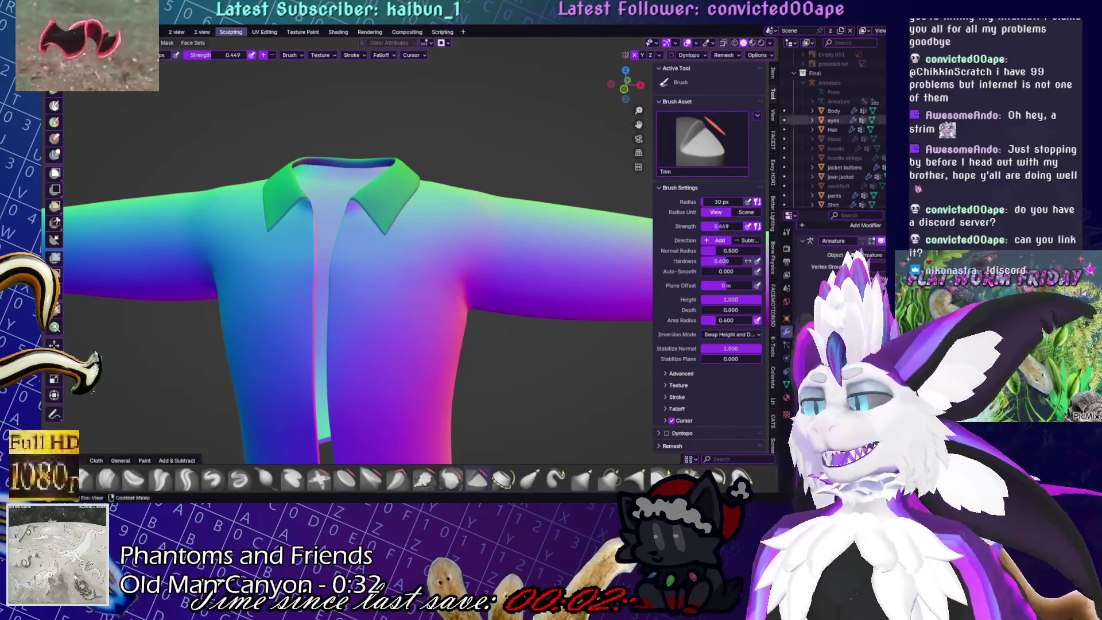
# Carve a mirrored groove along the collar edge with Draw Sharp and smooth it
pyautogui.scroll(5, 402, 173)
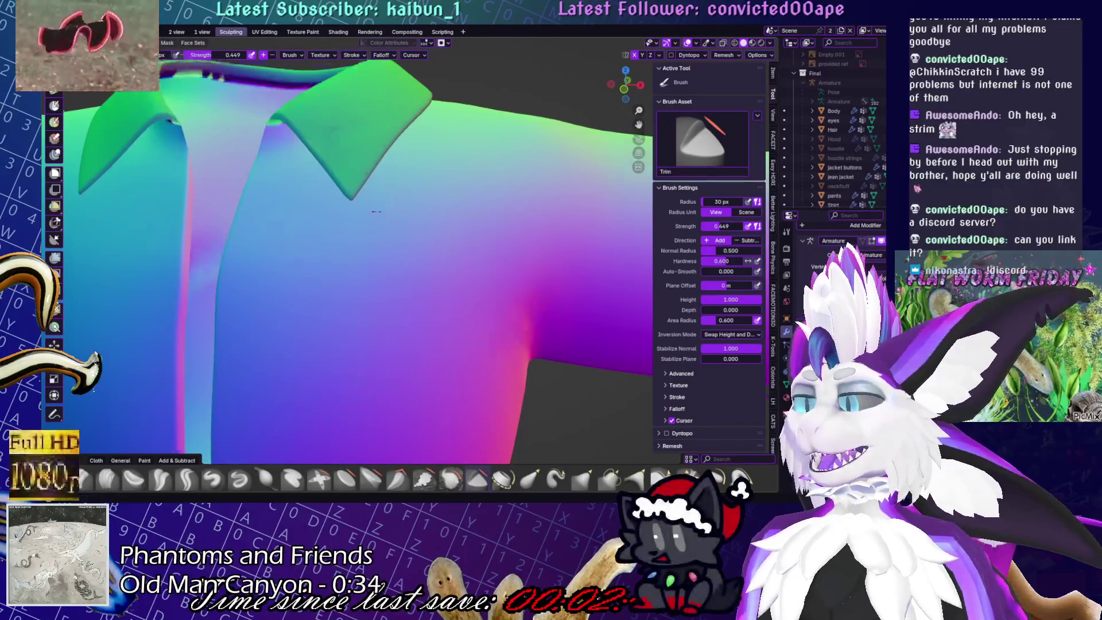
pyautogui.scroll(-3, 292, 151)
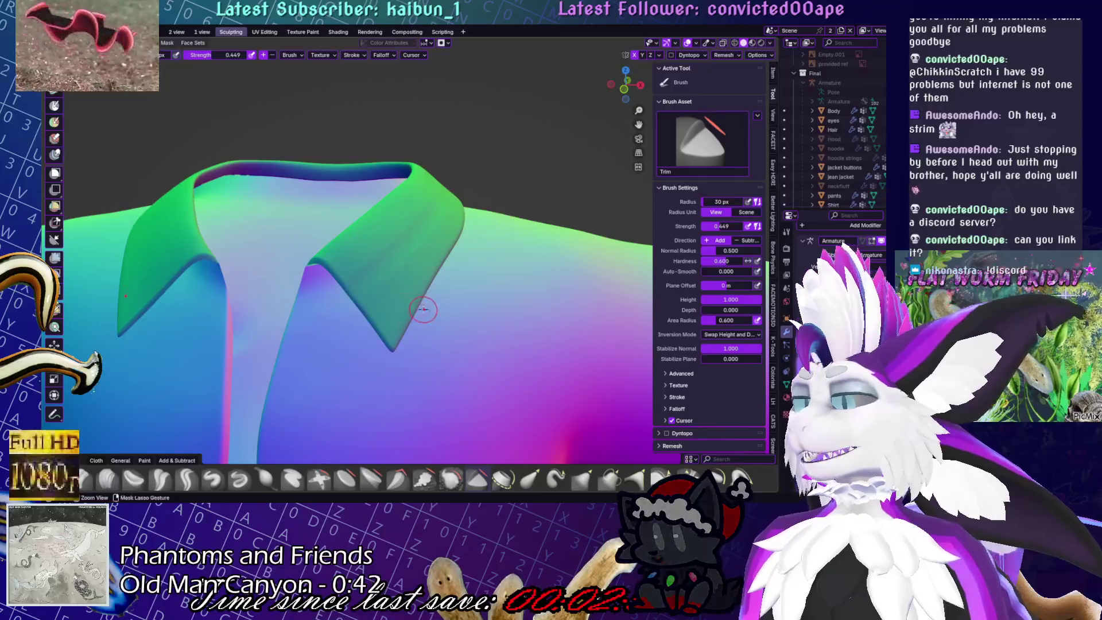
pyautogui.press('x')
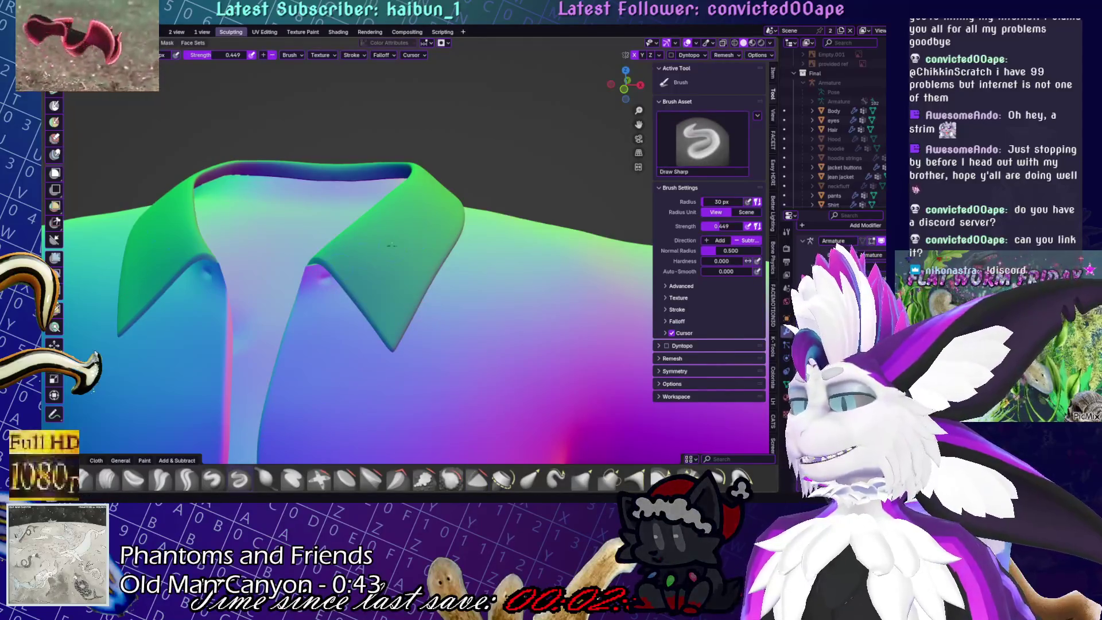
pyautogui.moveTo(342, 270); pyautogui.dragTo(410, 221)
pyautogui.press('s')
pyautogui.moveTo(350, 264)
pyautogui.mouseDown()
pyautogui.moveTo(416, 224)
pyautogui.moveTo(349, 280)
pyautogui.moveTo(441, 221)
pyautogui.mouseUp()
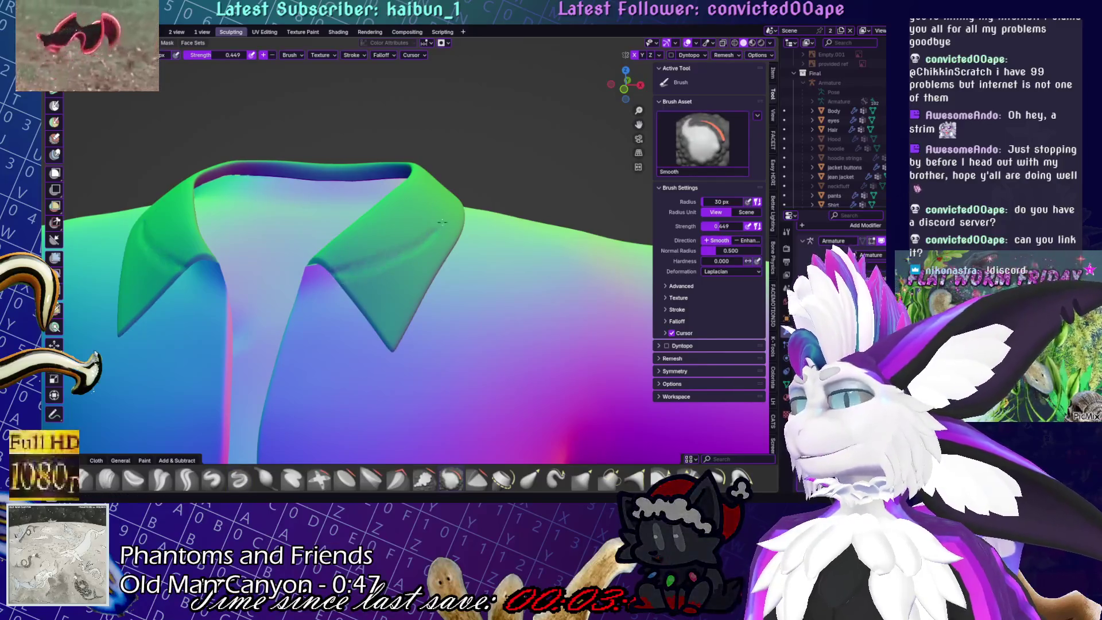
pyautogui.moveTo(379, 267)
pyautogui.mouseDown()
pyautogui.moveTo(402, 253)
pyautogui.moveTo(358, 246)
pyautogui.mouseUp()
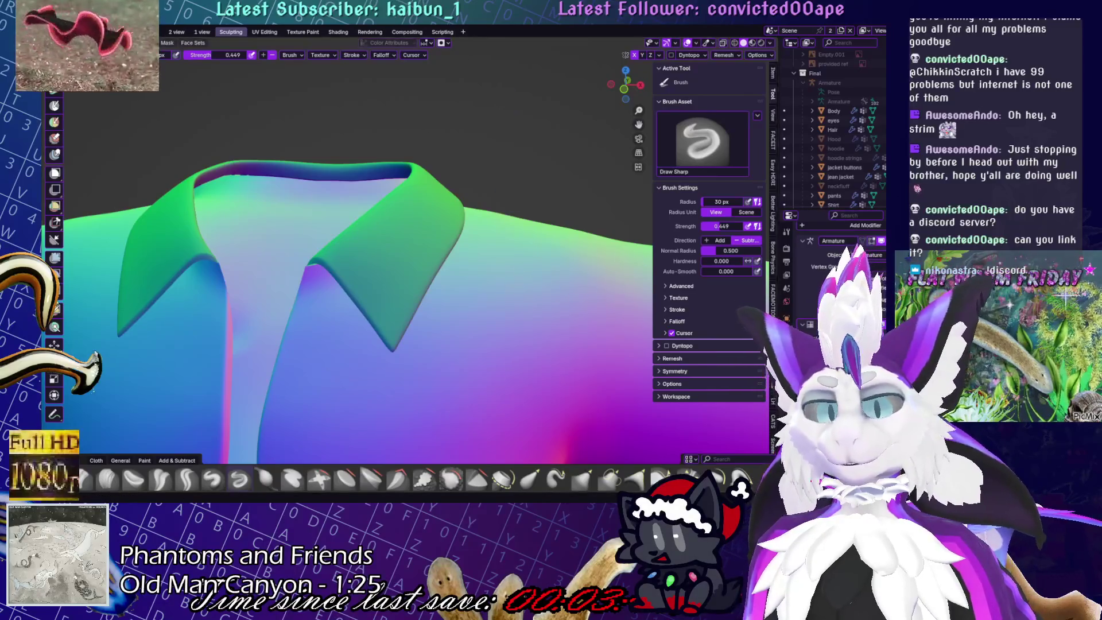
# Carve fine fold grooves into the collar lapel with Draw Sharp, redoing the first attempt
pyautogui.moveTo(298, 287)
pyautogui.mouseDown(button='middle')
pyautogui.moveTo(325, 315)
pyautogui.moveTo(382, 323)
pyautogui.mouseUp(button='middle')
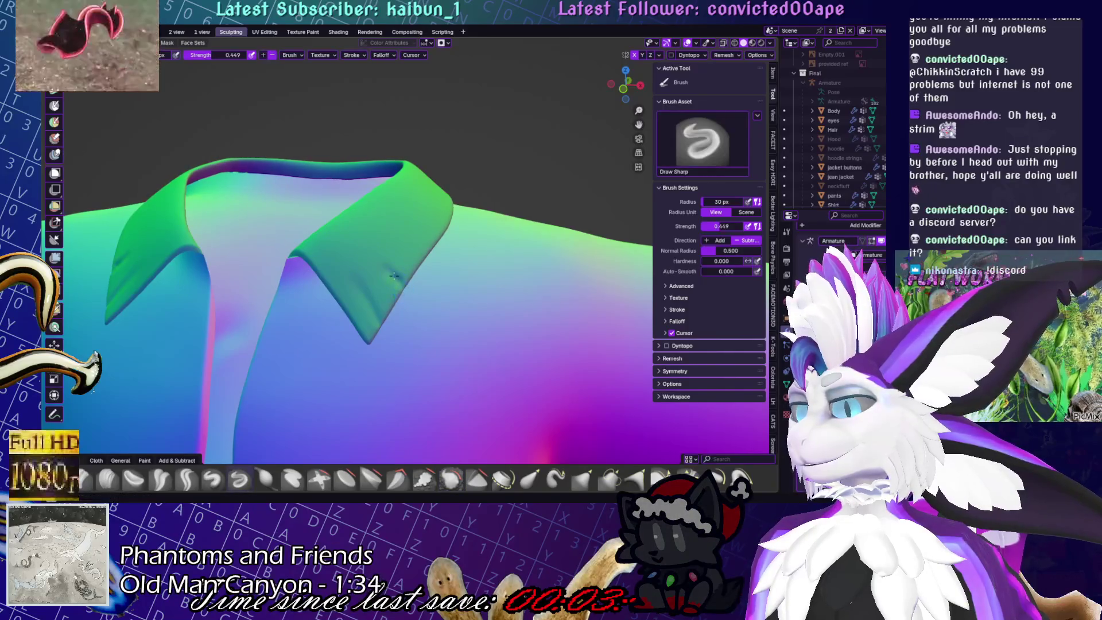
pyautogui.moveTo(394, 277); pyautogui.dragTo(394, 284, button='middle')
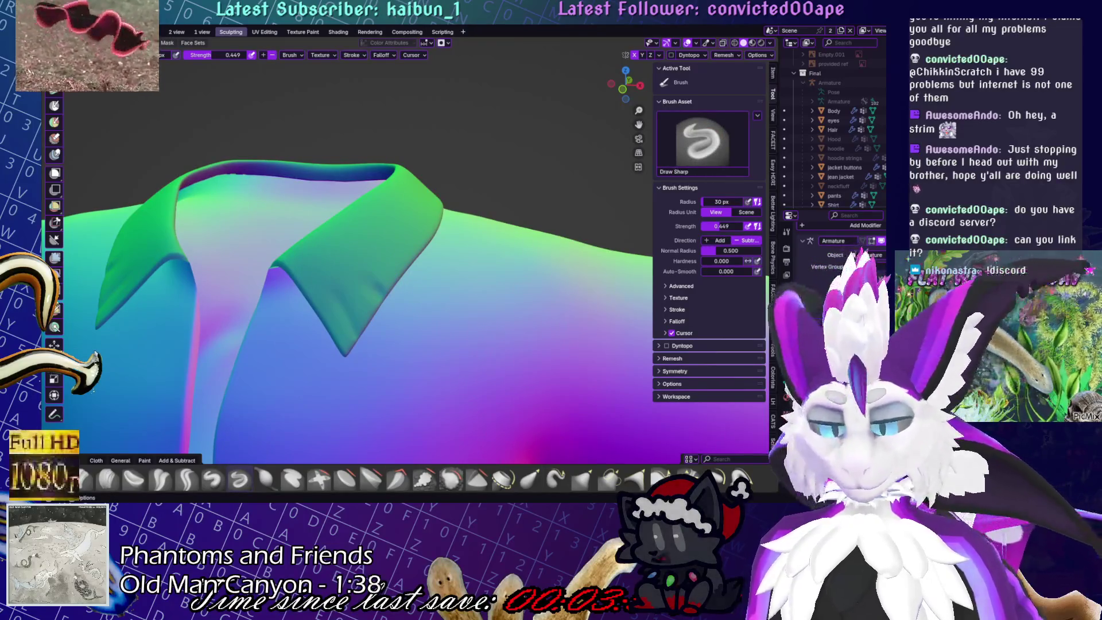
pyautogui.scroll(2, 370, 332)
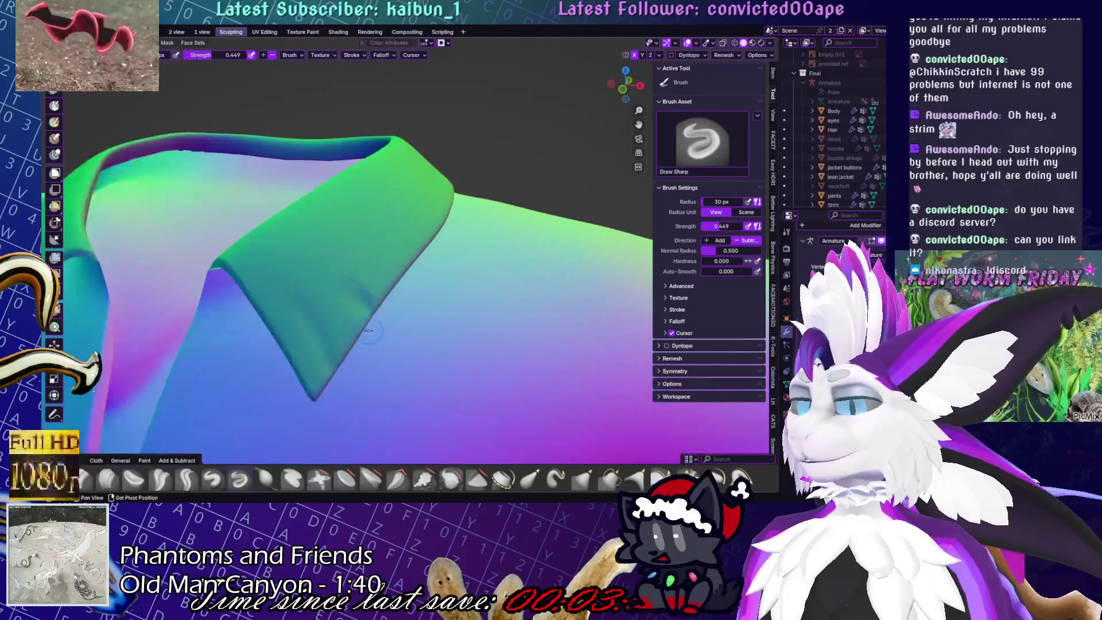
pyautogui.scroll(2, 370, 332)
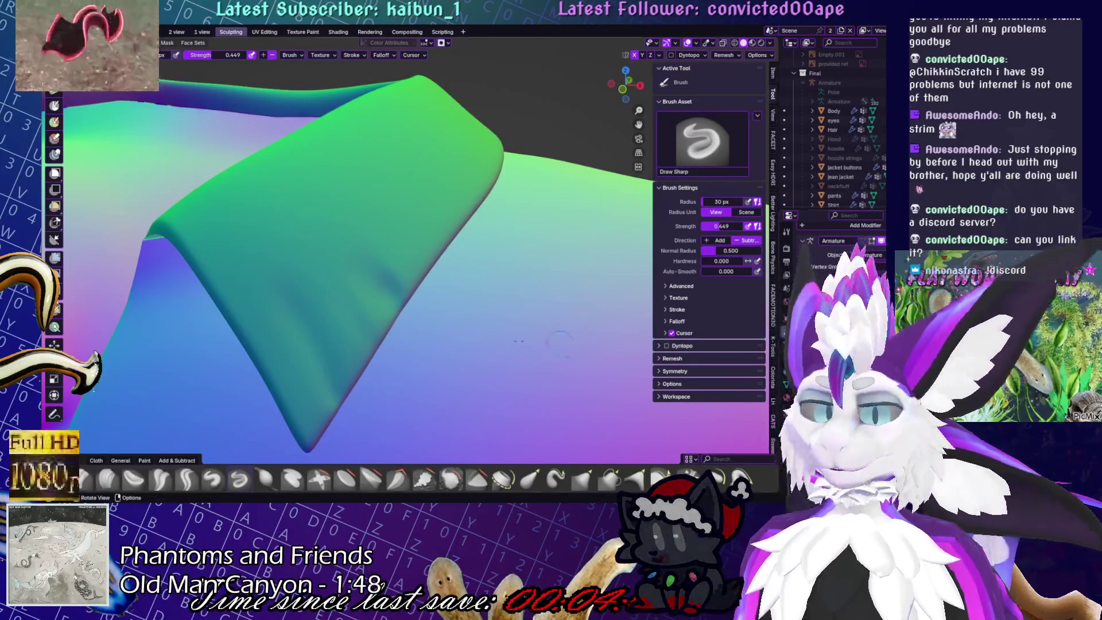
pyautogui.moveTo(370, 365); pyautogui.dragTo(310, 285)
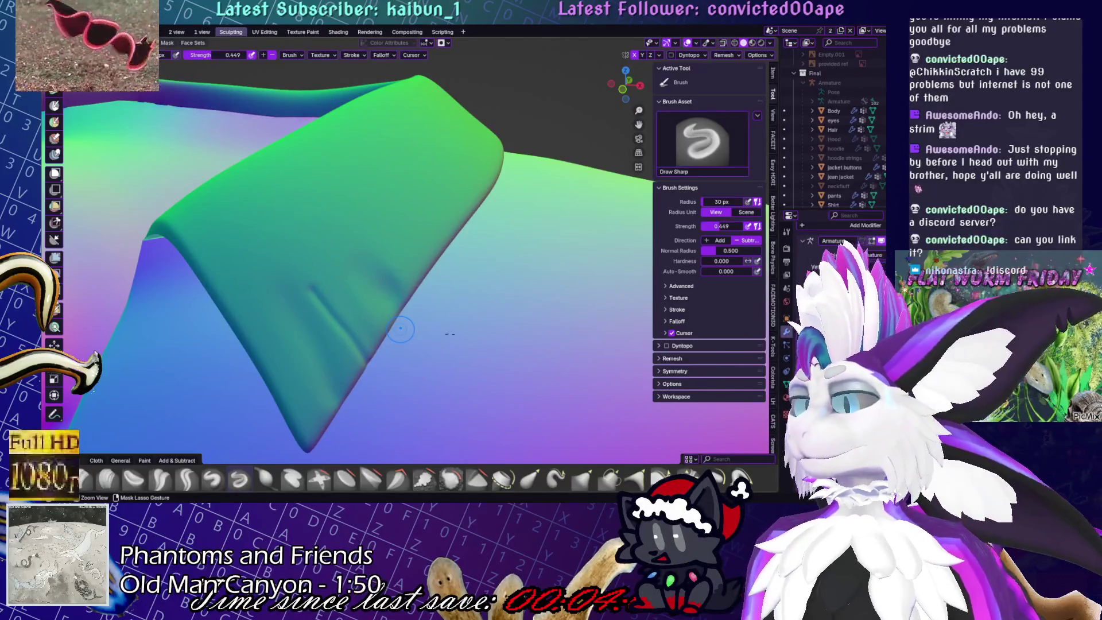
pyautogui.hotkey('ctrl', 'z')
pyautogui.moveTo(372, 353); pyautogui.dragTo(356, 303)
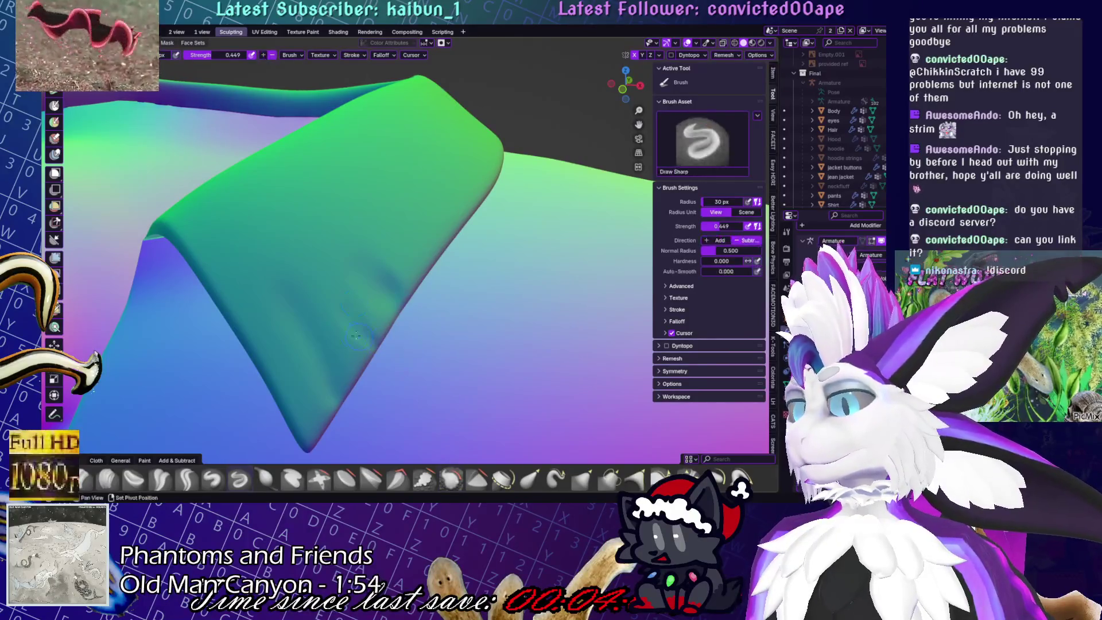
pyautogui.moveTo(412, 358); pyautogui.dragTo(402, 331)
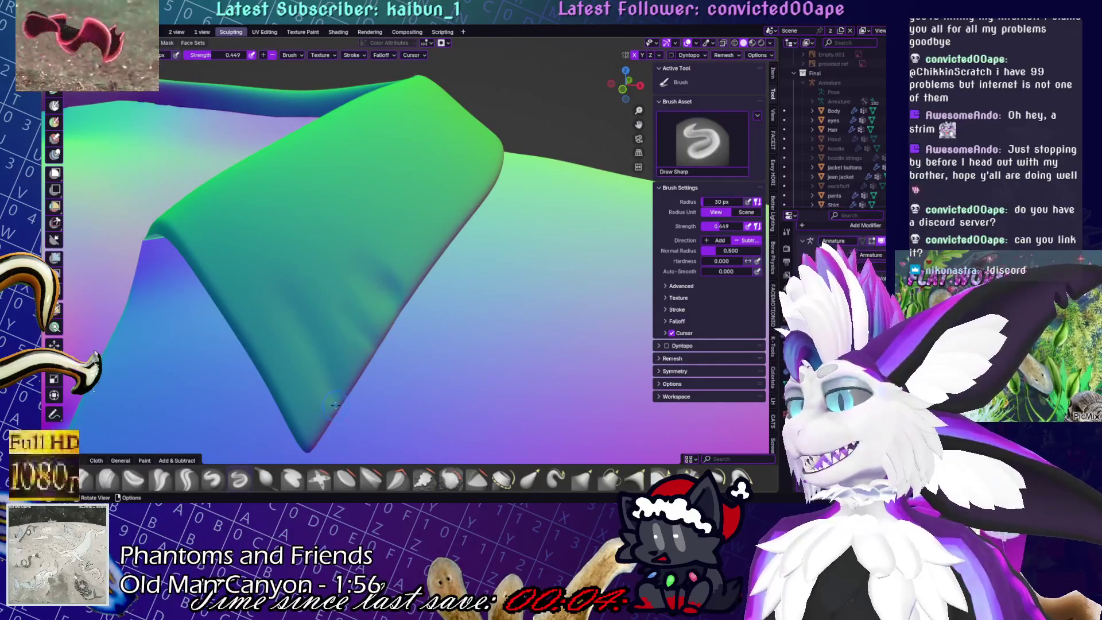
# Switch to the plain Draw brush, keeping 50 px radius and 0.449 strength
pyautogui.hotkey('shift', 's')
pyautogui.press('shift')
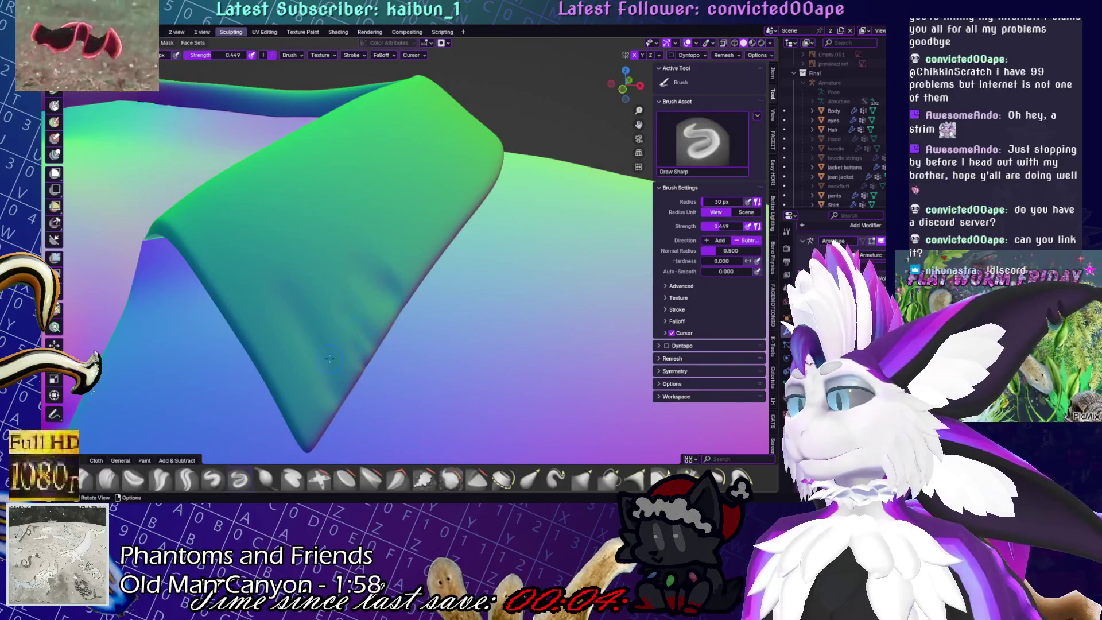
pyautogui.moveTo(375, 303)
pyautogui.mouseDown(button='middle')
pyautogui.moveTo(412, 355)
pyautogui.moveTo(405, 363)
pyautogui.mouseUp(button='middle')
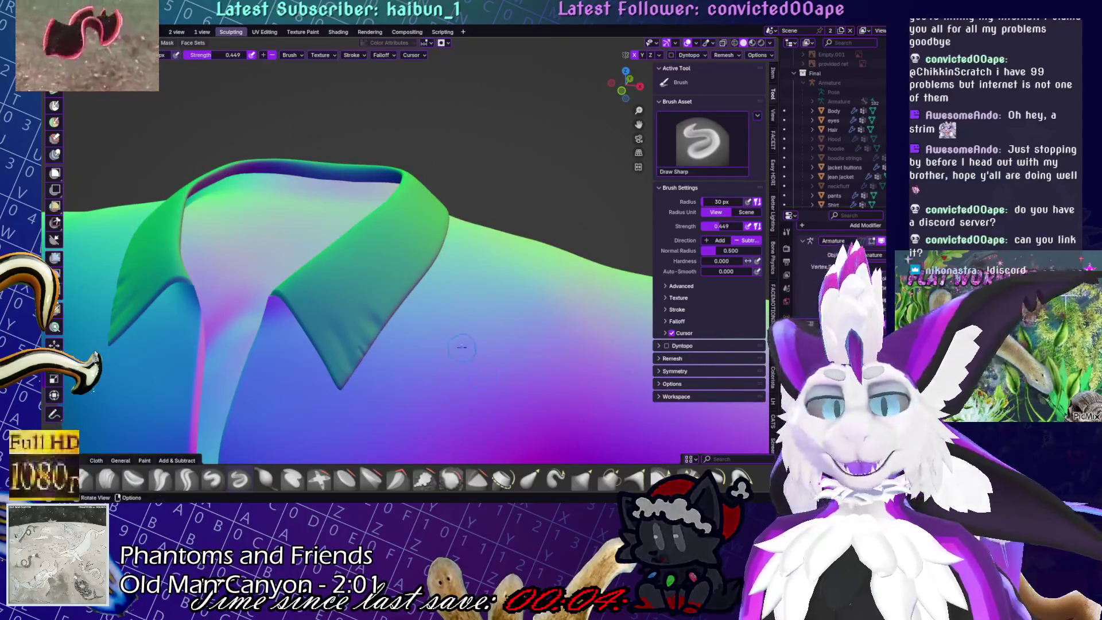
pyautogui.click(212, 482)
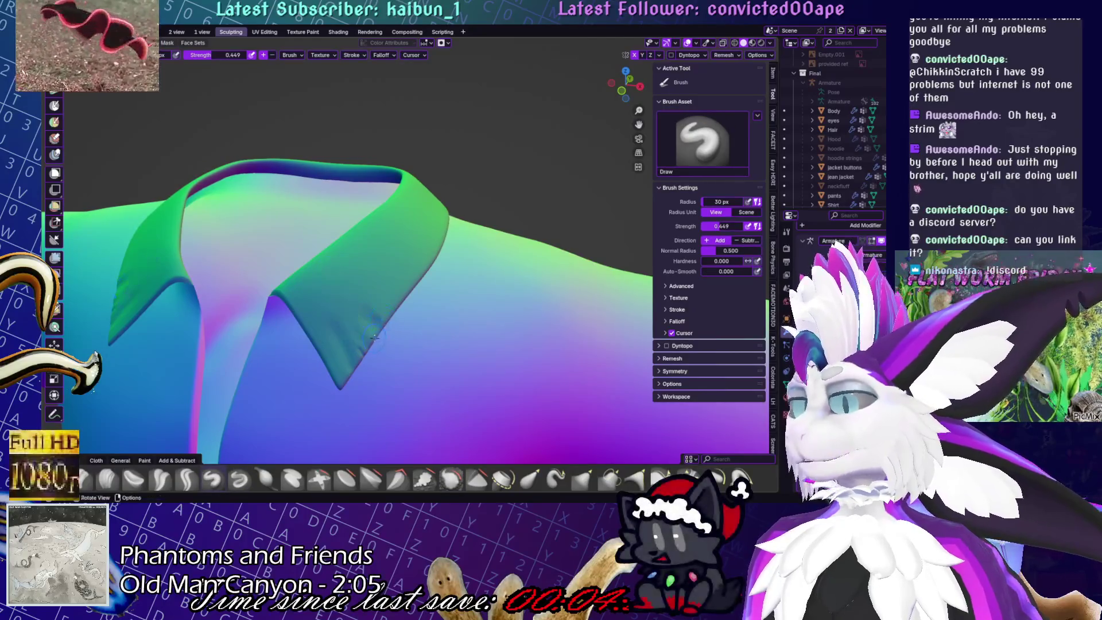
pyautogui.hotkey('shift', 's')
pyautogui.press('x')
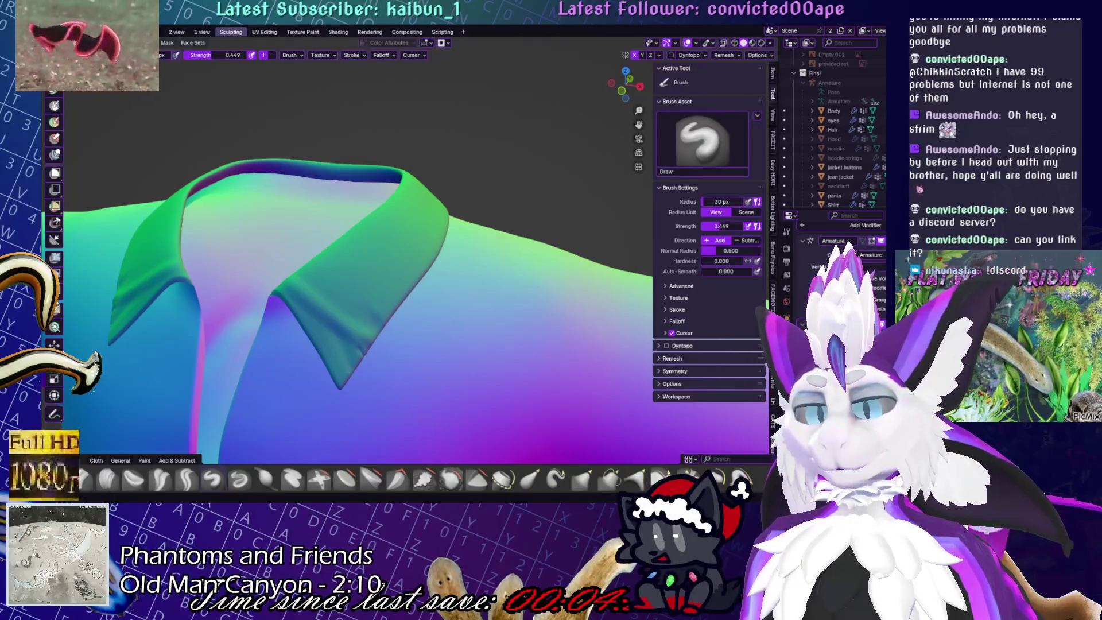
pyautogui.scroll(-5, 439, 245)
pyautogui.moveTo(402, 247); pyautogui.dragTo(439, 245, button='middle')
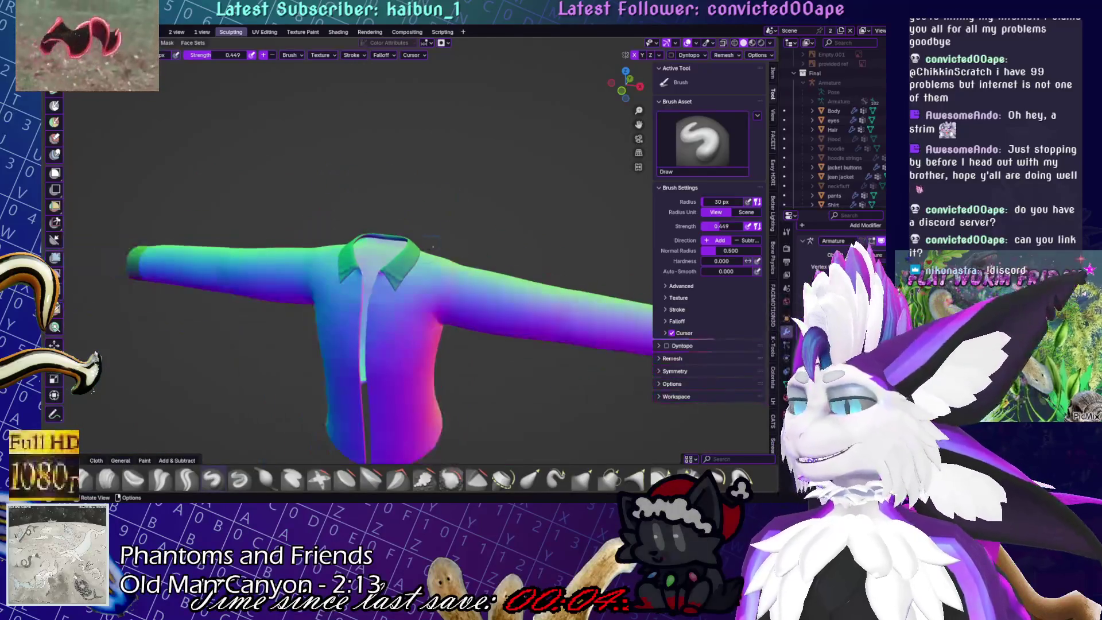
pyautogui.scroll(4, 439, 245)
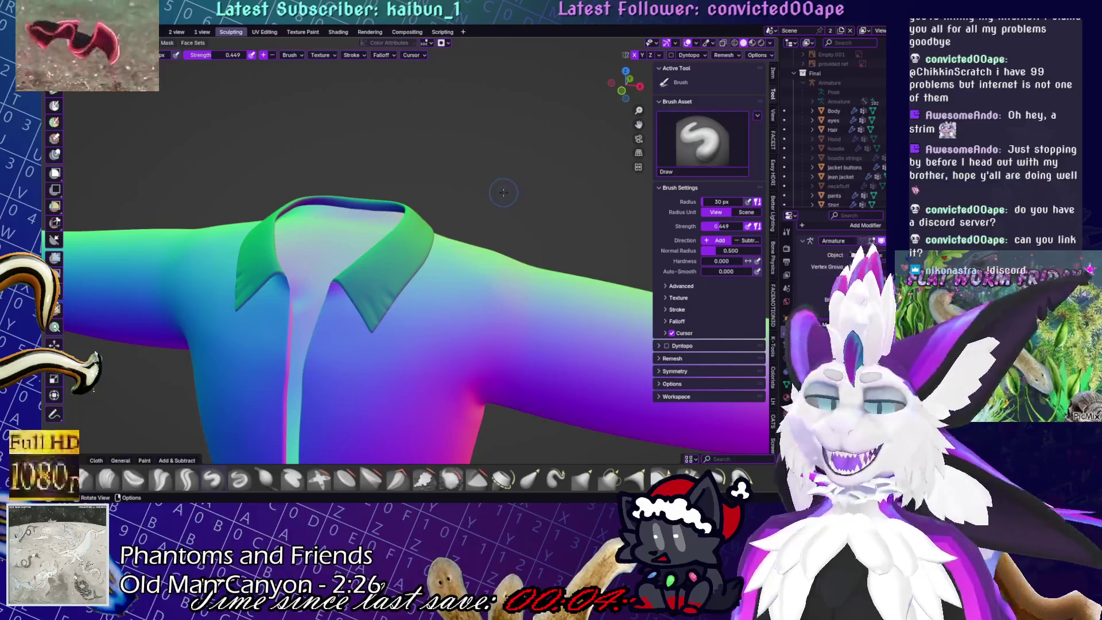
# Drag the Draw brush strength up from 0.449 to 0.531 in the brush popup
pyautogui.rightClick(396, 177)
pyautogui.moveTo(376, 178); pyautogui.dragTo(384, 178)
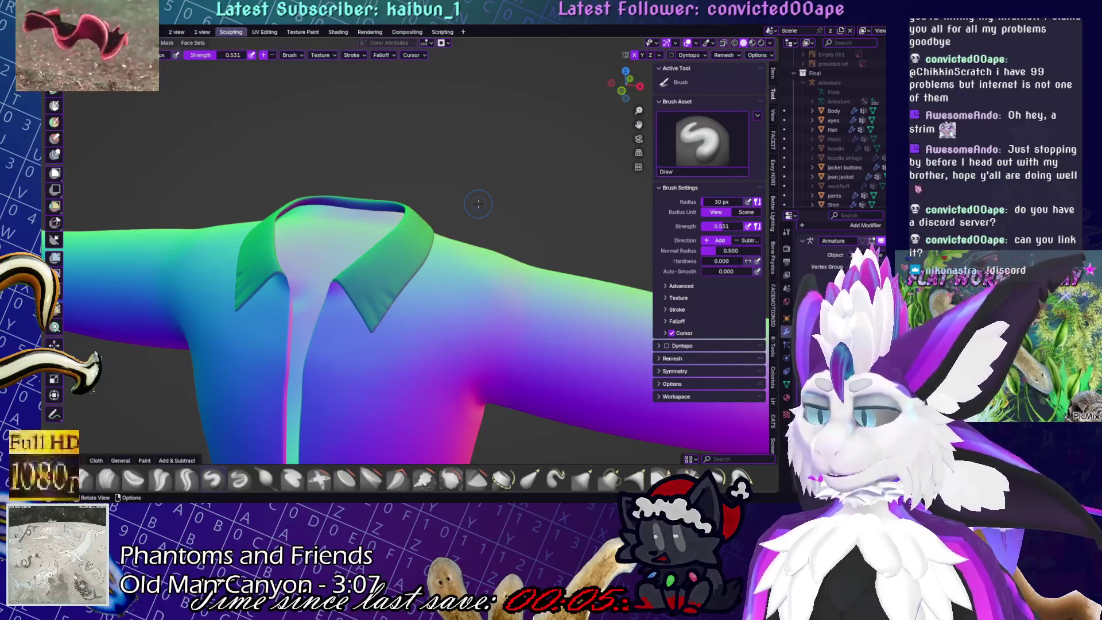
# Set the brush to 33 px radius and 0.406 strength, then smooth the lapel edges
pyautogui.moveTo(478, 203); pyautogui.dragTo(405, 331, button='middle')
pyautogui.press('shift')
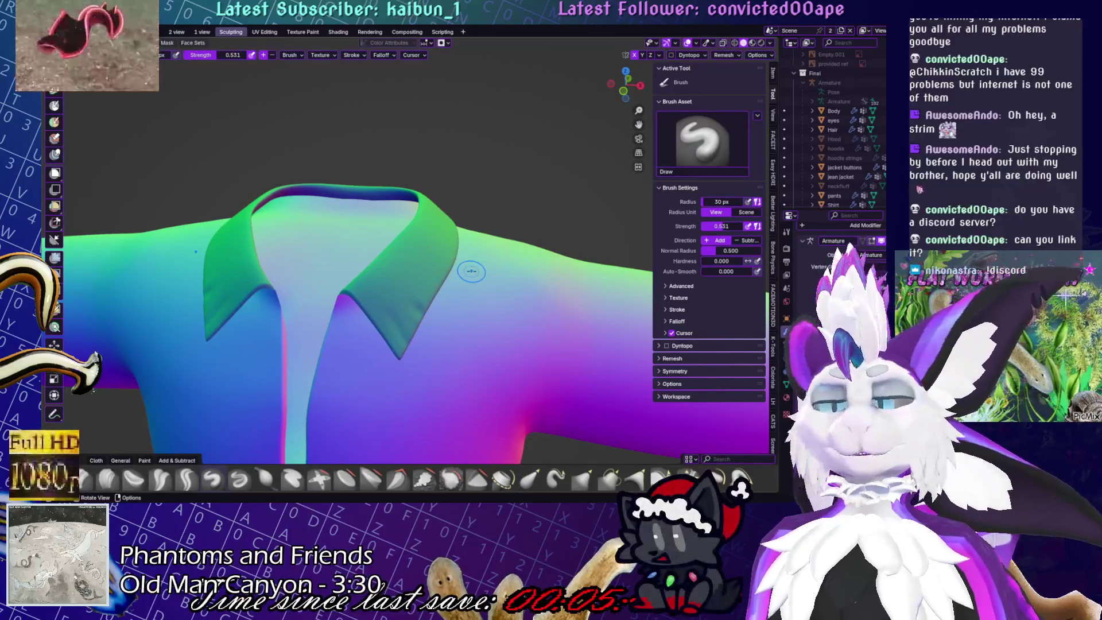
pyautogui.scroll(2, 394, 341)
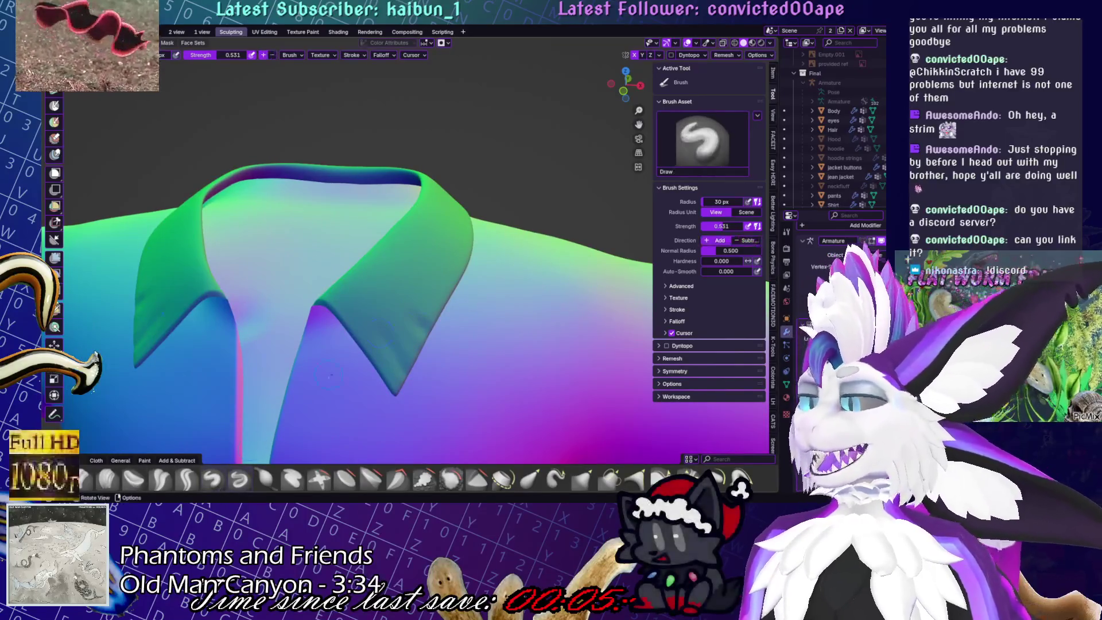
pyautogui.press('w')
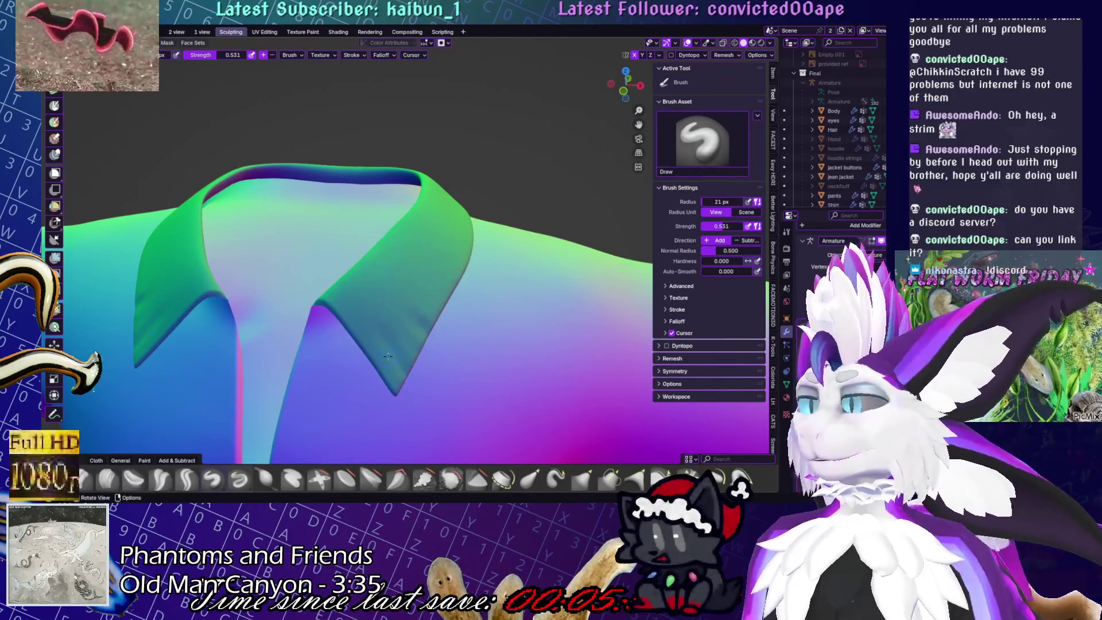
pyautogui.press('w')
pyautogui.moveTo(367, 326)
pyautogui.mouseDown()
pyautogui.moveTo(350, 326)
pyautogui.moveTo(384, 314)
pyautogui.moveTo(367, 333)
pyautogui.moveTo(396, 379)
pyautogui.mouseUp()
pyautogui.press('shift')
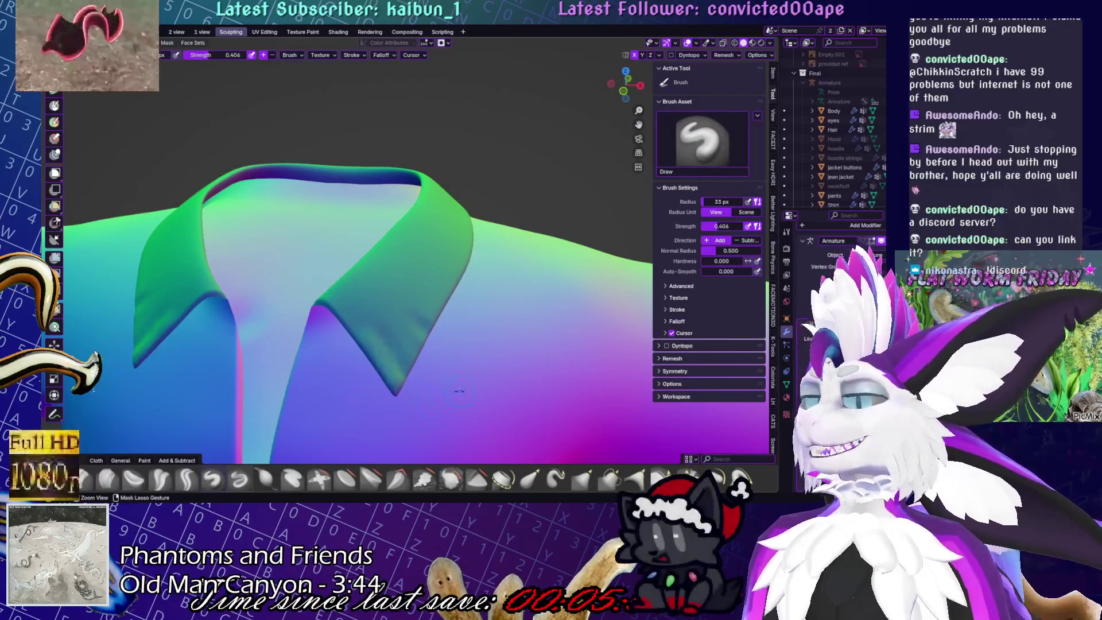
# Try a mirrored stroke on the collar tips, undo it, and lightly smooth the collar
pyautogui.moveTo(433, 406); pyautogui.dragTo(543, 371, button='middle')
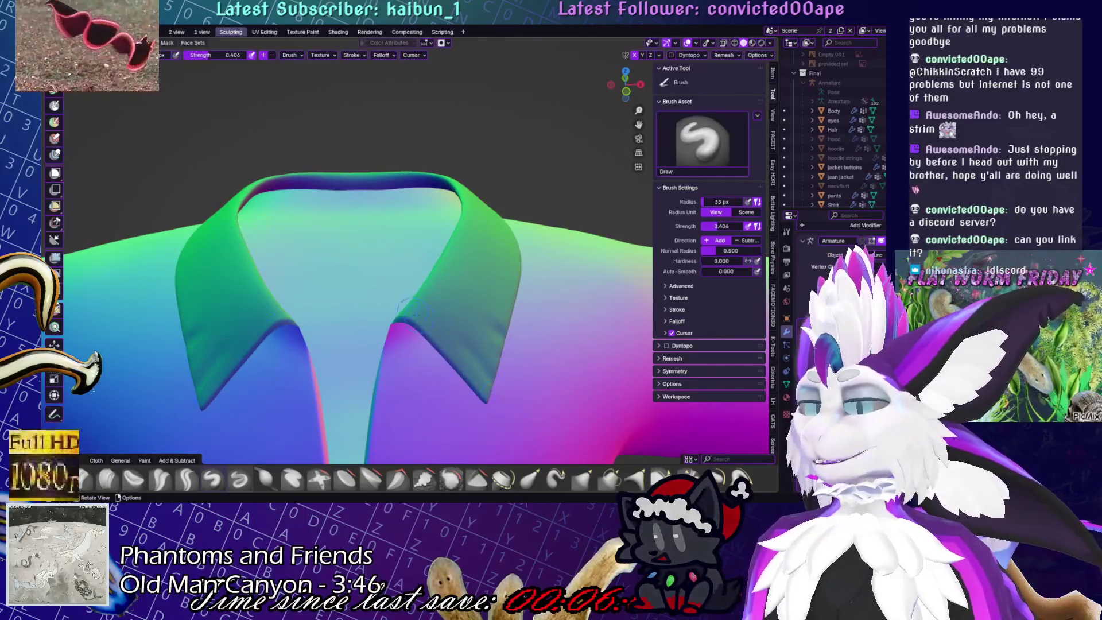
pyautogui.press('shift')
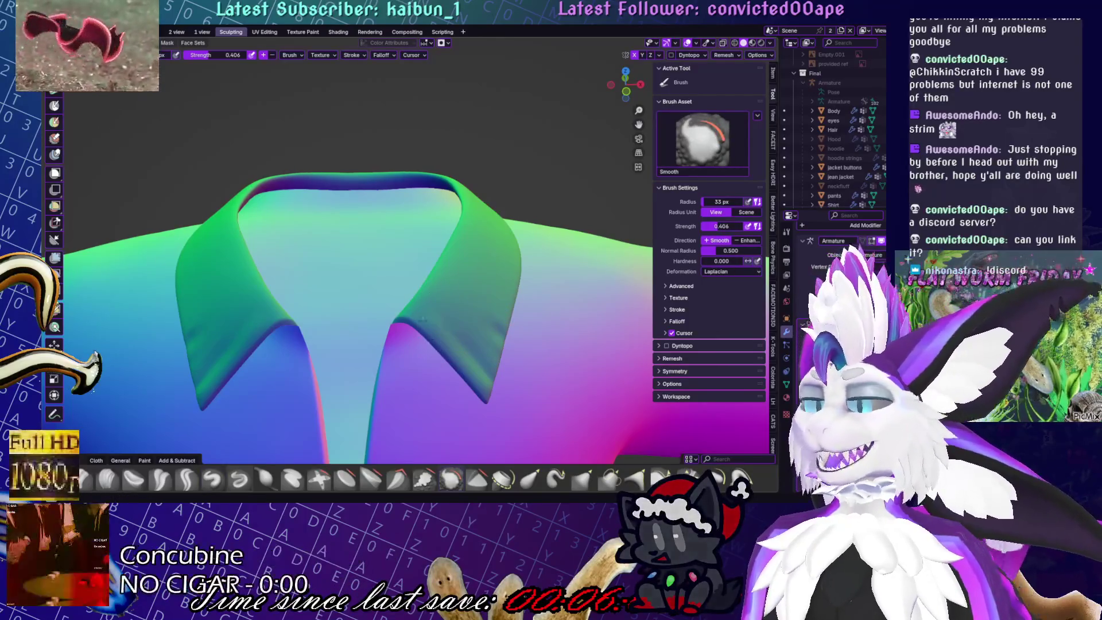
pyautogui.moveTo(453, 343)
pyautogui.mouseDown()
pyautogui.moveTo(487, 333)
pyautogui.moveTo(505, 357)
pyautogui.moveTo(457, 301)
pyautogui.mouseUp()
pyautogui.hotkey('ctrl', 'z')
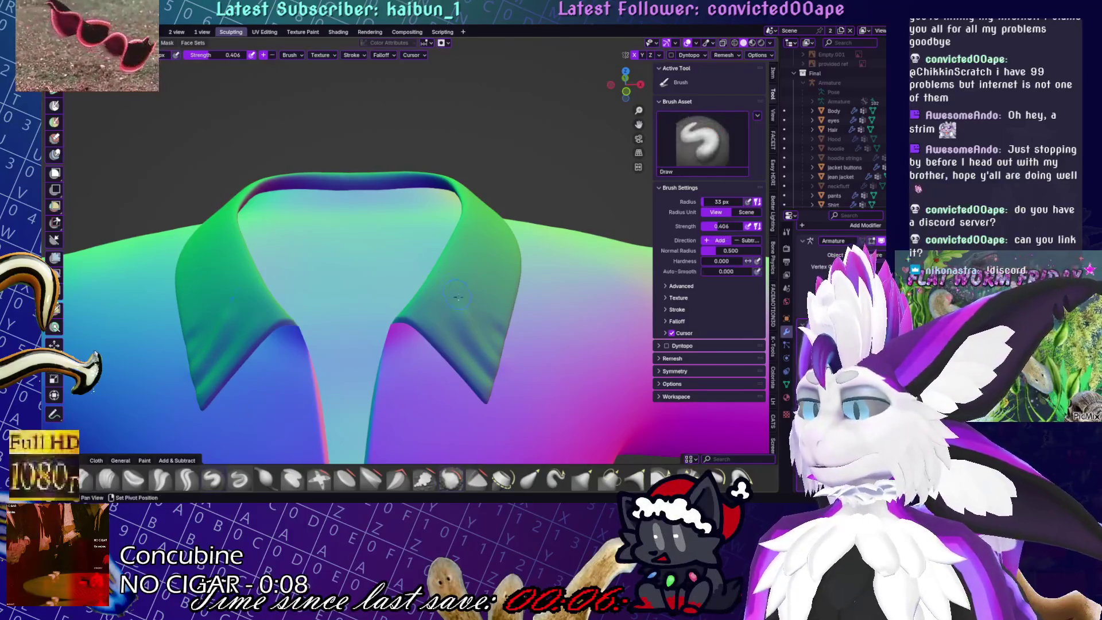
pyautogui.moveTo(529, 373); pyautogui.dragTo(493, 372, button='middle')
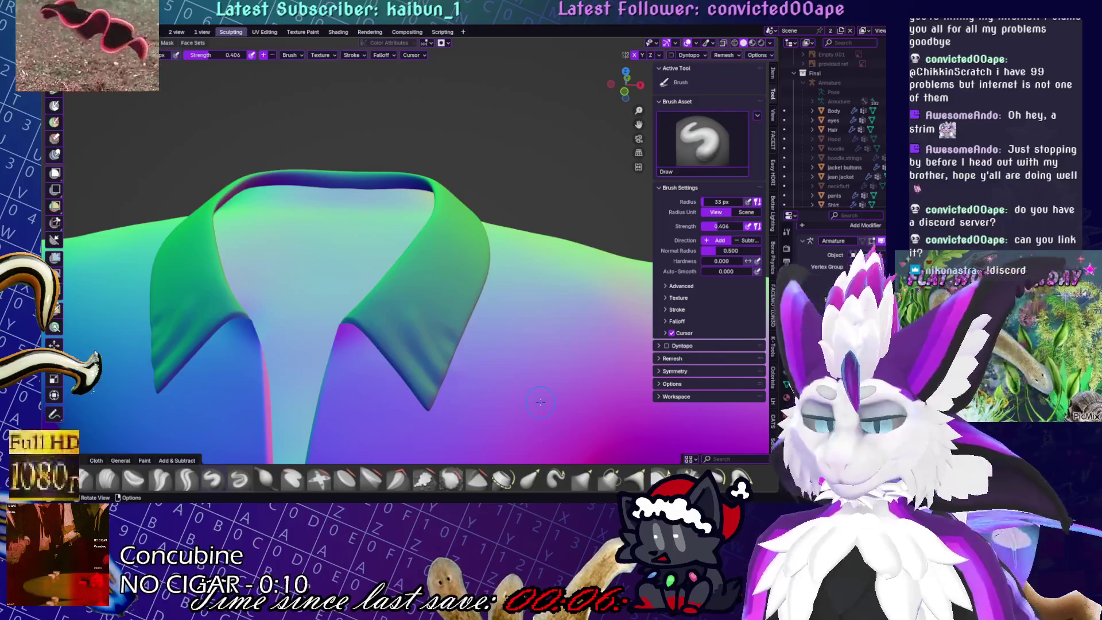
pyautogui.hotkey('shift', 't')
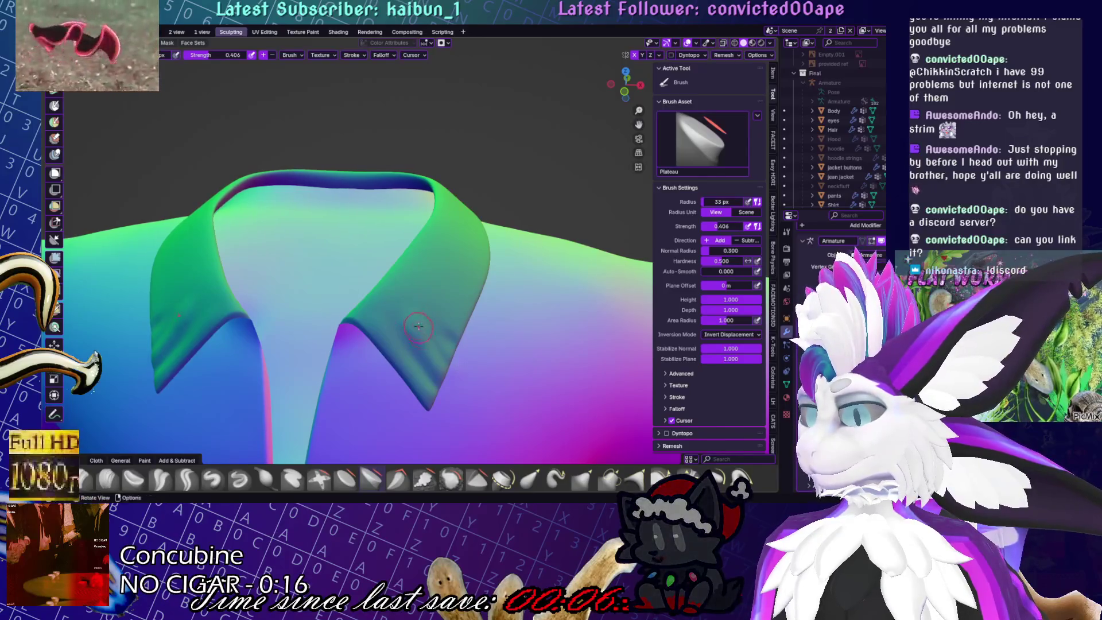
pyautogui.hotkey('shift', 's')
pyautogui.moveTo(405, 306)
pyautogui.keyDown('shift'); pyautogui.mouseDown()
pyautogui.moveTo(459, 319)
pyautogui.moveTo(425, 329)
pyautogui.moveTo(417, 303)
pyautogui.moveTo(447, 347)
pyautogui.mouseUp(); pyautogui.keyUp('shift')
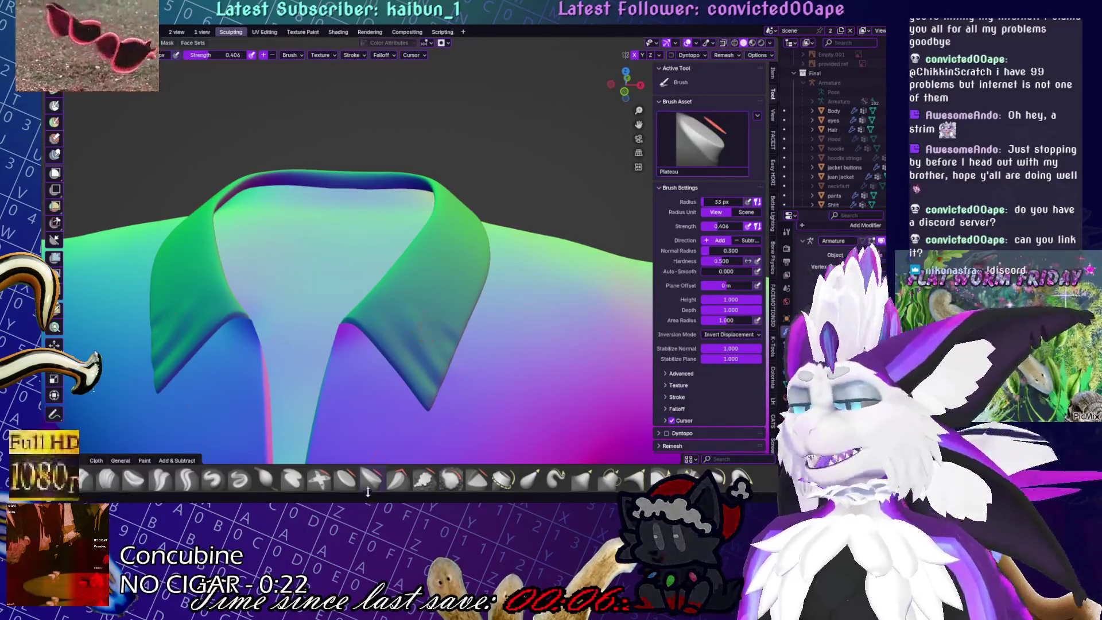
# Pick the Flatten/Contrast brush and raise its strength to 0.524
pyautogui.click(346, 478)
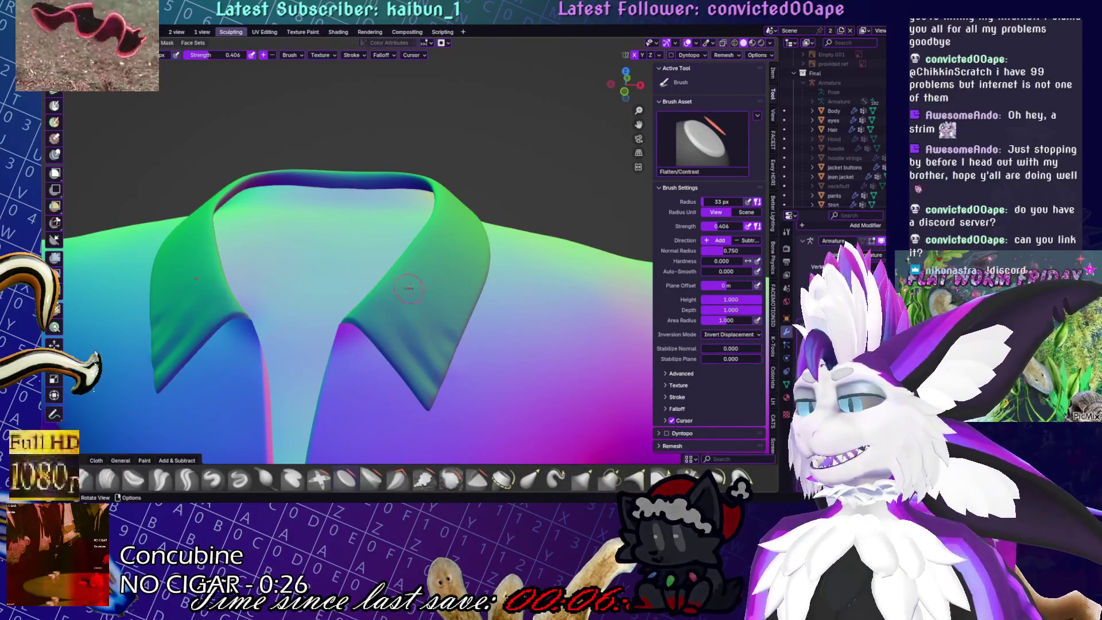
pyautogui.press('s')
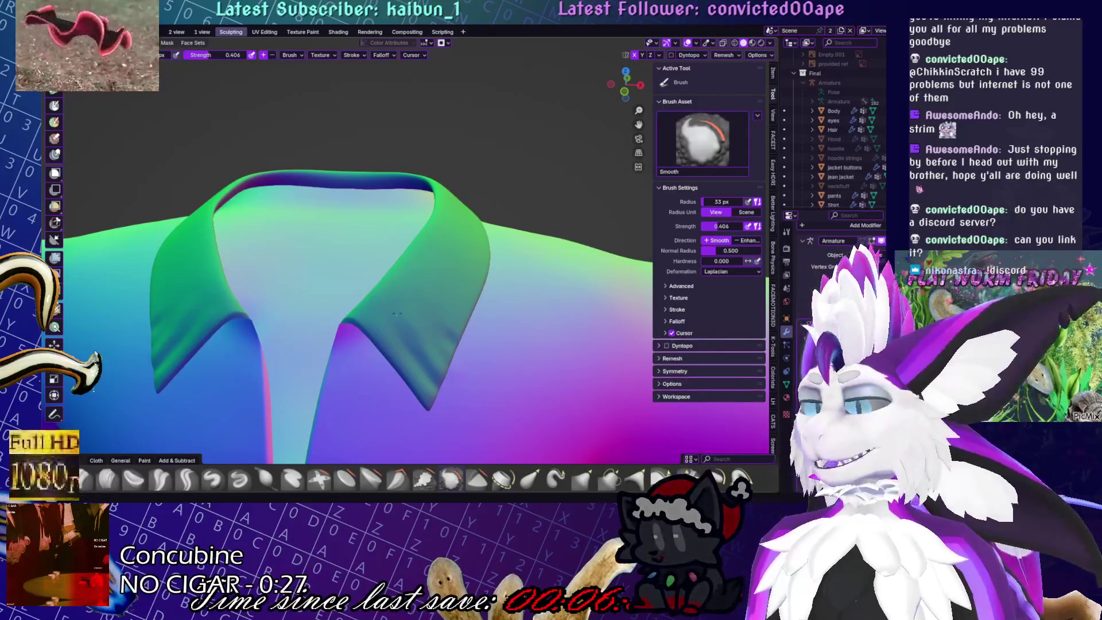
pyautogui.rightClick(406, 280)
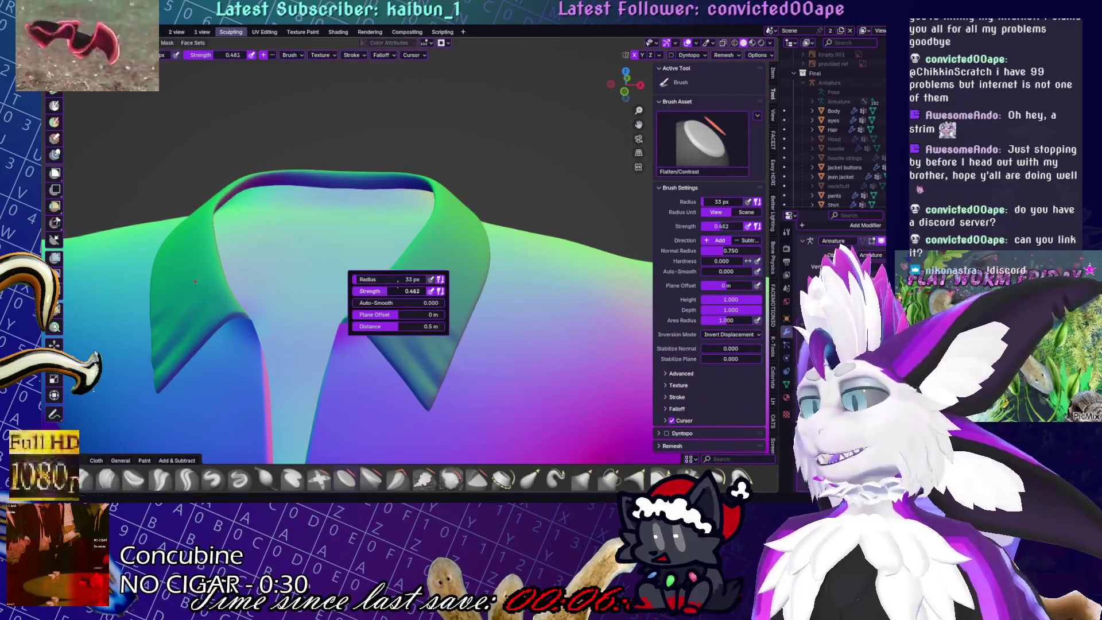
pyautogui.moveTo(400, 291); pyautogui.dragTo(405, 313)
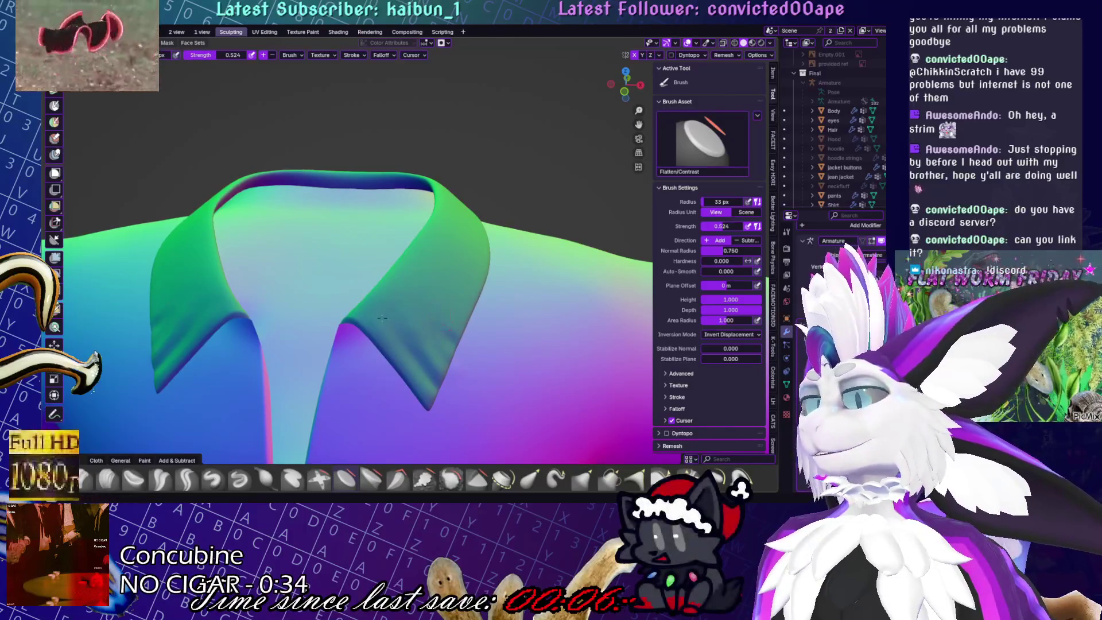
pyautogui.moveTo(434, 312); pyautogui.dragTo(422, 297, button='middle')
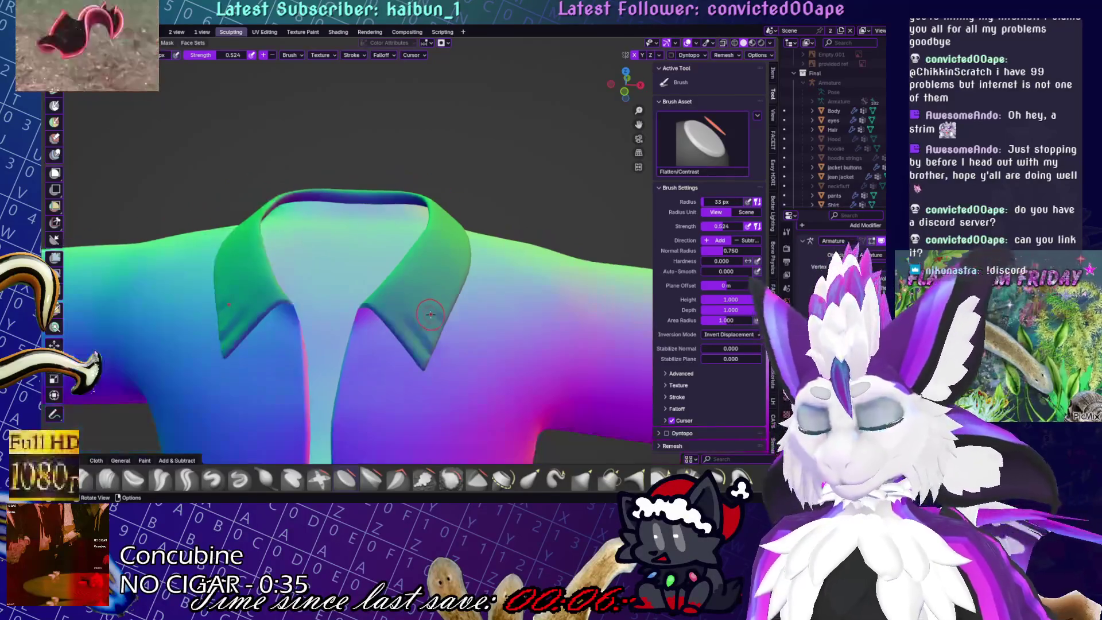
pyautogui.press('s')
pyautogui.moveTo(398, 335)
pyautogui.mouseDown(button='middle')
pyautogui.moveTo(345, 335)
pyautogui.moveTo(278, 386)
pyautogui.mouseUp(button='middle')
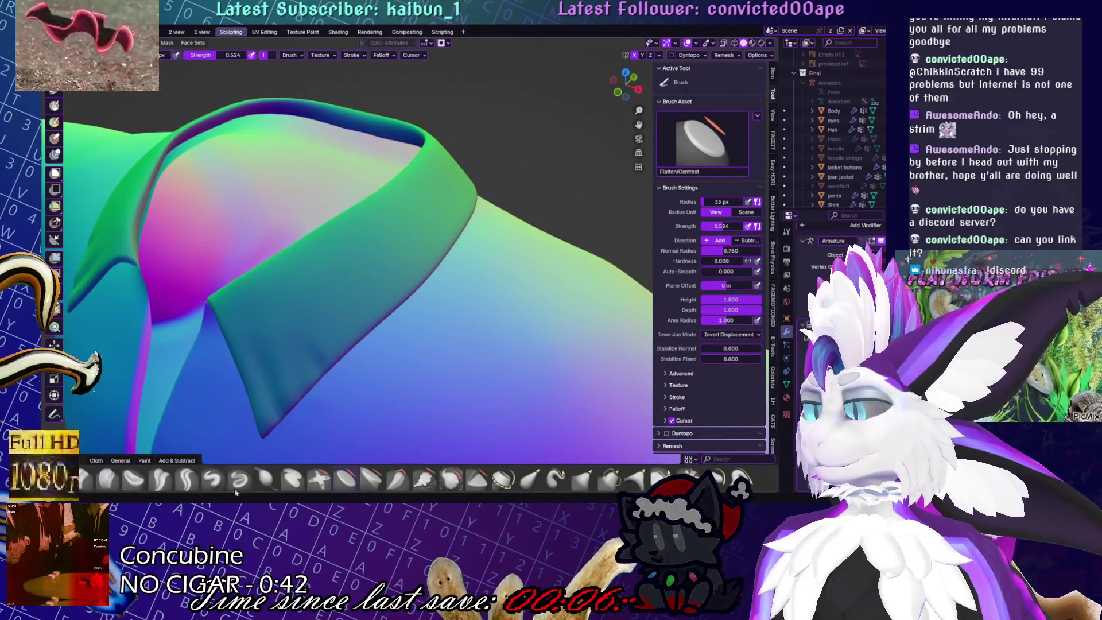
# Carve a sharp crease into the collar with Draw Sharp and smooth it
pyautogui.hotkey('shift', 'x')
pyautogui.moveTo(330, 306); pyautogui.dragTo(343, 350)
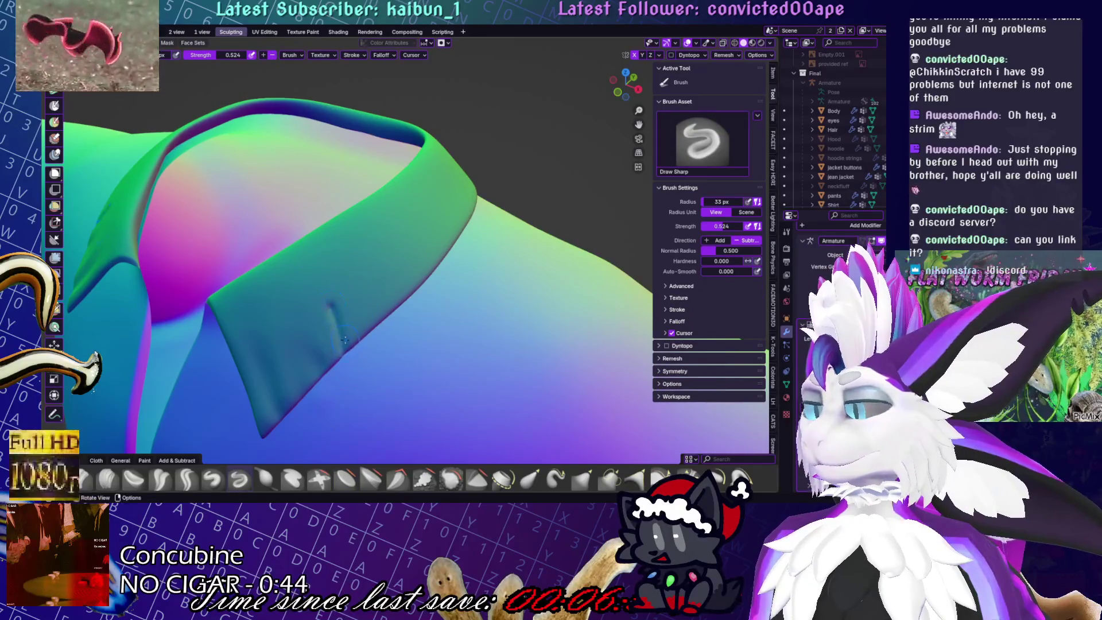
pyautogui.press('shift')
pyautogui.keyDown('shift'); pyautogui.moveTo(311, 279); pyautogui.dragTo(343, 355); pyautogui.keyUp('shift')
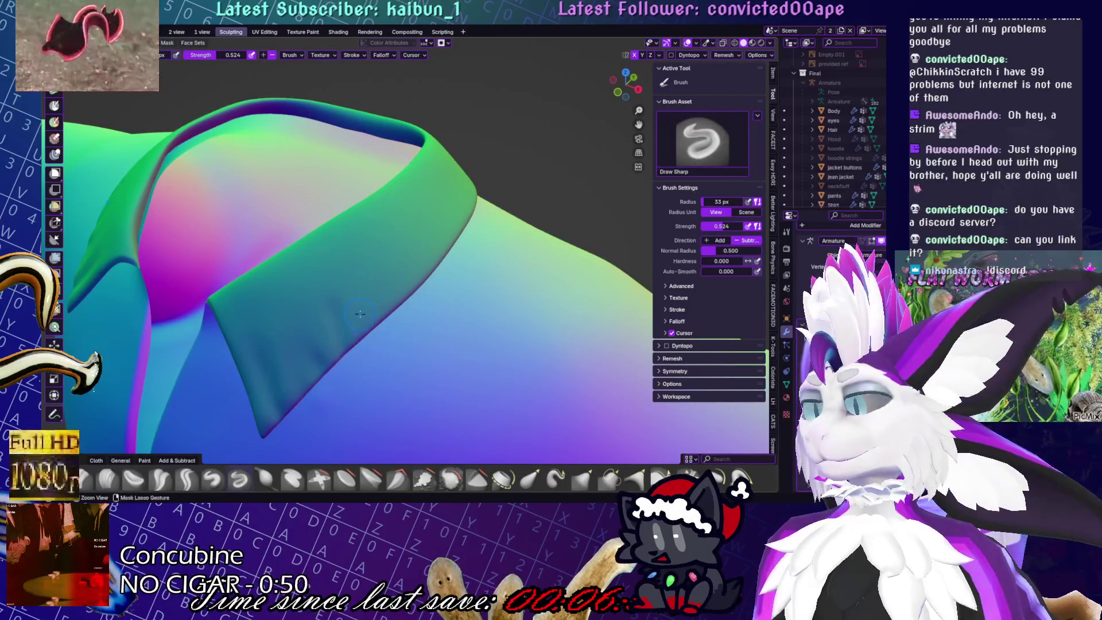
pyautogui.scroll(-5, 379, 332)
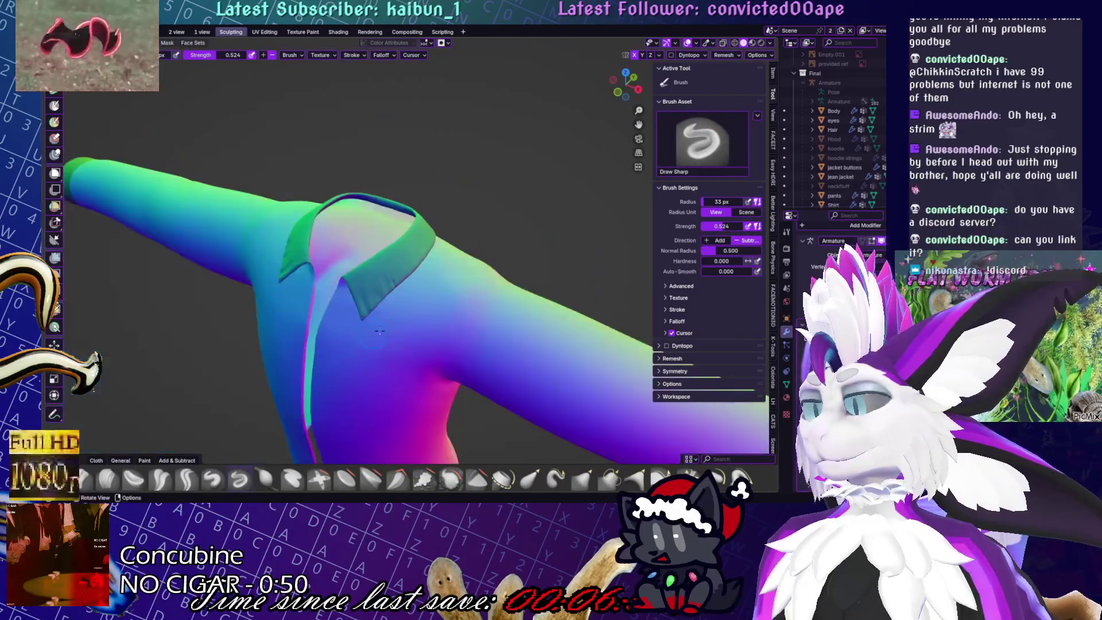
# Try Crease Polish and Smooth before settling on the Draw brush
pyautogui.click(187, 479)
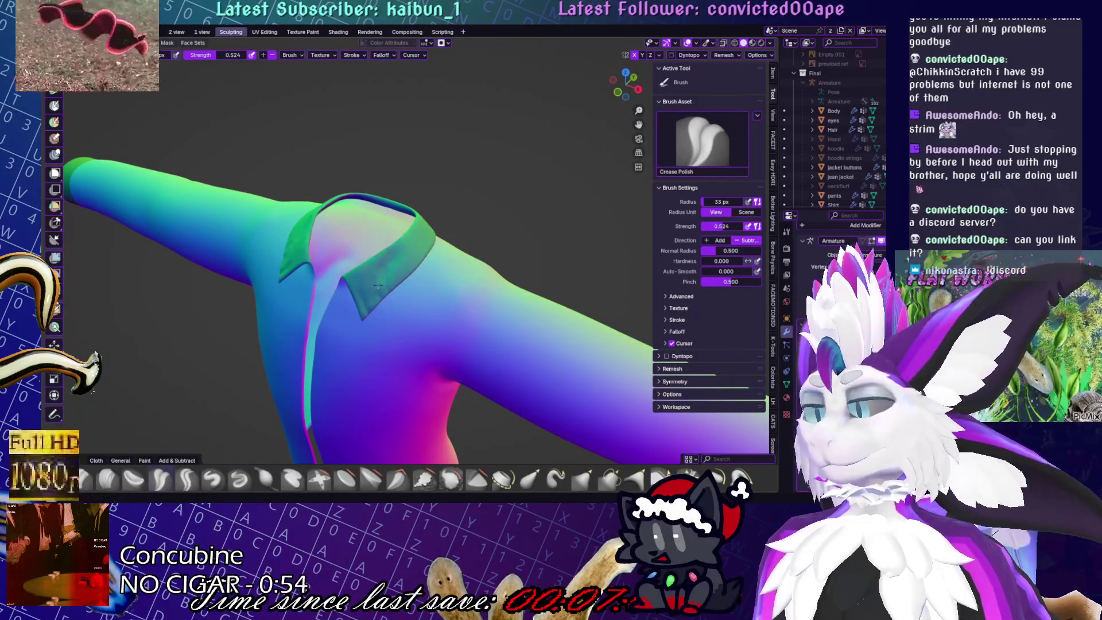
pyautogui.scroll(5, 379, 281)
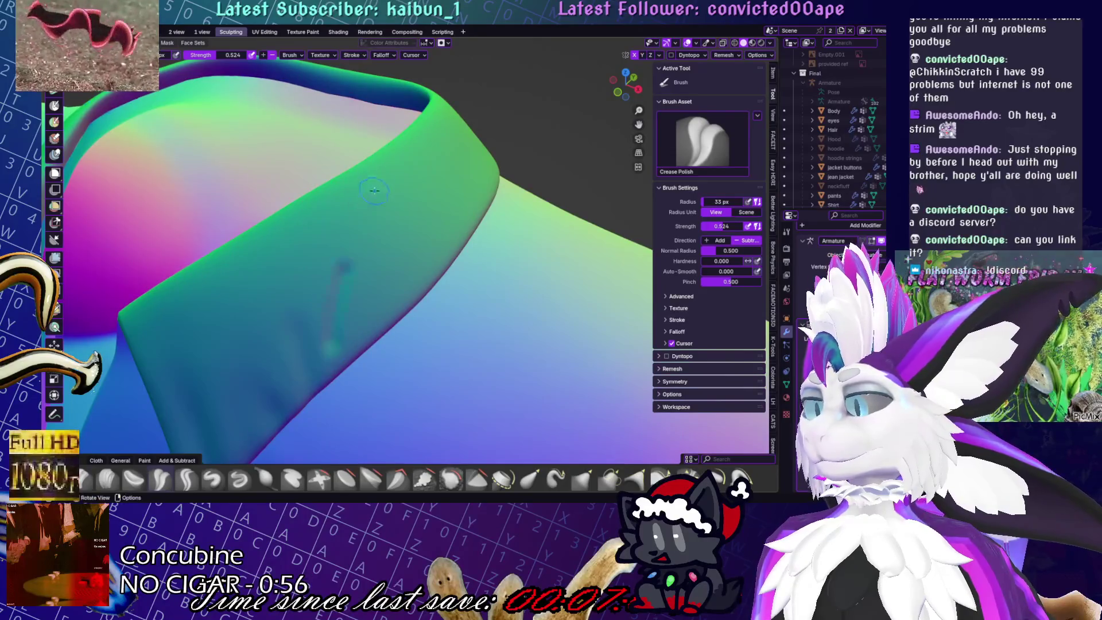
pyautogui.press('s')
pyautogui.press('x')
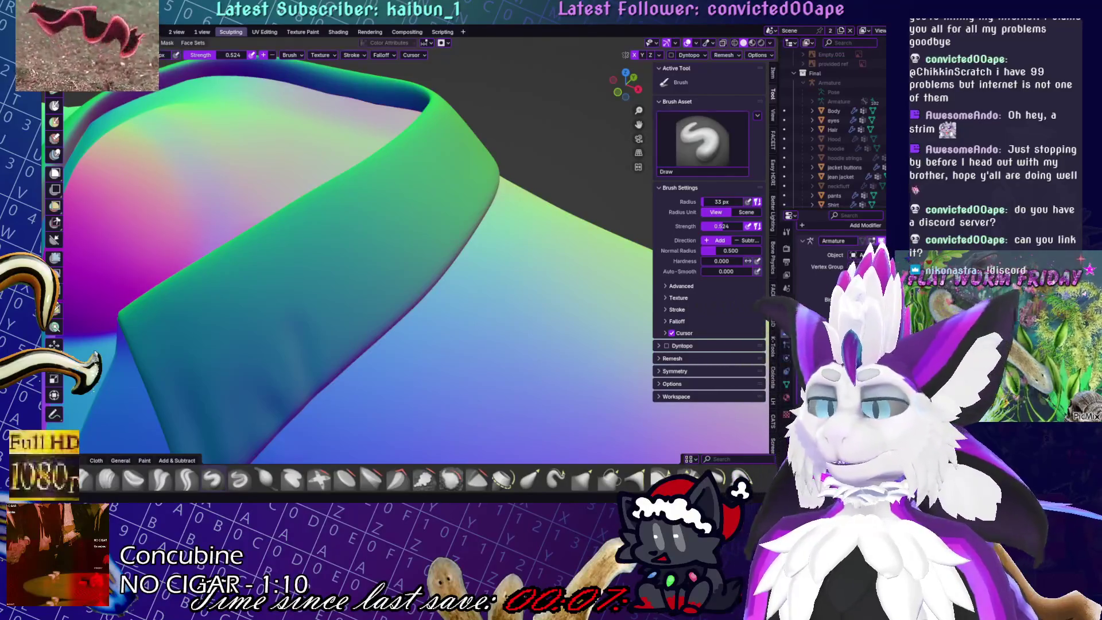
# Orbit around the whole shirt, test a stroke on the front, and frame the sleeve straight-on
pyautogui.scroll(-5, 412, 184)
pyautogui.moveTo(412, 184); pyautogui.dragTo(508, 175, button='middle')
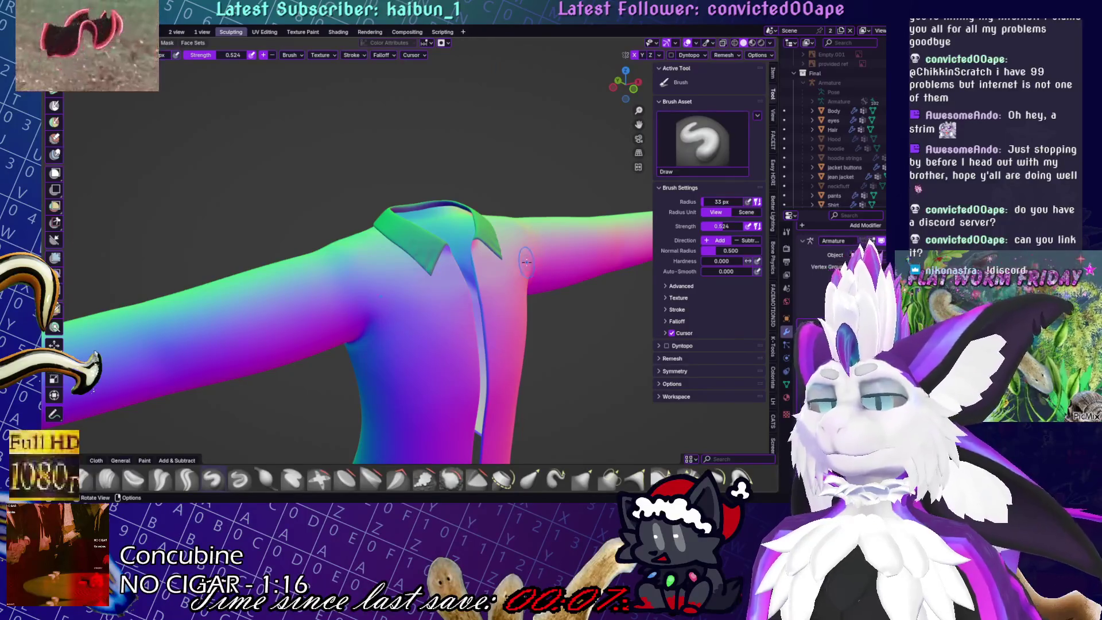
pyautogui.moveTo(627, 281); pyautogui.dragTo(430, 297, button='middle')
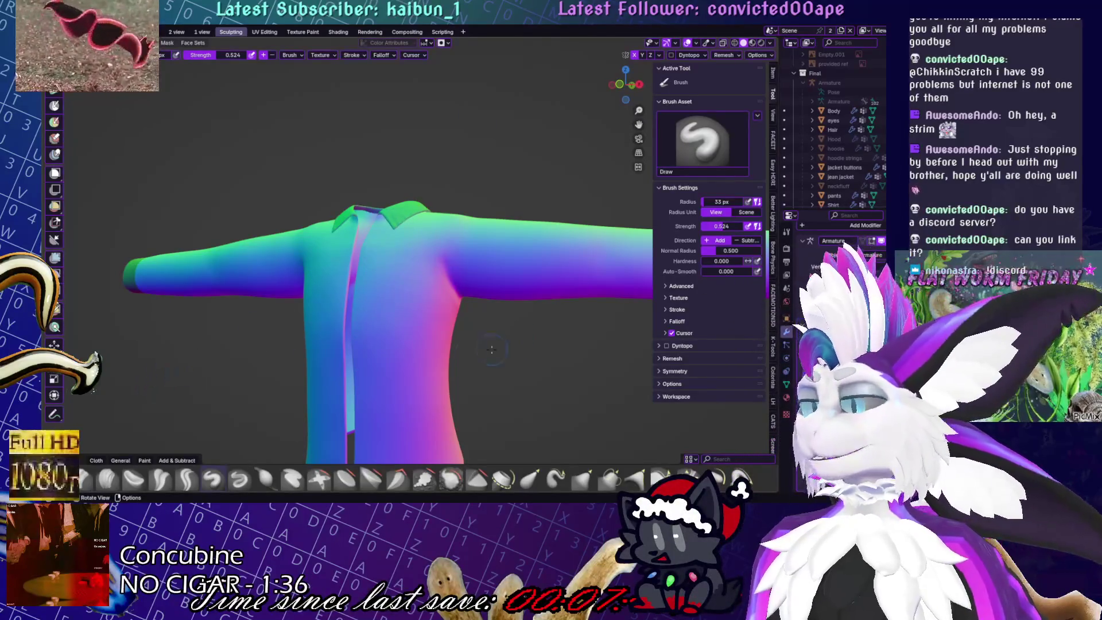
pyautogui.moveTo(371, 265); pyautogui.dragTo(421, 310)
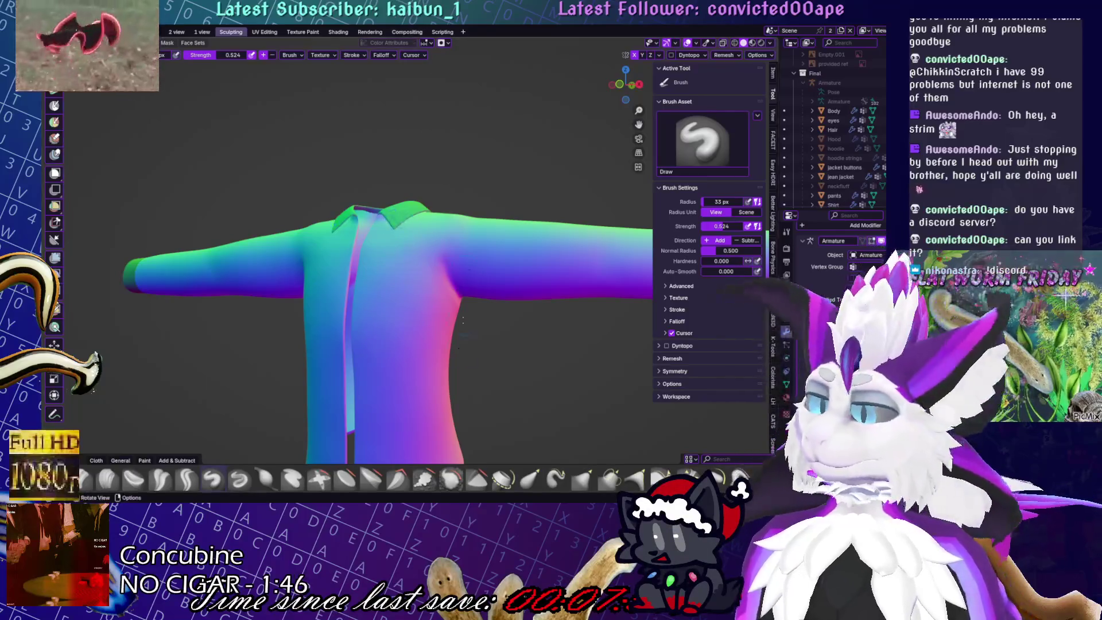
pyautogui.moveTo(396, 248); pyautogui.dragTo(402, 230, button='middle')
pyautogui.press('KP_1')
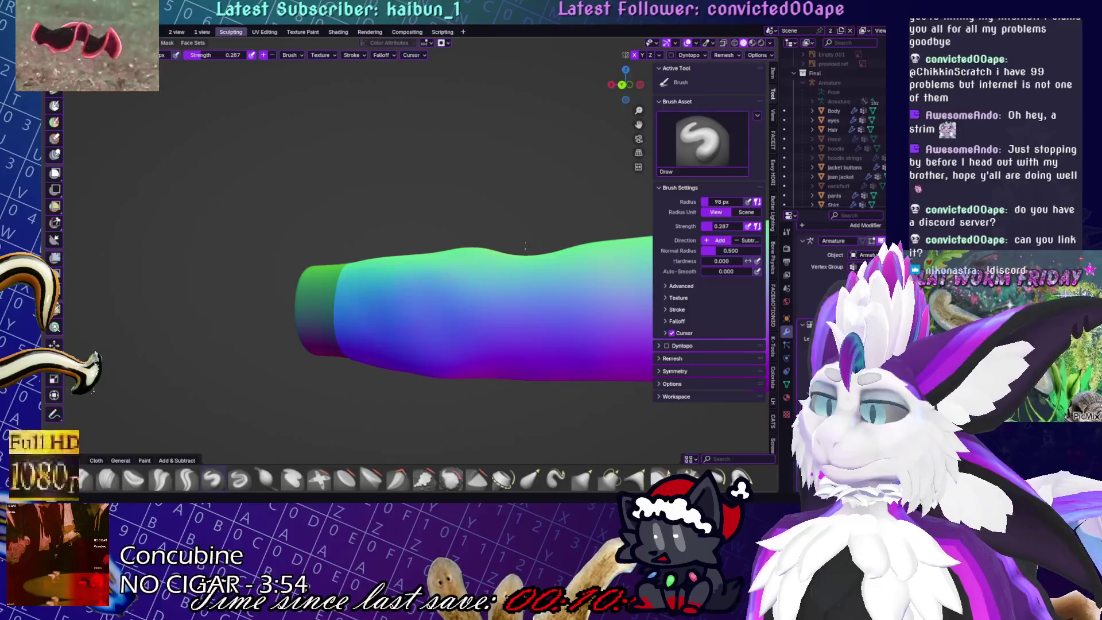
# Enlarge the Draw brush with lower strength and check the viewport shading options
pyautogui.press('f')
pyautogui.click(429, 303)
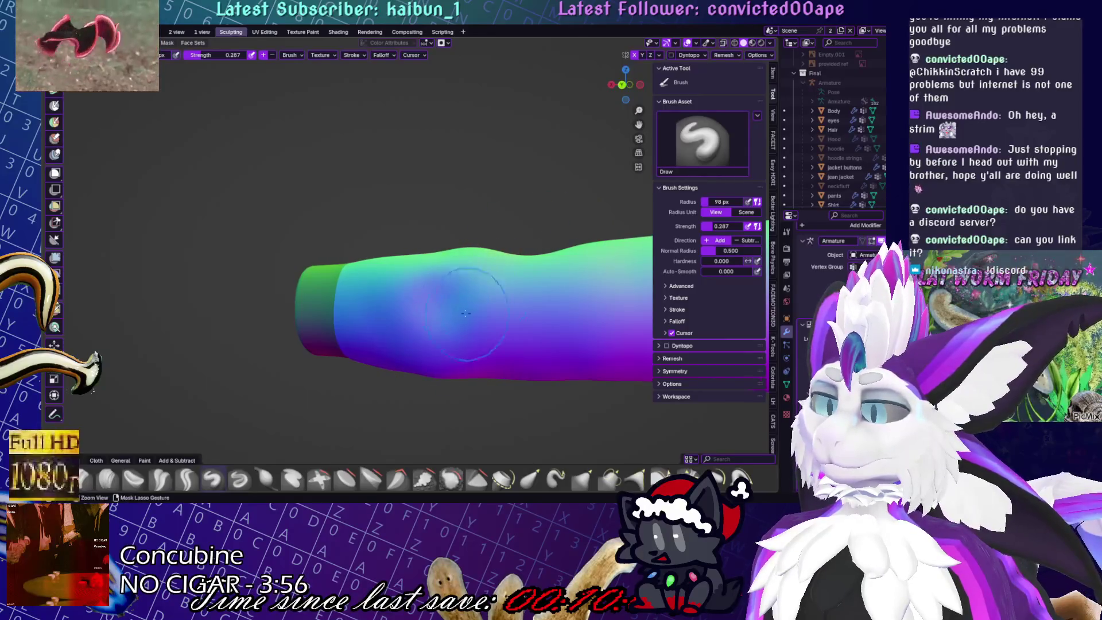
pyautogui.moveTo(369, 353); pyautogui.dragTo(458, 340, button='middle')
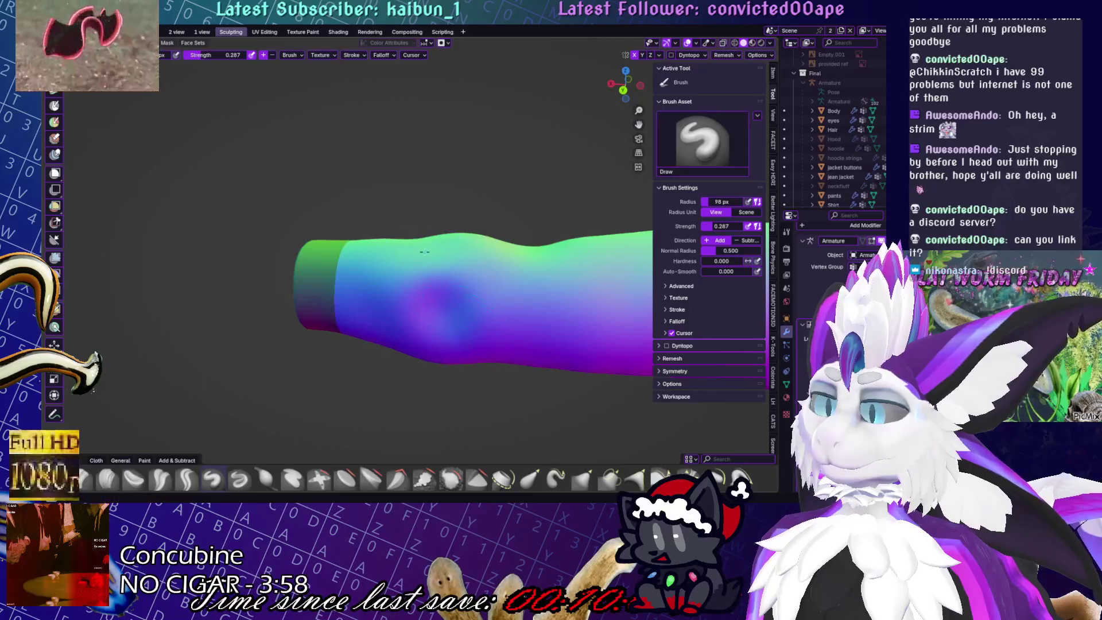
pyautogui.moveTo(548, 344)
pyautogui.mouseDown(button='middle')
pyautogui.moveTo(509, 343)
pyautogui.moveTo(470, 286)
pyautogui.moveTo(447, 321)
pyautogui.moveTo(451, 364)
pyautogui.moveTo(426, 299)
pyautogui.moveTo(437, 310)
pyautogui.moveTo(469, 274)
pyautogui.mouseUp(button='middle')
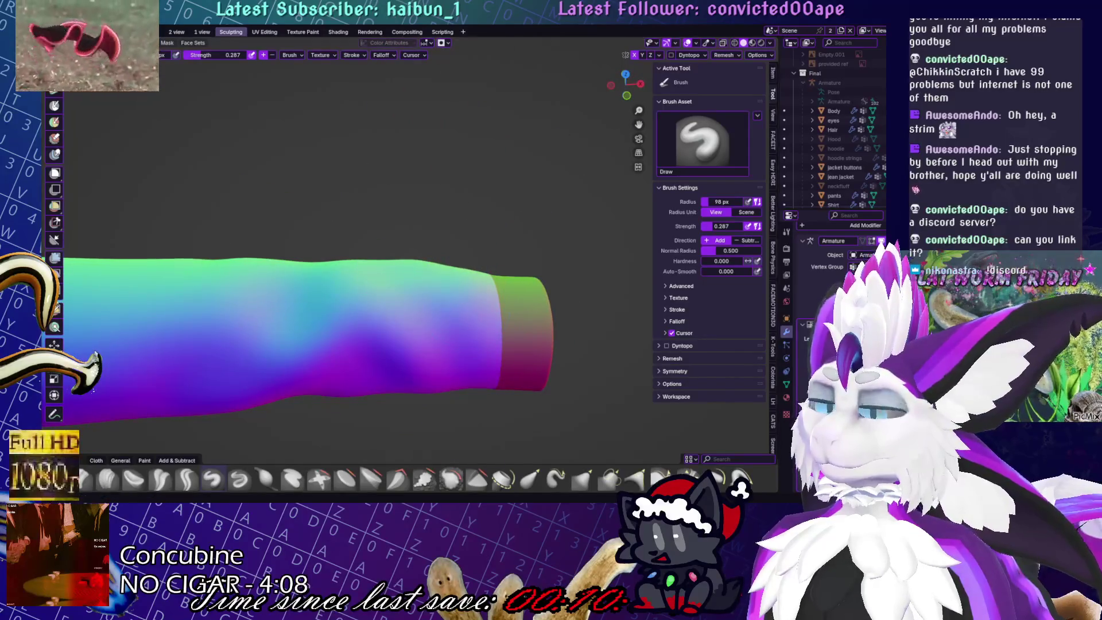
pyautogui.click(770, 43)
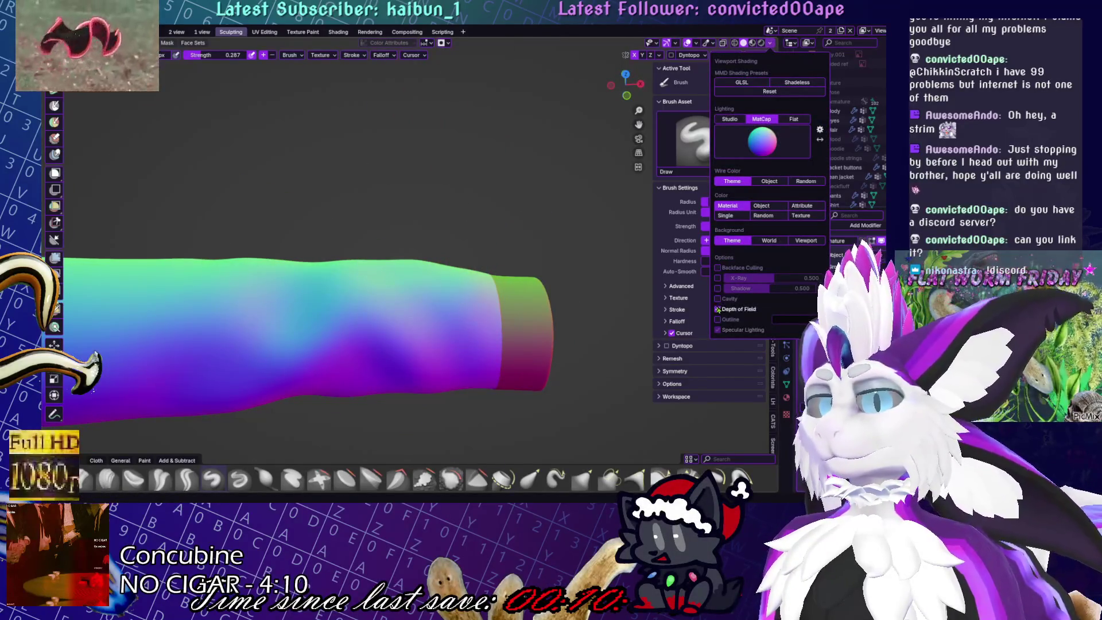
pyautogui.moveTo(551, 321)
pyautogui.mouseDown(button='middle')
pyautogui.moveTo(524, 313)
pyautogui.moveTo(444, 350)
pyautogui.moveTo(430, 217)
pyautogui.moveTo(454, 220)
pyautogui.moveTo(445, 227)
pyautogui.moveTo(436, 214)
pyautogui.mouseUp(button='middle')
# Sculpt a soft bulging fold onto the sleeve, smoothing where needed
pyautogui.moveTo(478, 297)
pyautogui.mouseDown(button='middle')
pyautogui.moveTo(509, 300)
pyautogui.moveTo(578, 267)
pyautogui.moveTo(466, 243)
pyautogui.mouseUp(button='middle')
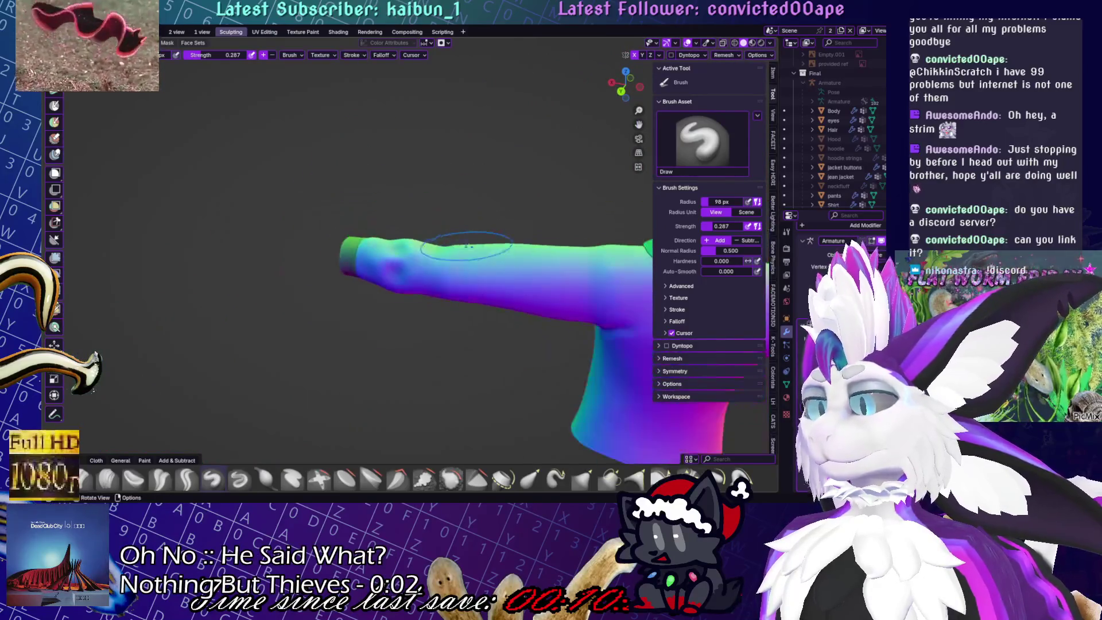
pyautogui.scroll(3, 440, 270)
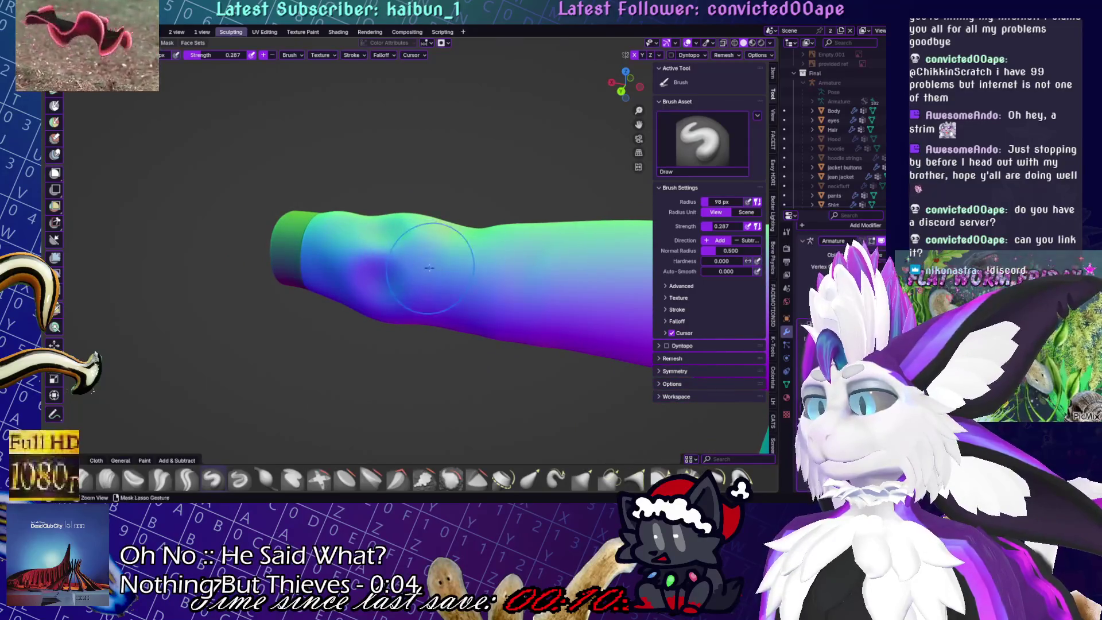
pyautogui.scroll(1, 429, 267)
pyautogui.moveTo(481, 306)
pyautogui.keyDown('ctrl'); pyautogui.mouseDown(button='middle')
pyautogui.moveTo(421, 279)
pyautogui.moveTo(411, 289)
pyautogui.mouseUp(button='middle'); pyautogui.keyUp('ctrl')
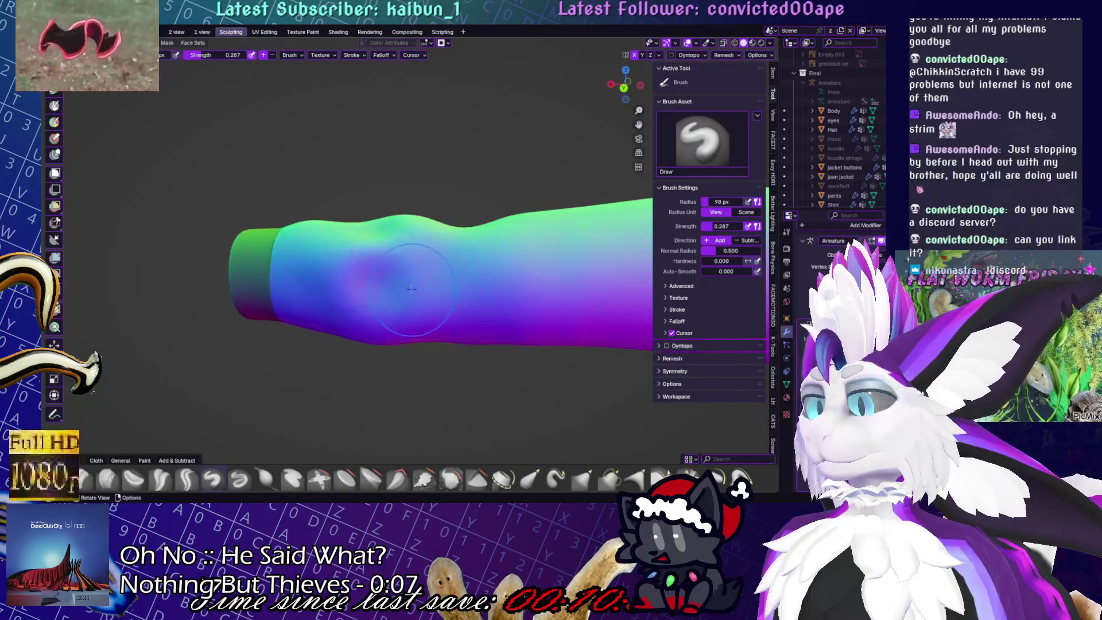
pyautogui.scroll(1, 416, 282)
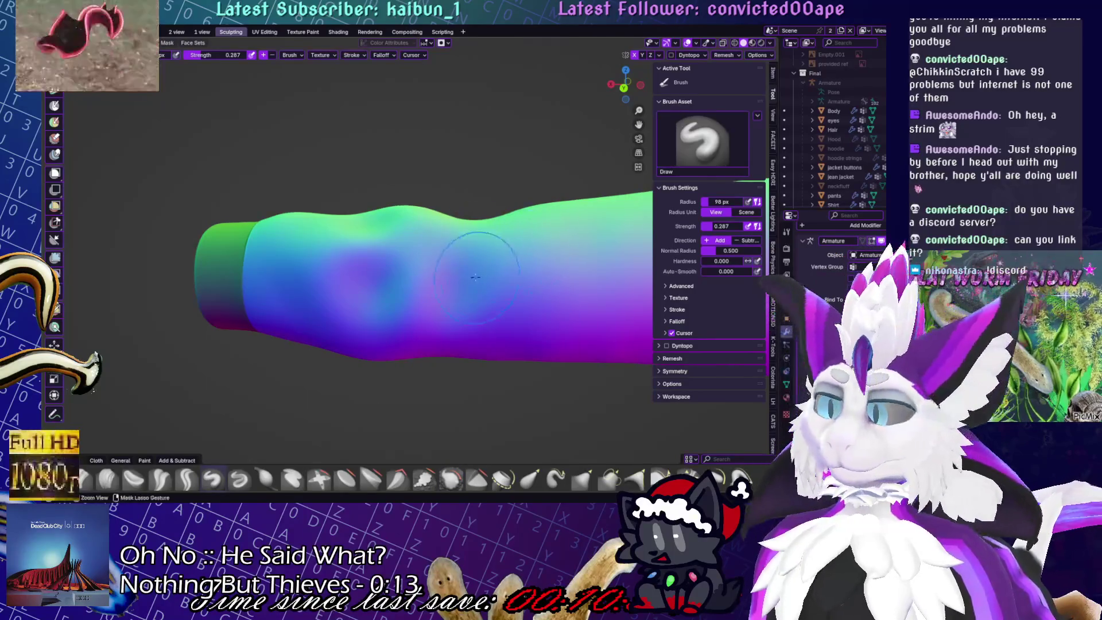
pyautogui.moveTo(473, 292)
pyautogui.mouseDown(button='middle')
pyautogui.moveTo(495, 301)
pyautogui.moveTo(479, 352)
pyautogui.moveTo(451, 276)
pyautogui.mouseUp(button='middle')
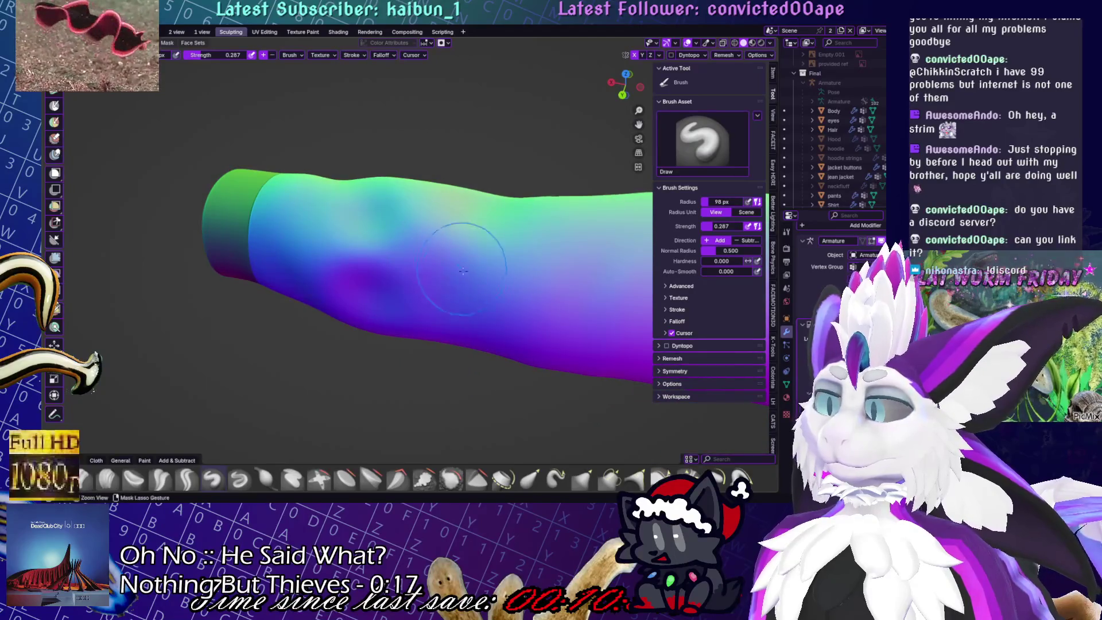
pyautogui.scroll(-3, 505, 254)
pyautogui.hotkey('shift', 's')
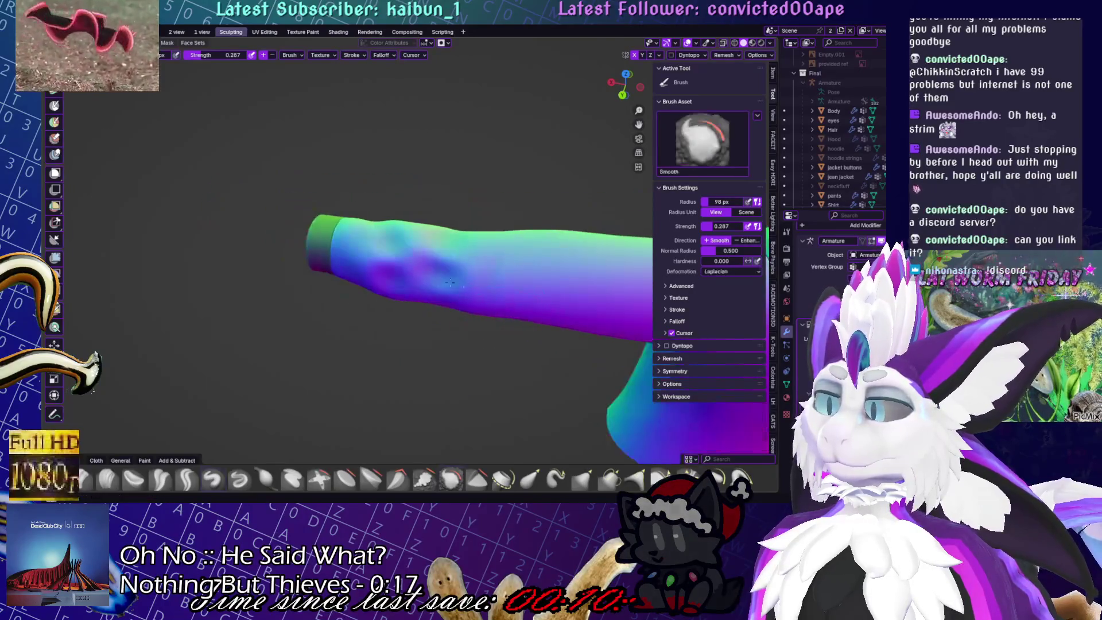
pyautogui.scroll(3, 479, 280)
pyautogui.moveTo(437, 253)
pyautogui.mouseDown()
pyautogui.moveTo(453, 247)
pyautogui.moveTo(471, 266)
pyautogui.moveTo(400, 266)
pyautogui.mouseUp()
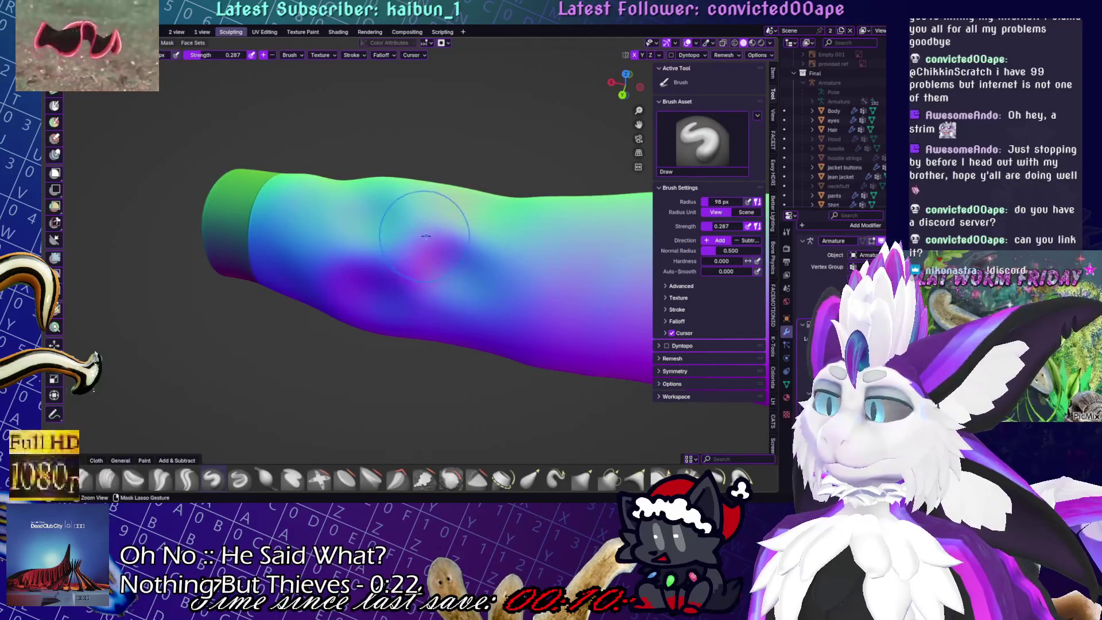
# Inspect the sleeve folds from several angles and pick the Elastic Snake Hook brush
pyautogui.moveTo(356, 241); pyautogui.dragTo(299, 278, button='middle')
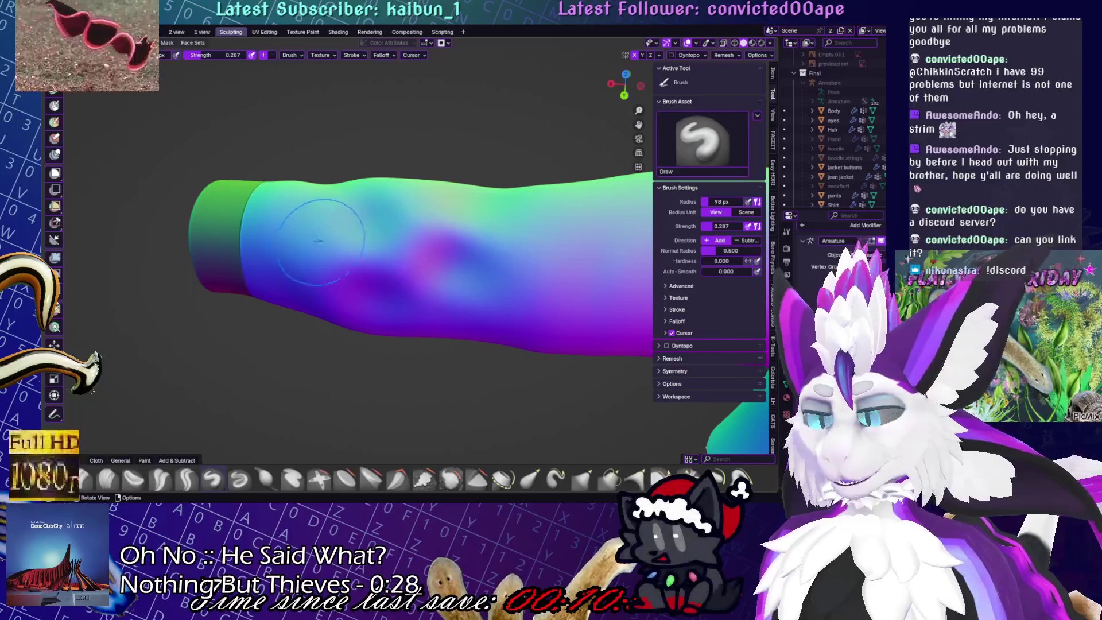
pyautogui.moveTo(308, 246); pyautogui.dragTo(283, 265, button='middle')
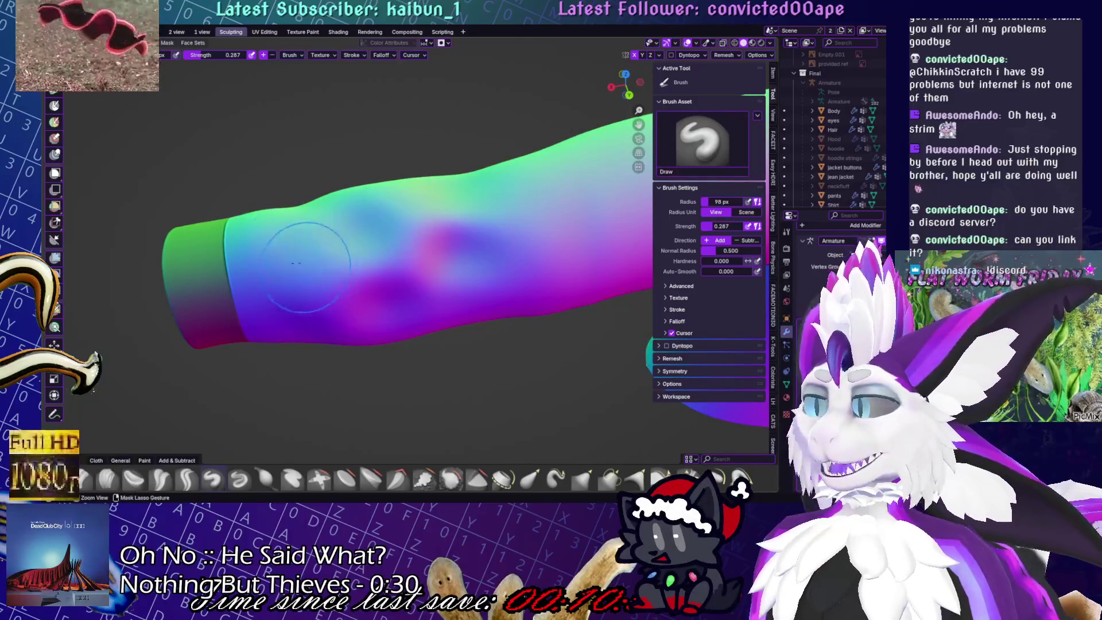
pyautogui.moveTo(324, 284)
pyautogui.mouseDown(button='middle')
pyautogui.moveTo(473, 278)
pyautogui.moveTo(468, 248)
pyautogui.moveTo(448, 287)
pyautogui.mouseUp(button='middle')
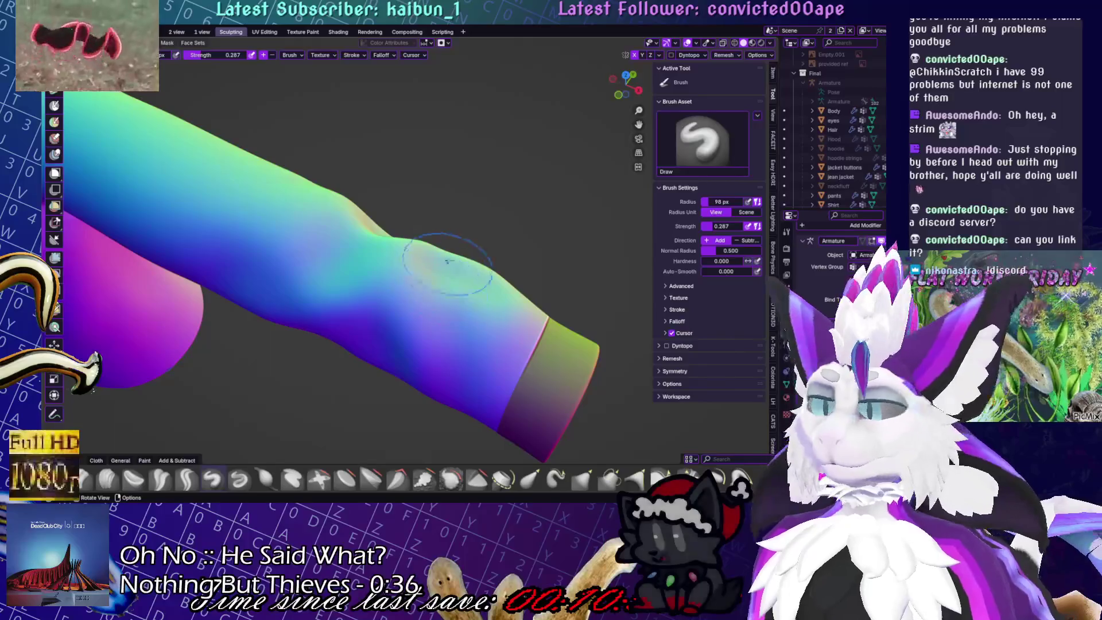
pyautogui.moveTo(413, 345); pyautogui.dragTo(301, 311, button='middle')
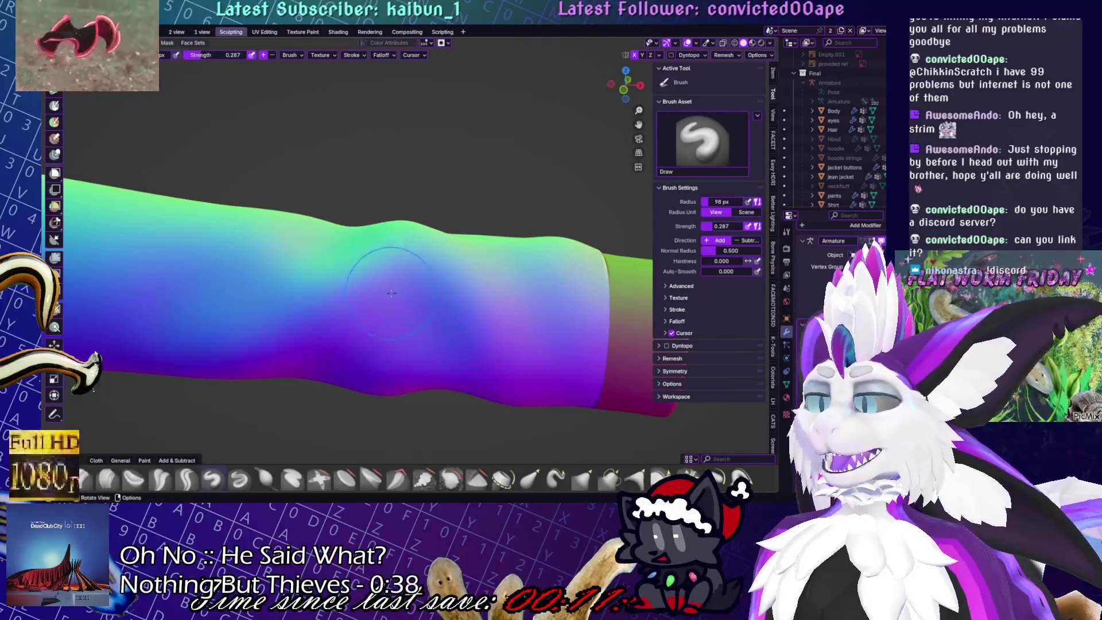
pyautogui.moveTo(560, 354); pyautogui.dragTo(434, 388, button='middle')
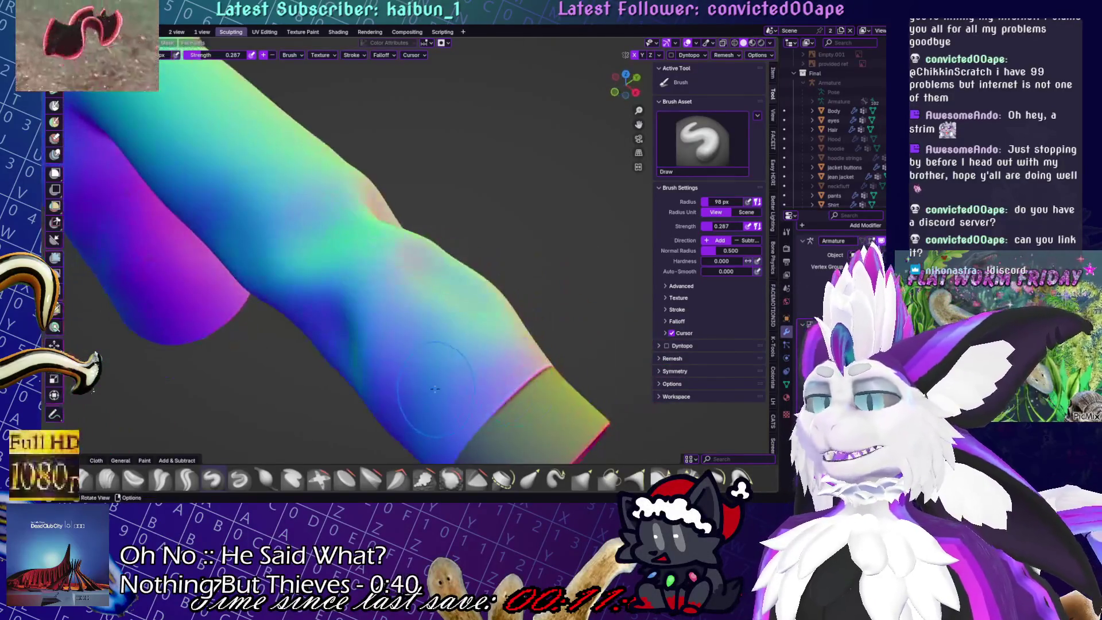
pyautogui.moveTo(402, 328)
pyautogui.mouseDown(button='middle')
pyautogui.moveTo(373, 332)
pyautogui.moveTo(402, 333)
pyautogui.moveTo(516, 275)
pyautogui.moveTo(551, 344)
pyautogui.moveTo(437, 313)
pyautogui.moveTo(447, 344)
pyautogui.mouseUp(button='middle')
pyautogui.click(555, 478)
# Check the Auto-Masking options while viewing the whole shirt
pyautogui.moveTo(321, 413)
pyautogui.mouseDown(button='middle')
pyautogui.moveTo(386, 372)
pyautogui.moveTo(396, 287)
pyautogui.mouseUp(button='middle')
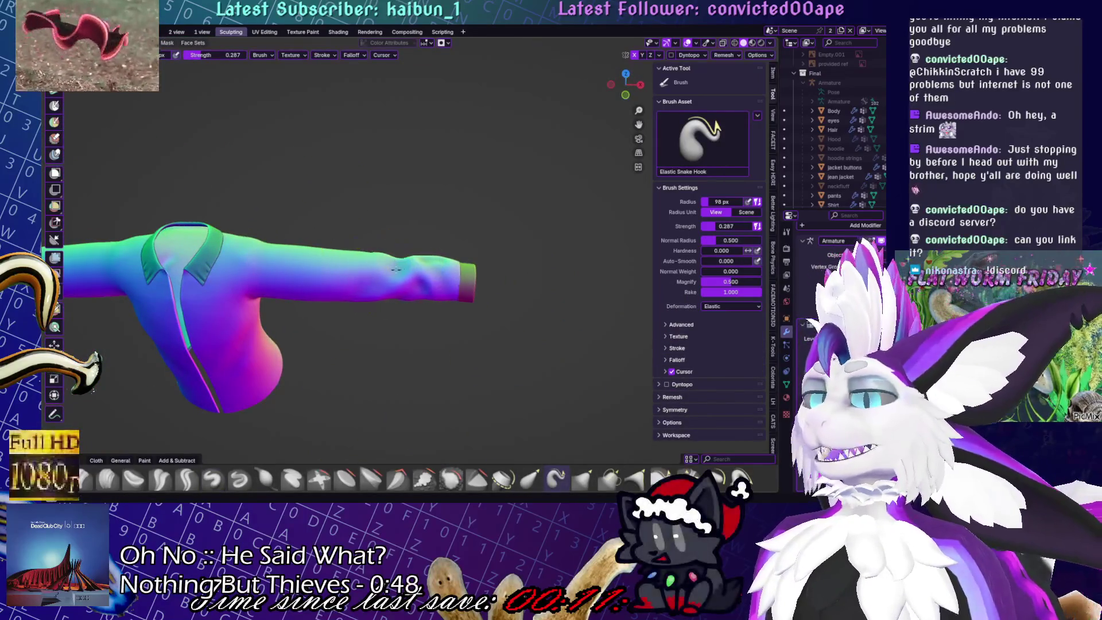
pyautogui.moveTo(396, 266); pyautogui.dragTo(402, 255, button='middle')
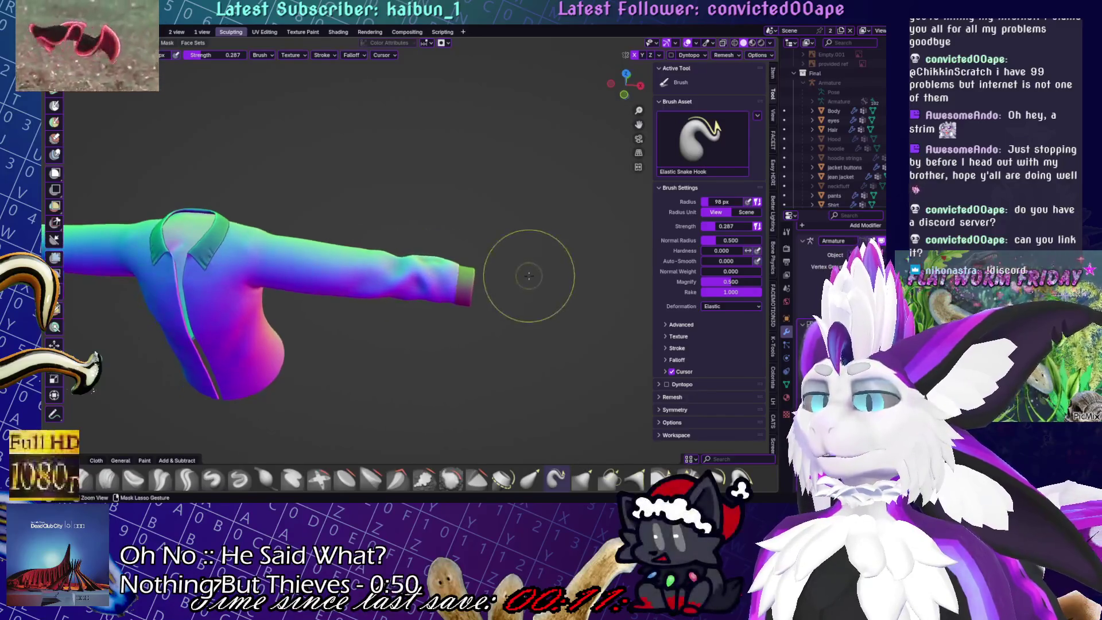
pyautogui.click(441, 43)
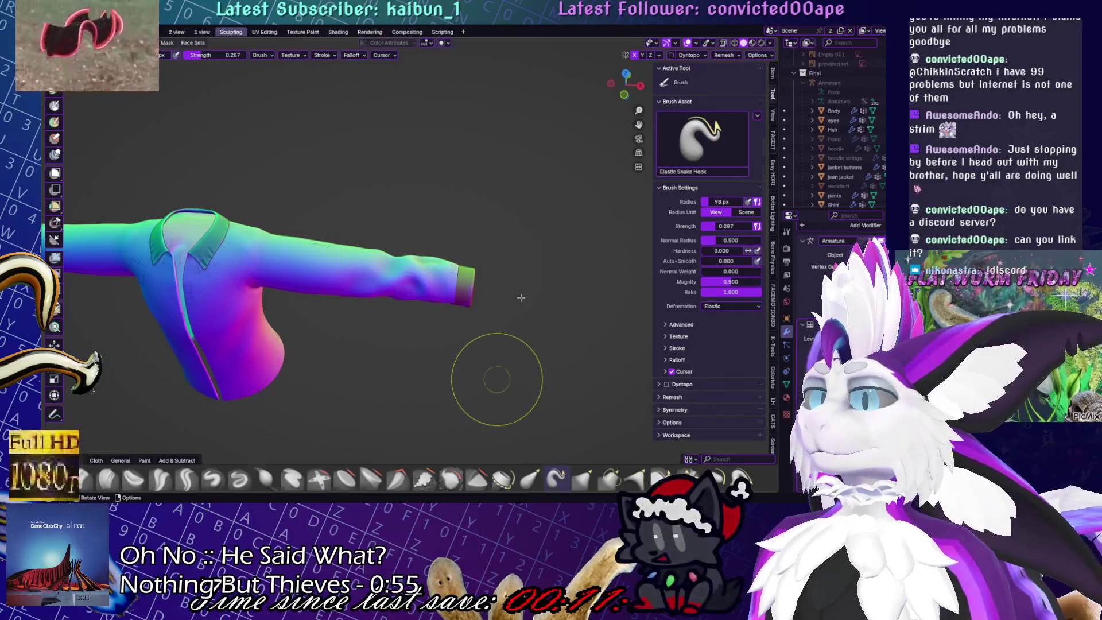
pyautogui.press('Tab')
pyautogui.press('Tab')
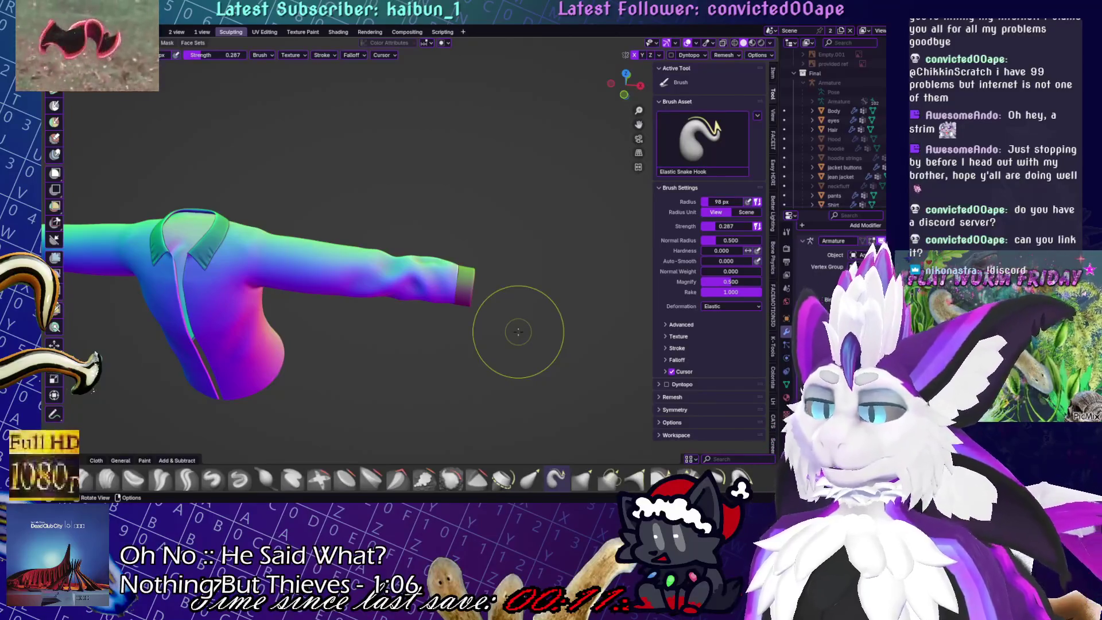
# Smooth the sleeve toward its opening and return to the Draw brush at the cuff
pyautogui.moveTo(517, 330)
pyautogui.mouseDown(button='middle')
pyautogui.moveTo(482, 283)
pyautogui.moveTo(530, 278)
pyautogui.moveTo(569, 244)
pyautogui.mouseUp(button='middle')
pyautogui.hotkey('shift', 's')
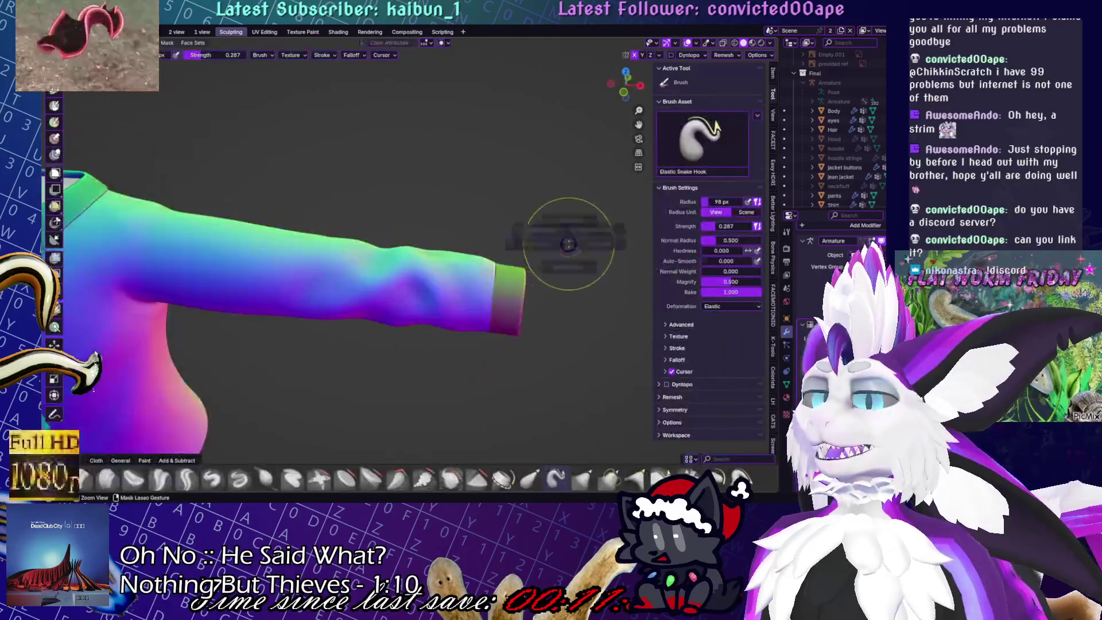
pyautogui.moveTo(524, 352)
pyautogui.mouseDown(button='middle')
pyautogui.moveTo(433, 327)
pyautogui.moveTo(295, 369)
pyautogui.moveTo(409, 290)
pyautogui.moveTo(485, 364)
pyautogui.moveTo(448, 326)
pyautogui.moveTo(419, 320)
pyautogui.moveTo(405, 271)
pyautogui.moveTo(492, 435)
pyautogui.moveTo(212, 441)
pyautogui.moveTo(322, 379)
pyautogui.moveTo(397, 357)
pyautogui.mouseUp(button='middle')
pyautogui.press('x')
pyautogui.scroll(3, 397, 356)
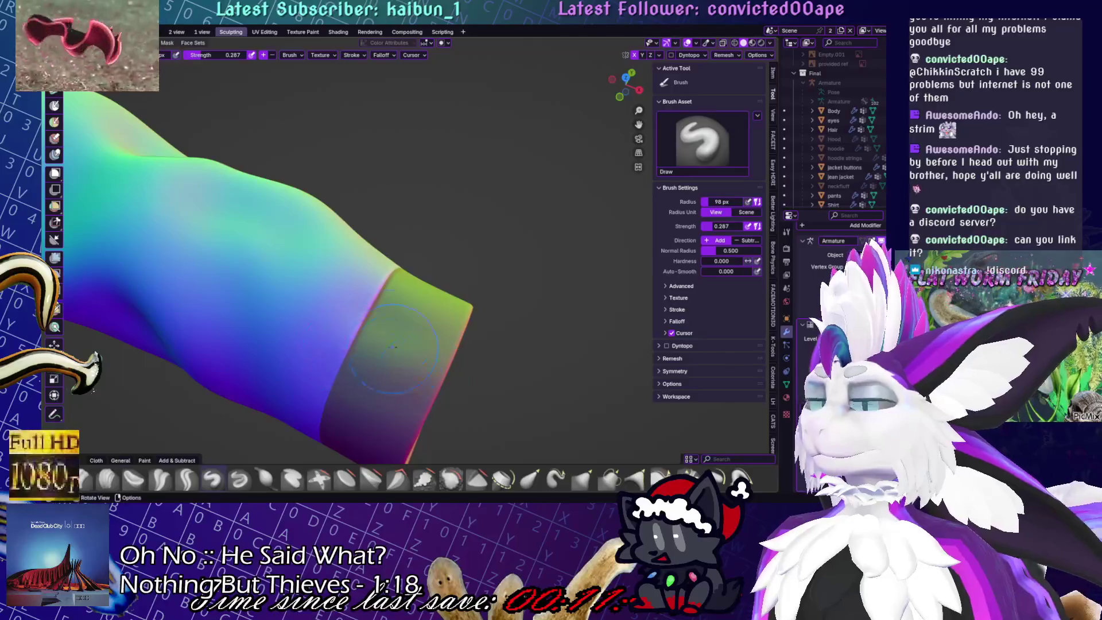
pyautogui.moveTo(472, 392)
pyautogui.mouseDown(button='middle')
pyautogui.moveTo(488, 424)
pyautogui.moveTo(444, 307)
pyautogui.mouseUp(button='middle')
pyautogui.click(443, 43)
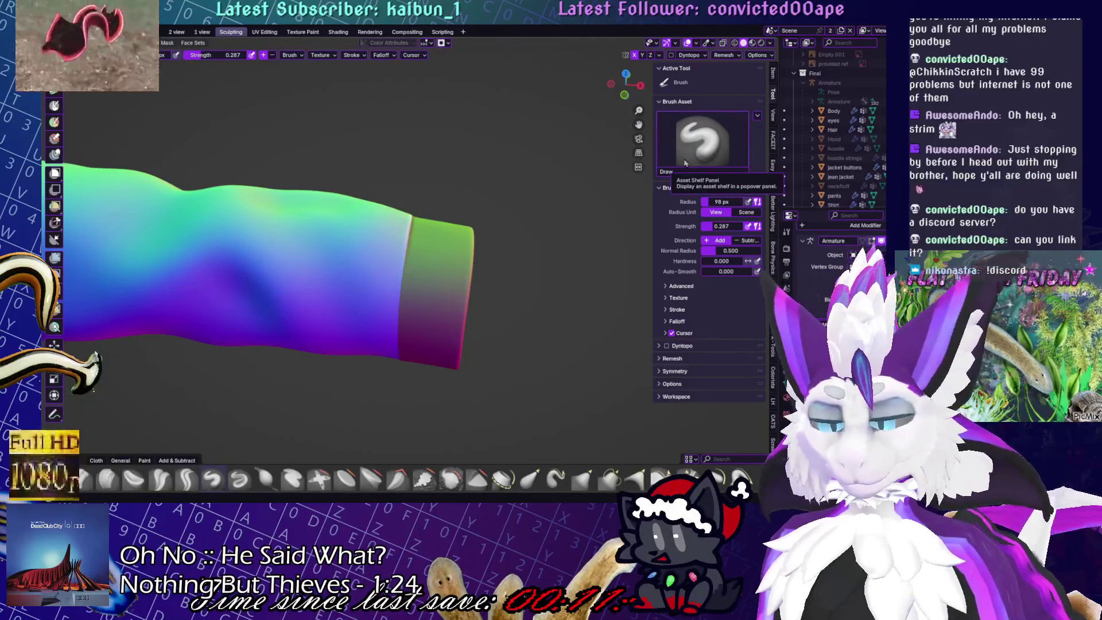
# Shrink the brush radius to 92 px and work around the sleeve's open rim
pyautogui.moveTo(495, 301); pyautogui.dragTo(503, 318, button='middle')
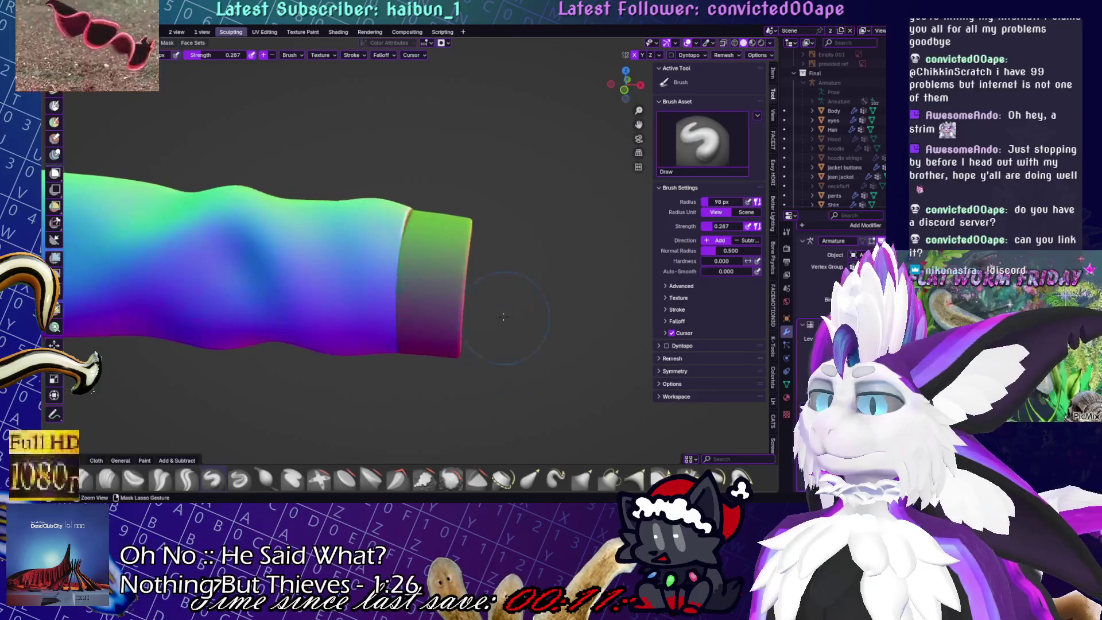
pyautogui.rightClick(492, 265)
pyautogui.moveTo(482, 264); pyautogui.dragTo(468, 264)
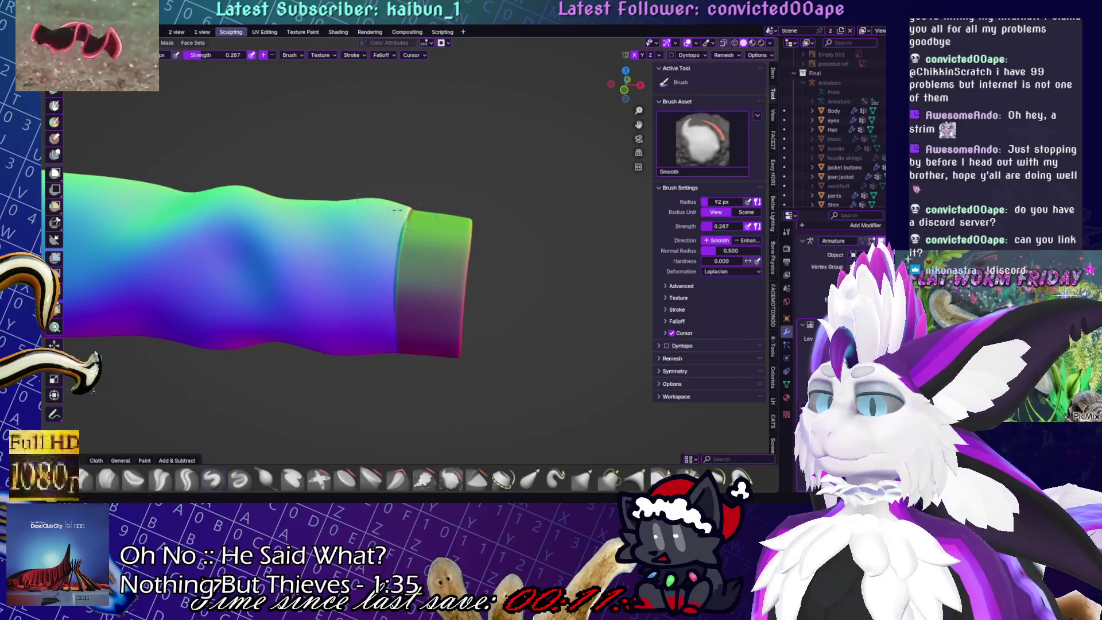
pyautogui.moveTo(415, 315)
pyautogui.mouseDown(button='middle')
pyautogui.moveTo(455, 269)
pyautogui.moveTo(476, 287)
pyautogui.moveTo(519, 270)
pyautogui.moveTo(449, 236)
pyautogui.mouseUp(button='middle')
pyautogui.moveTo(389, 264)
pyautogui.mouseDown(button='middle')
pyautogui.moveTo(400, 290)
pyautogui.moveTo(379, 294)
pyautogui.moveTo(377, 268)
pyautogui.mouseUp(button='middle')
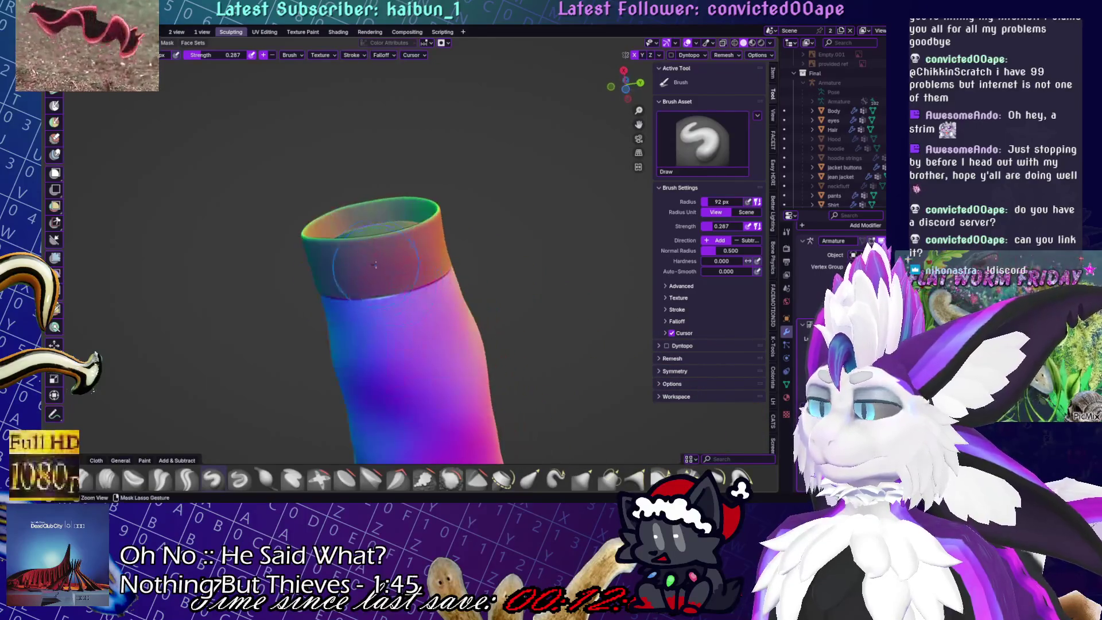
pyautogui.moveTo(371, 313); pyautogui.dragTo(471, 268, button='middle')
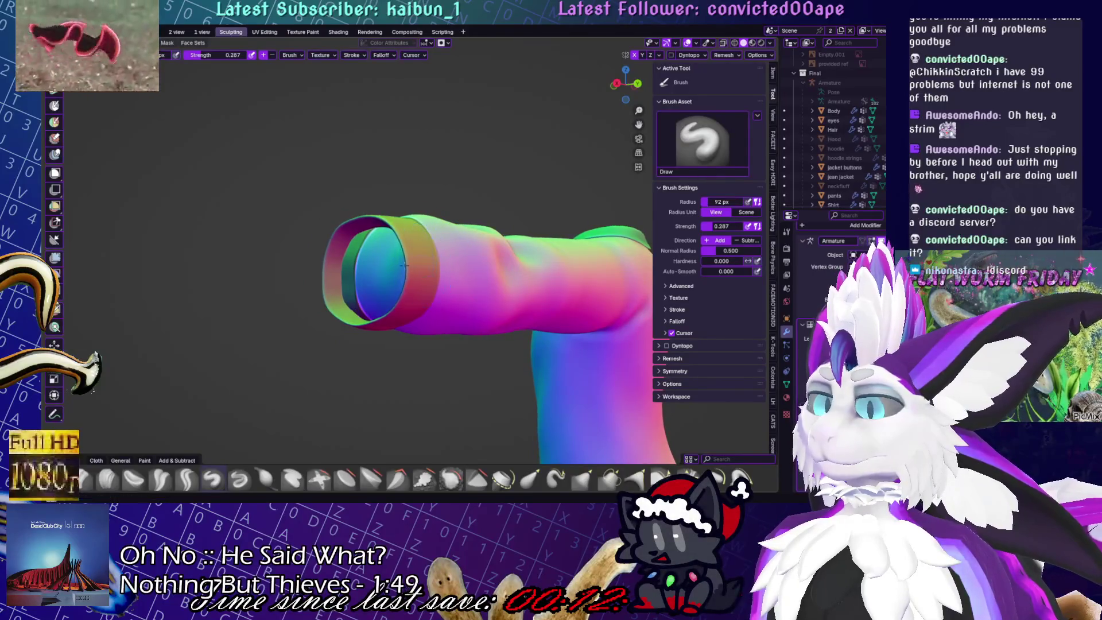
pyautogui.moveTo(443, 262); pyautogui.dragTo(446, 296, button='middle')
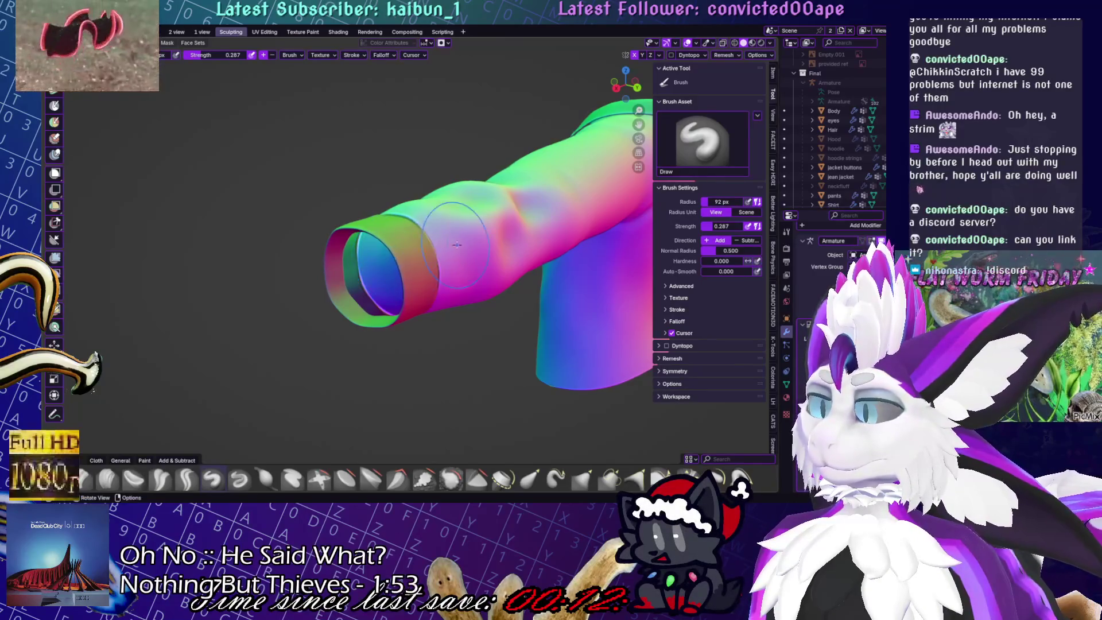
pyautogui.moveTo(430, 254)
pyautogui.mouseDown(button='middle')
pyautogui.moveTo(528, 367)
pyautogui.moveTo(509, 276)
pyautogui.moveTo(493, 269)
pyautogui.mouseUp(button='middle')
# Switch to Crease Polish and frame the sleeve cuff from below
pyautogui.click(160, 480)
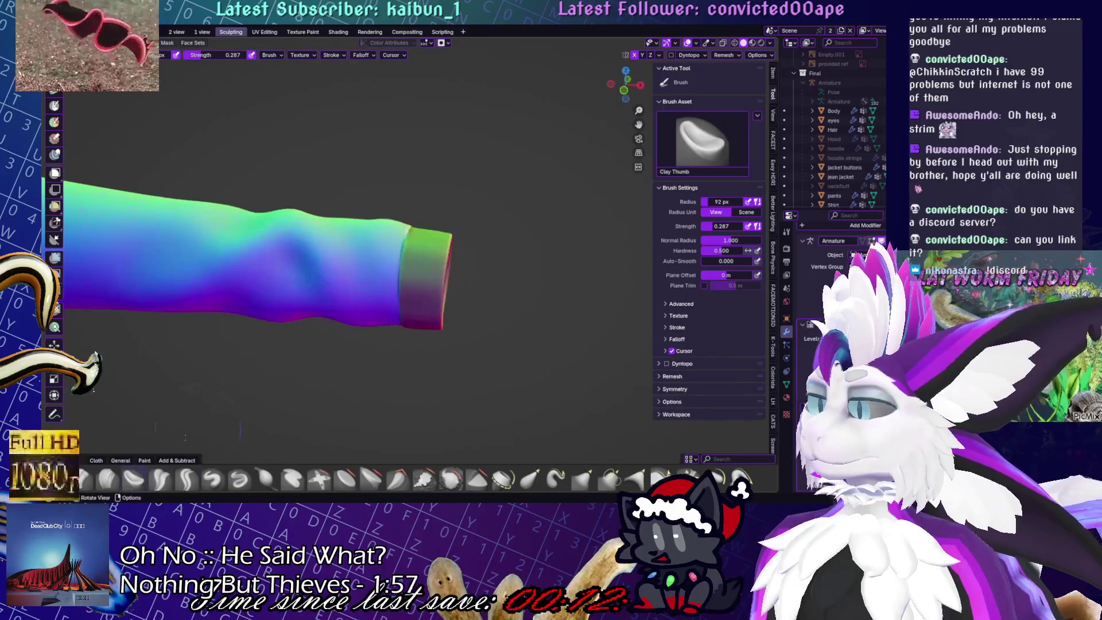
pyautogui.moveTo(344, 344)
pyautogui.mouseDown(button='middle')
pyautogui.moveTo(369, 315)
pyautogui.moveTo(511, 275)
pyautogui.mouseUp(button='middle')
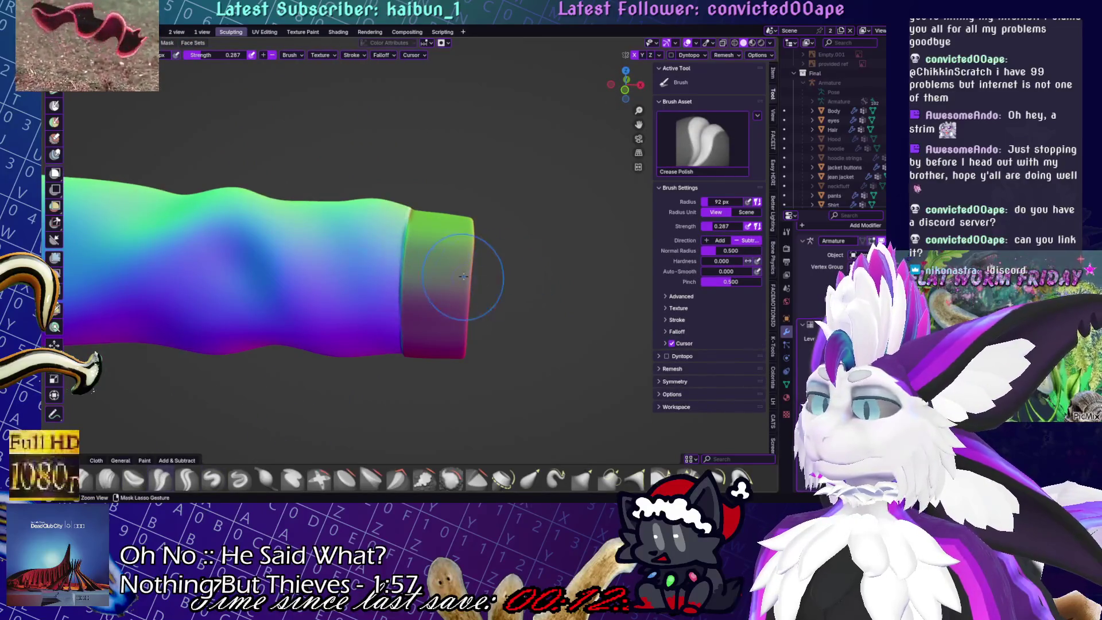
pyautogui.moveTo(492, 209)
pyautogui.mouseDown(button='middle')
pyautogui.moveTo(455, 295)
pyautogui.moveTo(381, 328)
pyautogui.mouseUp(button='middle')
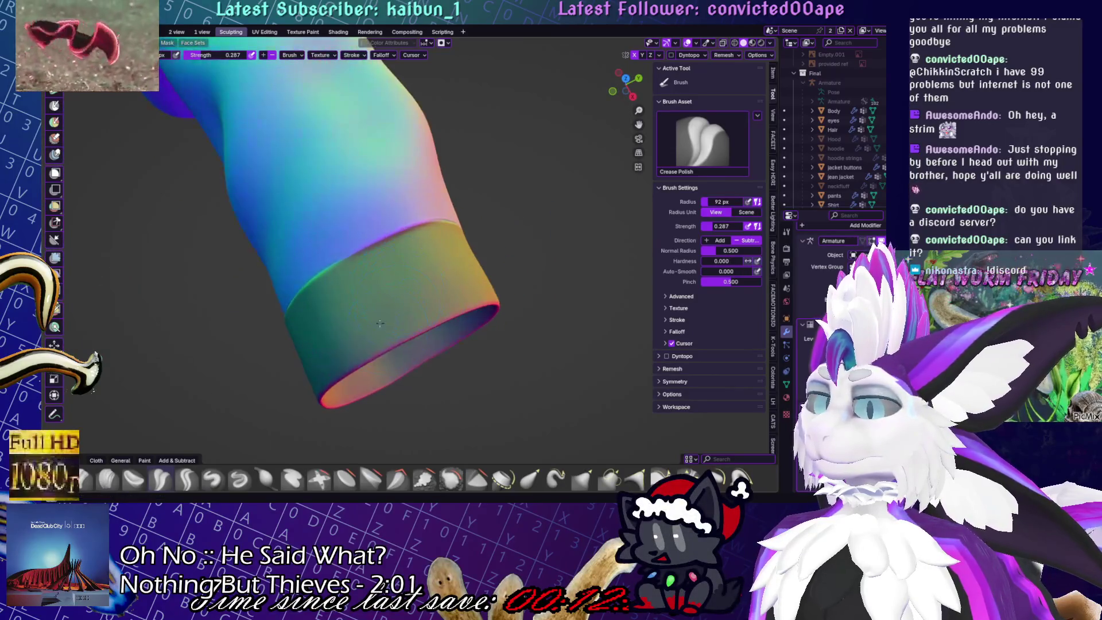
pyautogui.moveTo(416, 294)
pyautogui.mouseDown(button='middle')
pyautogui.moveTo(359, 369)
pyautogui.moveTo(467, 234)
pyautogui.moveTo(467, 270)
pyautogui.moveTo(440, 260)
pyautogui.moveTo(476, 321)
pyautogui.moveTo(504, 305)
pyautogui.moveTo(491, 290)
pyautogui.moveTo(473, 320)
pyautogui.moveTo(474, 368)
pyautogui.moveTo(418, 294)
pyautogui.moveTo(450, 278)
pyautogui.moveTo(468, 297)
pyautogui.mouseUp(button='middle')
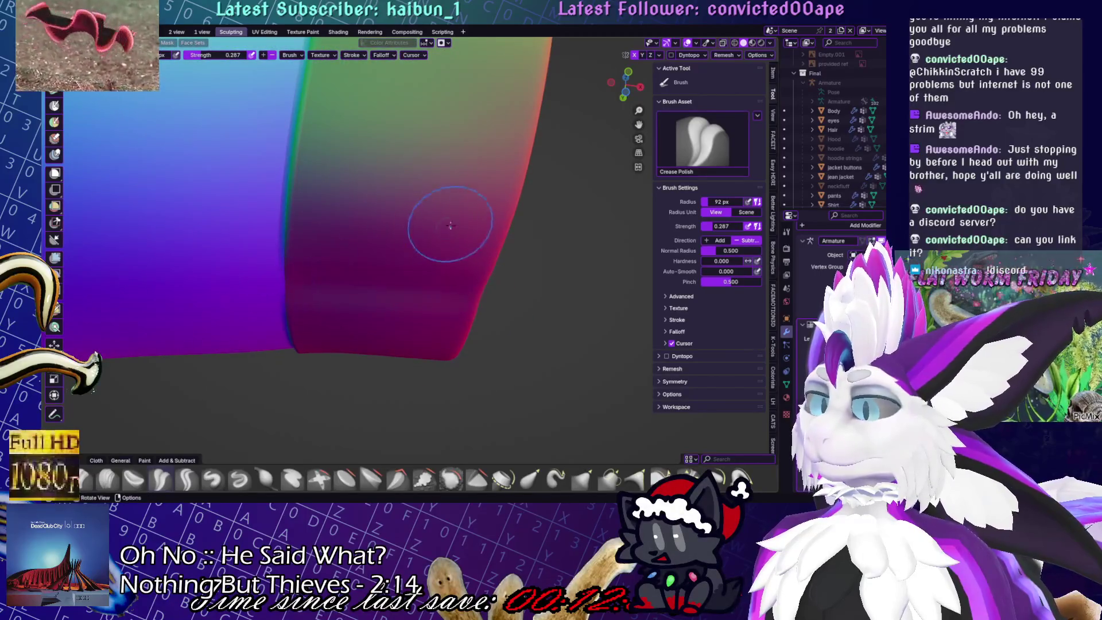
pyautogui.moveTo(508, 151); pyautogui.dragTo(420, 246, button='middle')
pyautogui.scroll(4, 421, 245)
# Smooth the cuff surface several times, then draw a crease across the cuff
pyautogui.press('shift')
pyautogui.moveTo(455, 221); pyautogui.dragTo(493, 205, button='middle')
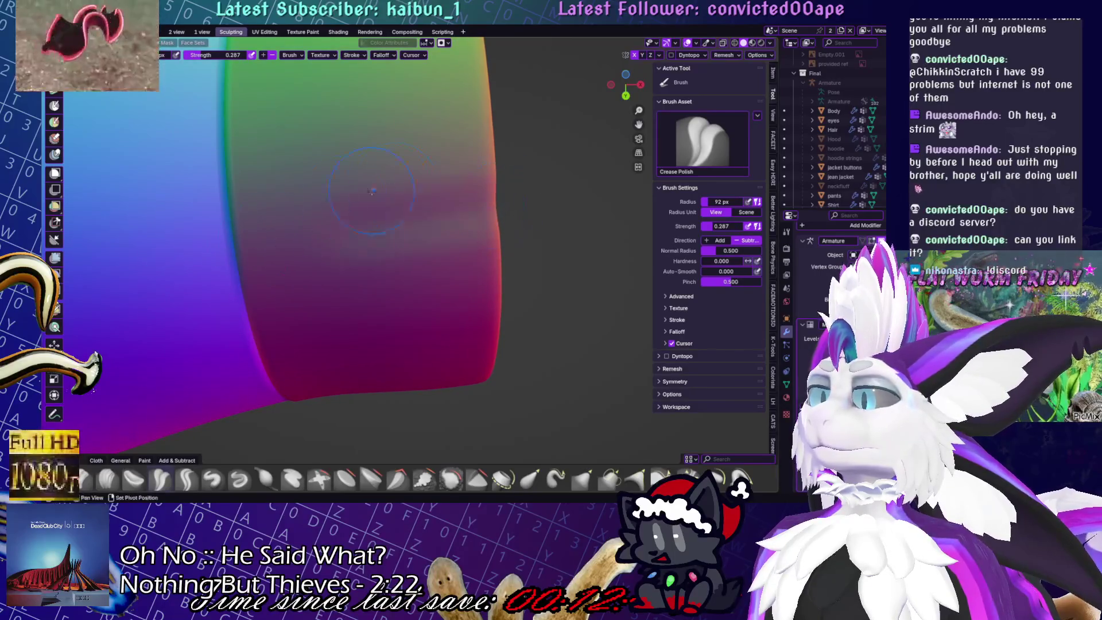
pyautogui.press('shift')
pyautogui.scroll(-5, 421, 265)
pyautogui.moveTo(416, 252)
pyautogui.mouseDown(button='middle')
pyautogui.moveTo(396, 241)
pyautogui.moveTo(411, 229)
pyautogui.mouseUp(button='middle')
pyautogui.scroll(6, 411, 228)
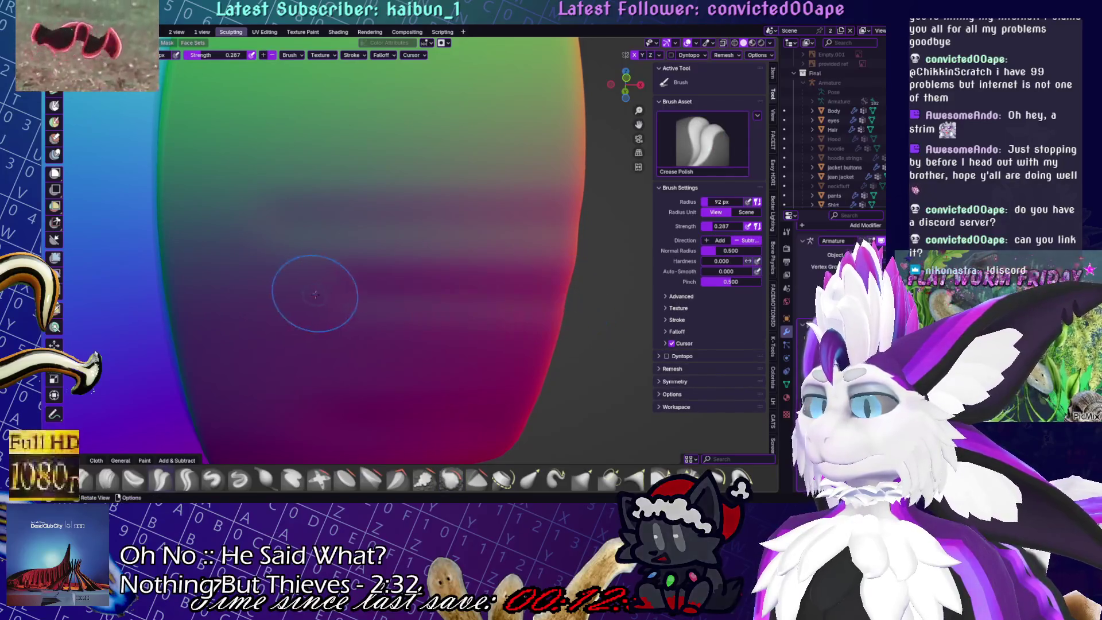
pyautogui.press('shift')
pyautogui.scroll(-5, 404, 274)
pyautogui.moveTo(404, 273)
pyautogui.mouseDown(button='middle')
pyautogui.moveTo(368, 248)
pyautogui.moveTo(365, 272)
pyautogui.moveTo(382, 264)
pyautogui.mouseUp(button='middle')
pyautogui.press('shift')
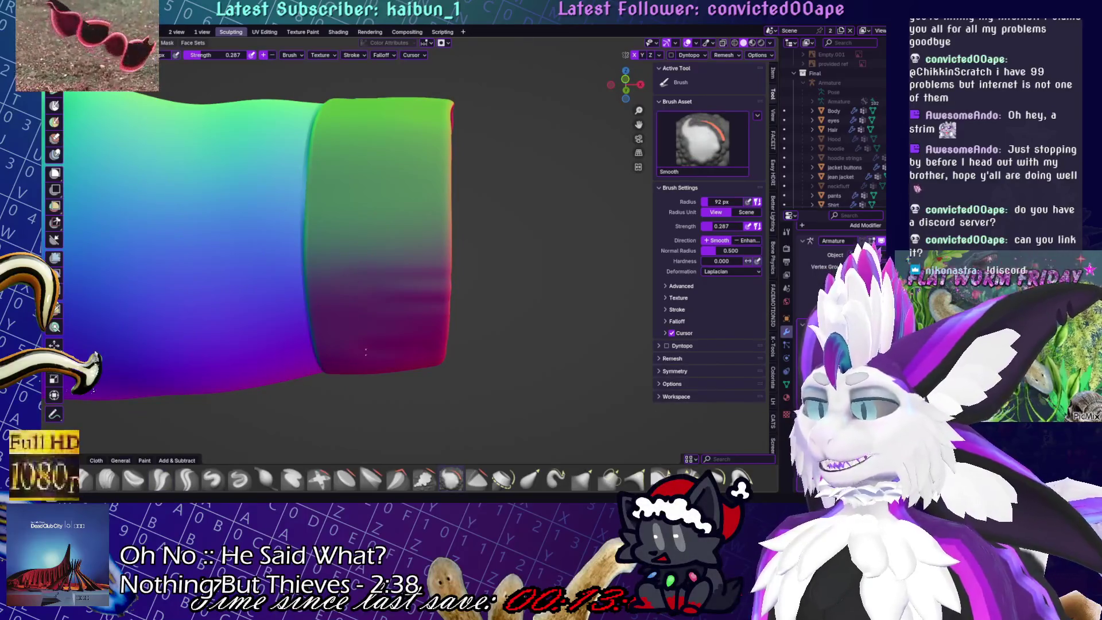
pyautogui.moveTo(356, 394)
pyautogui.mouseDown(button='middle')
pyautogui.moveTo(396, 287)
pyautogui.moveTo(257, 323)
pyautogui.mouseUp(button='middle')
pyautogui.moveTo(256, 323); pyautogui.dragTo(515, 336)
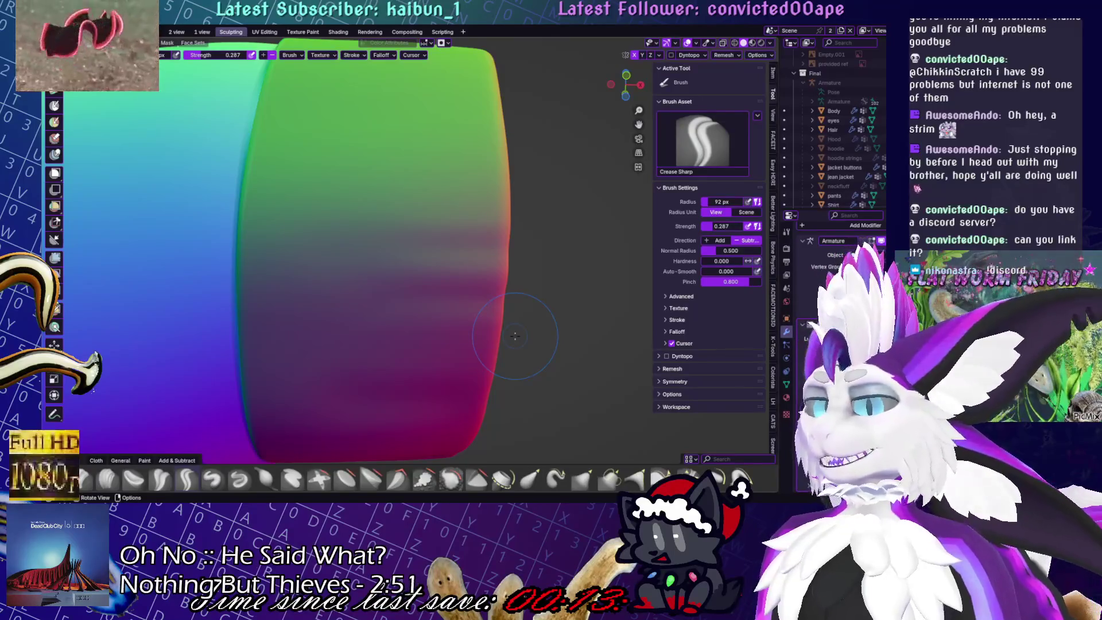
# Try three crease strokes across the cuff, undoing each one
pyautogui.moveTo(515, 336); pyautogui.dragTo(523, 251, button='middle')
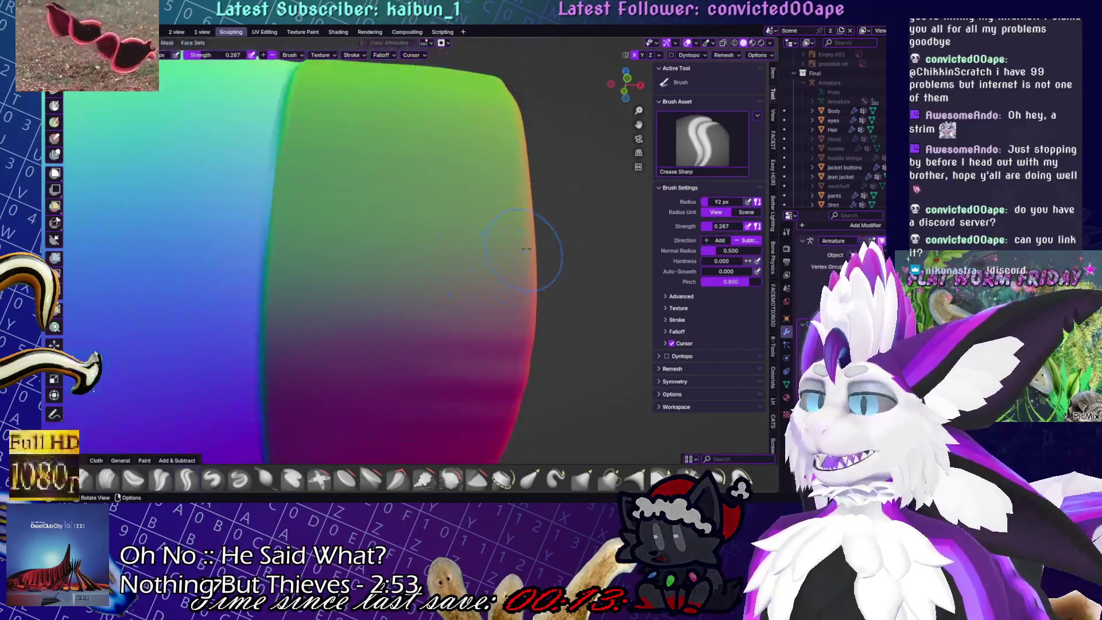
pyautogui.hotkey('ctrl', 'z')
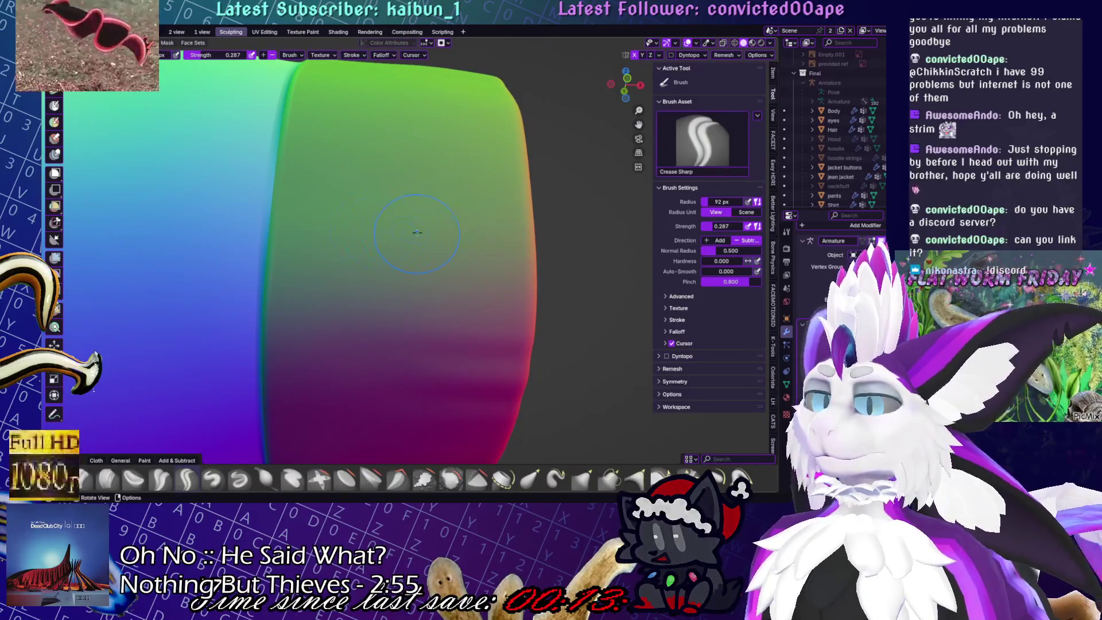
pyautogui.moveTo(528, 230); pyautogui.dragTo(392, 216)
pyautogui.hotkey('ctrl', 'z')
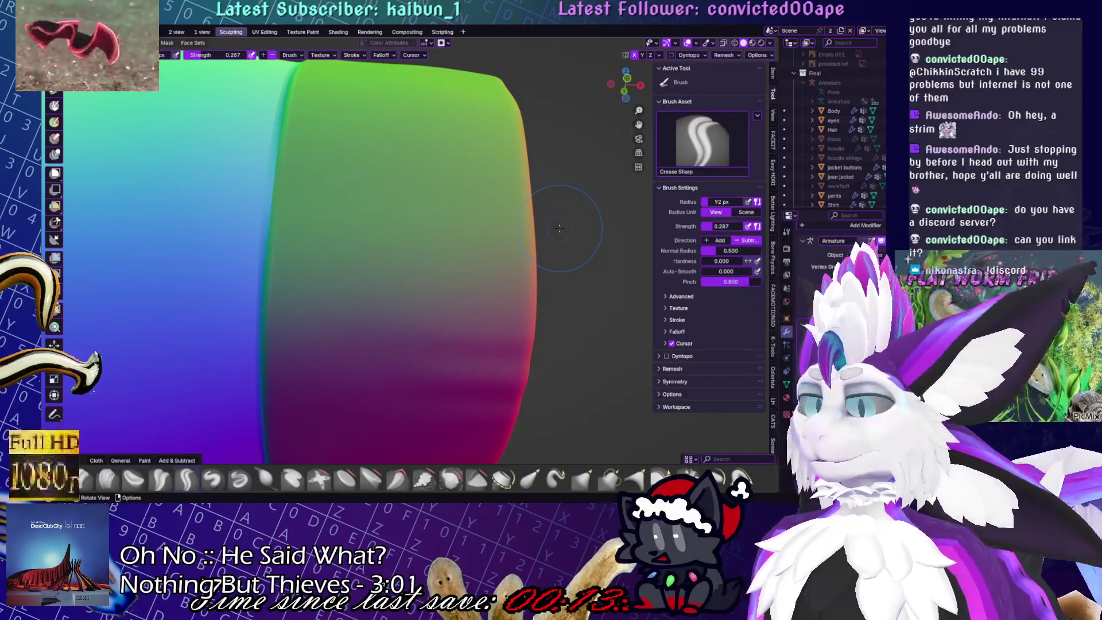
pyautogui.moveTo(516, 256); pyautogui.dragTo(358, 259)
pyautogui.hotkey('ctrl', 'z')
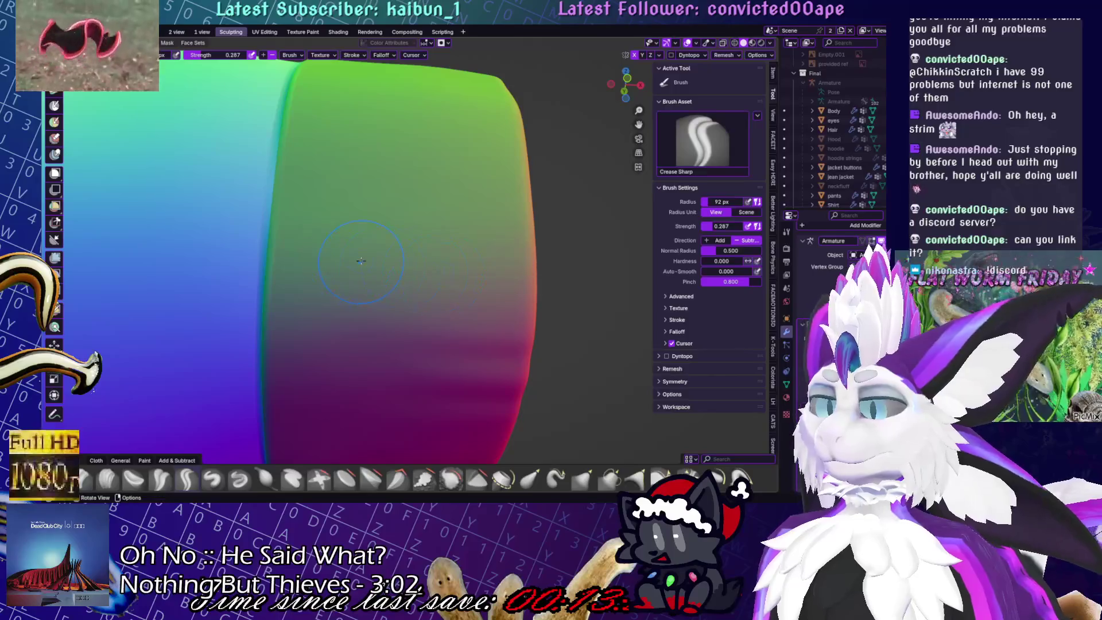
# Switch to the Grab brush and orbit around the sleeve cuff
pyautogui.moveTo(326, 334)
pyautogui.mouseDown(button='middle')
pyautogui.moveTo(535, 380)
pyautogui.moveTo(424, 374)
pyautogui.mouseUp(button='middle')
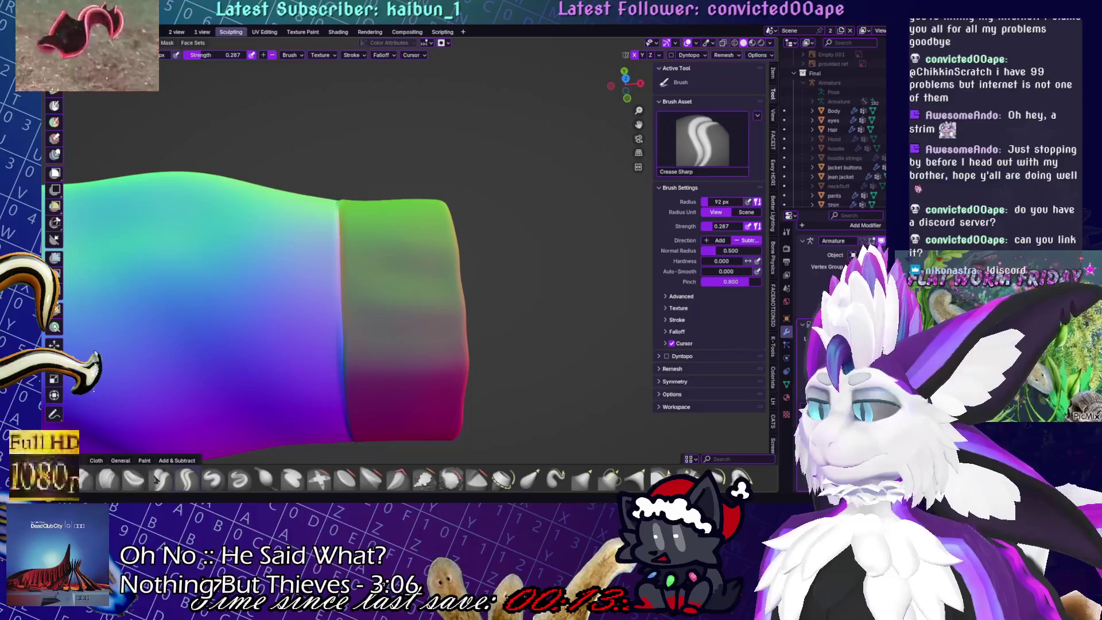
pyautogui.moveTo(504, 344); pyautogui.dragTo(441, 246, button='middle')
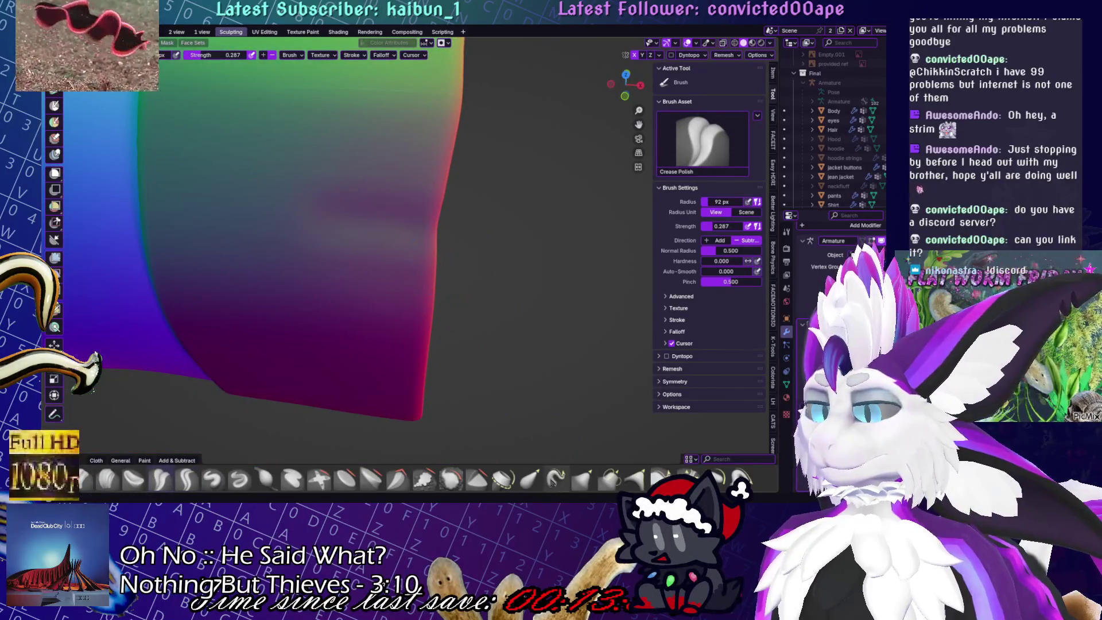
pyautogui.click(556, 480)
pyautogui.scroll(-4, 509, 394)
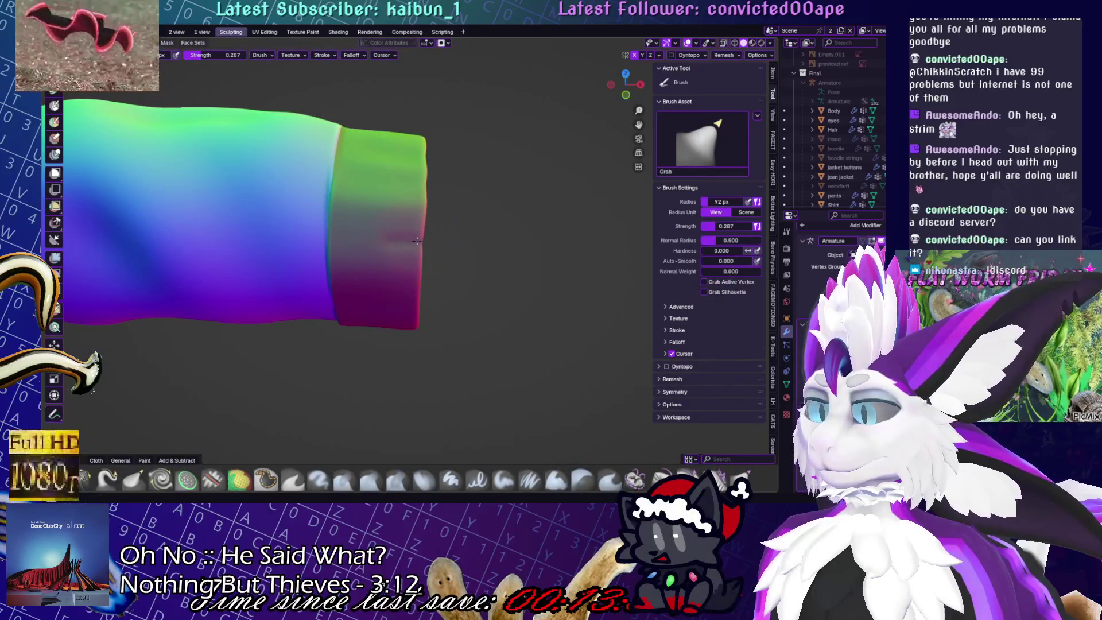
pyautogui.moveTo(422, 242)
pyautogui.mouseDown(button='middle')
pyautogui.moveTo(427, 260)
pyautogui.moveTo(418, 259)
pyautogui.moveTo(432, 266)
pyautogui.moveTo(445, 256)
pyautogui.moveTo(414, 315)
pyautogui.moveTo(403, 293)
pyautogui.moveTo(401, 307)
pyautogui.mouseUp(button='middle')
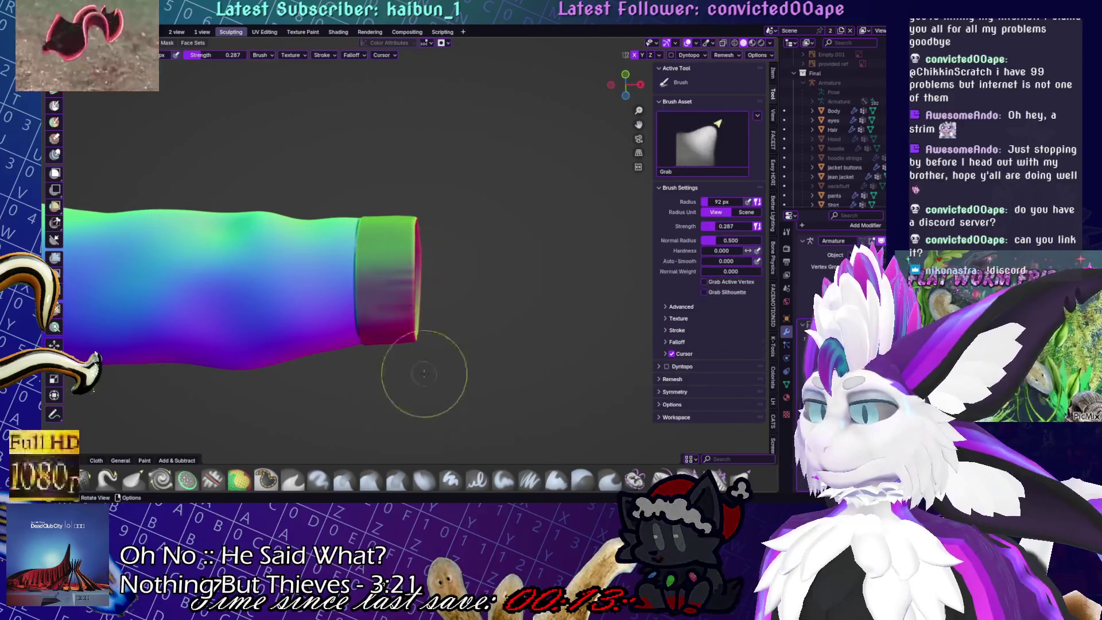
pyautogui.scroll(-2, 244, 479)
# Pick the Crease Polish brush and orbit in close on the sleeve from several angles
pyautogui.click(240, 479)
pyautogui.moveTo(287, 402)
pyautogui.mouseDown(button='middle')
pyautogui.moveTo(412, 253)
pyautogui.moveTo(441, 274)
pyautogui.moveTo(321, 270)
pyautogui.moveTo(254, 281)
pyautogui.mouseUp(button='middle')
pyautogui.moveTo(320, 239); pyautogui.dragTo(270, 258, button='middle')
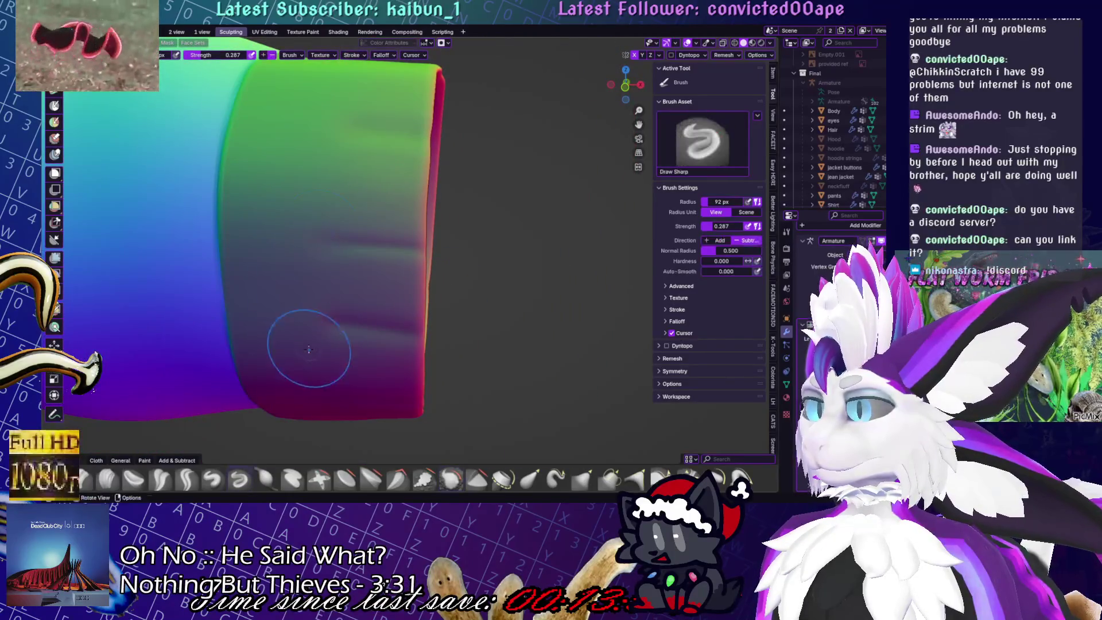
pyautogui.scroll(4, 322, 299)
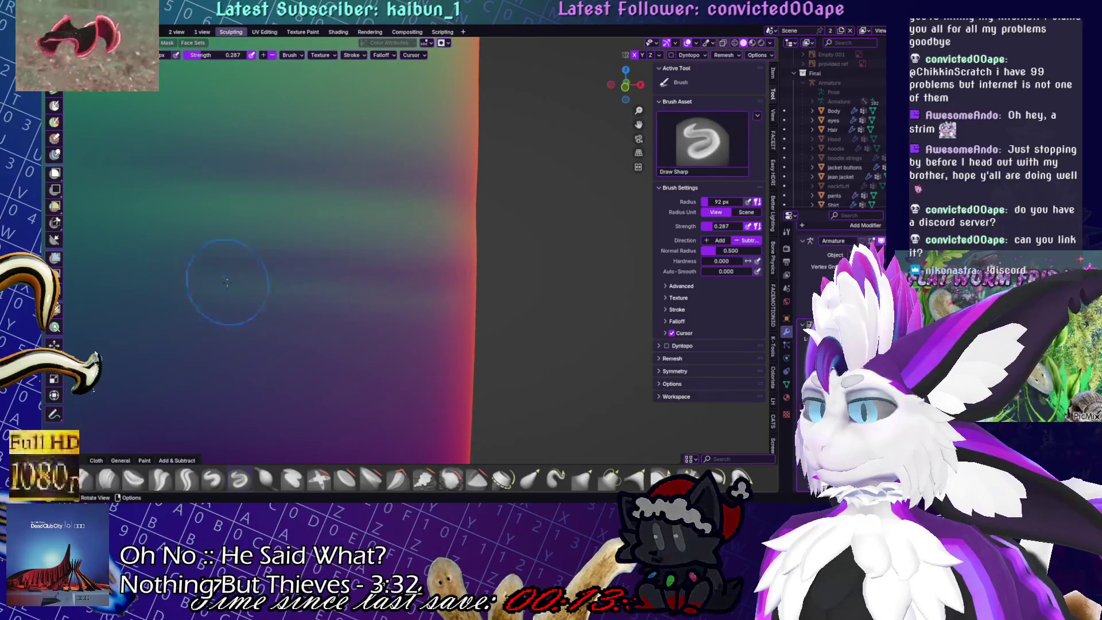
pyautogui.scroll(-2, 281, 274)
pyautogui.scroll(-3, 466, 258)
pyautogui.scroll(5, 120, 370)
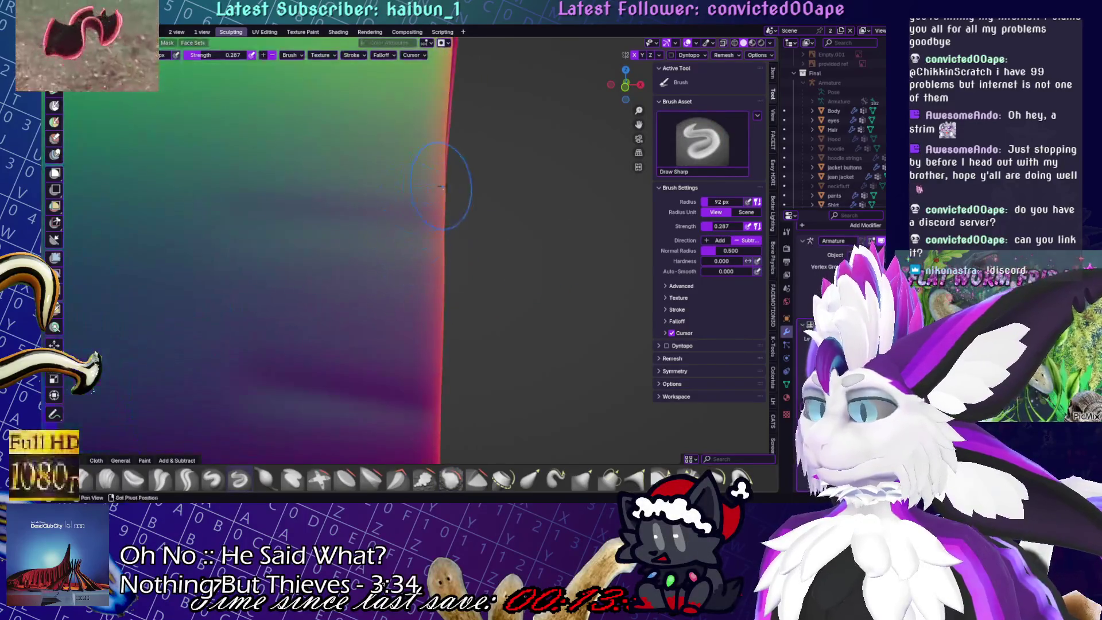
pyautogui.moveTo(453, 282)
pyautogui.mouseDown(button='middle')
pyautogui.moveTo(436, 287)
pyautogui.moveTo(577, 253)
pyautogui.mouseUp(button='middle')
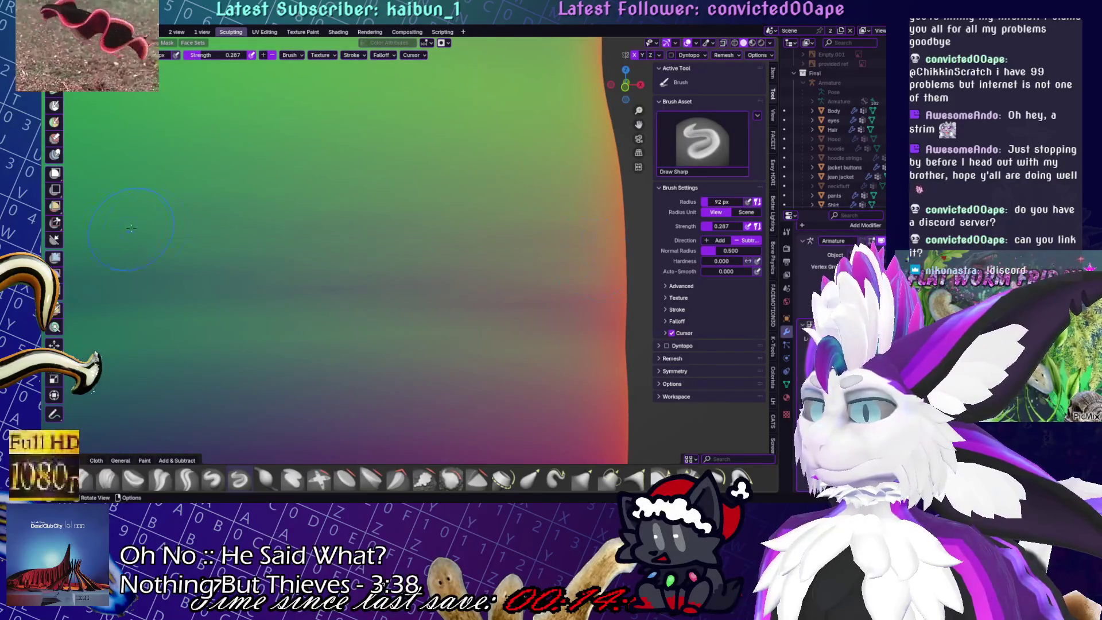
pyautogui.scroll(-5, 349, 240)
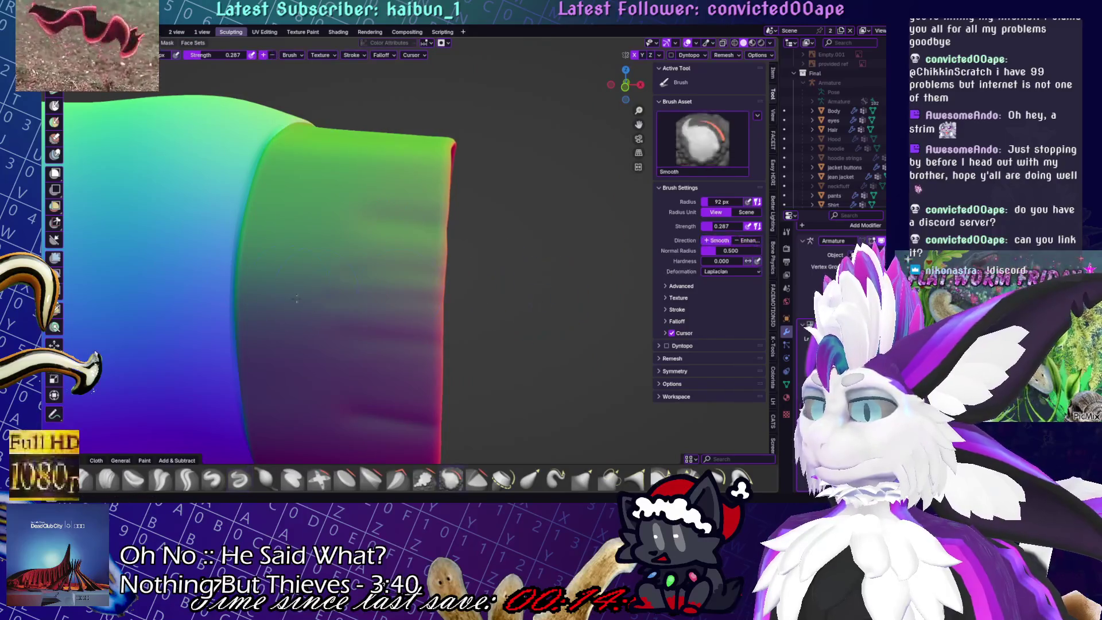
pyautogui.moveTo(299, 293); pyautogui.dragTo(522, 237, button='middle')
pyautogui.scroll(5, 363, 246)
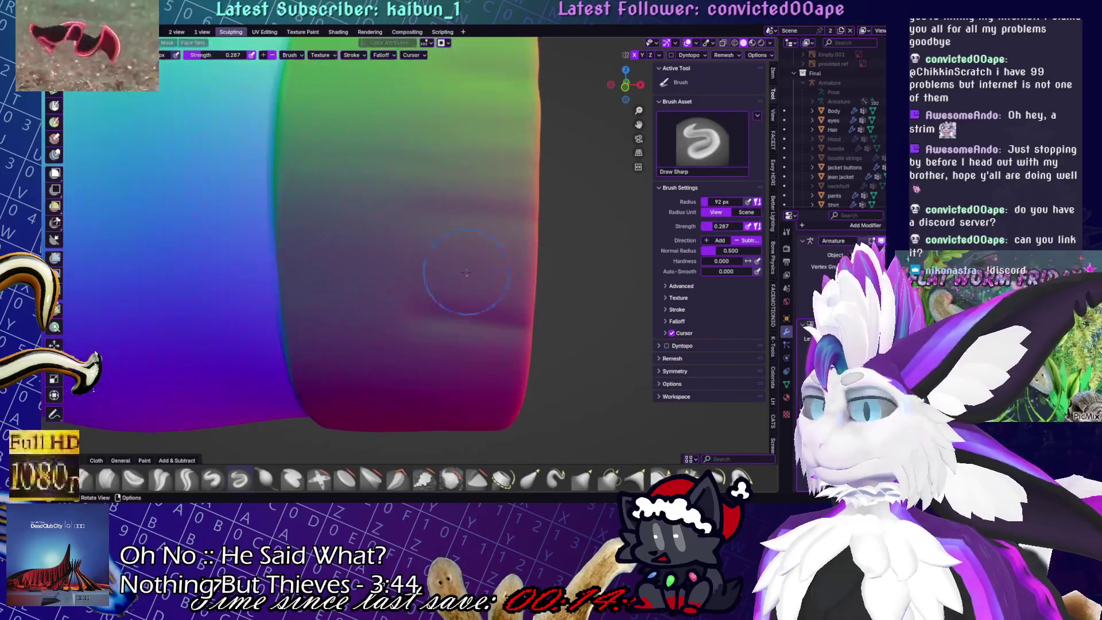
pyautogui.scroll(2, 363, 246)
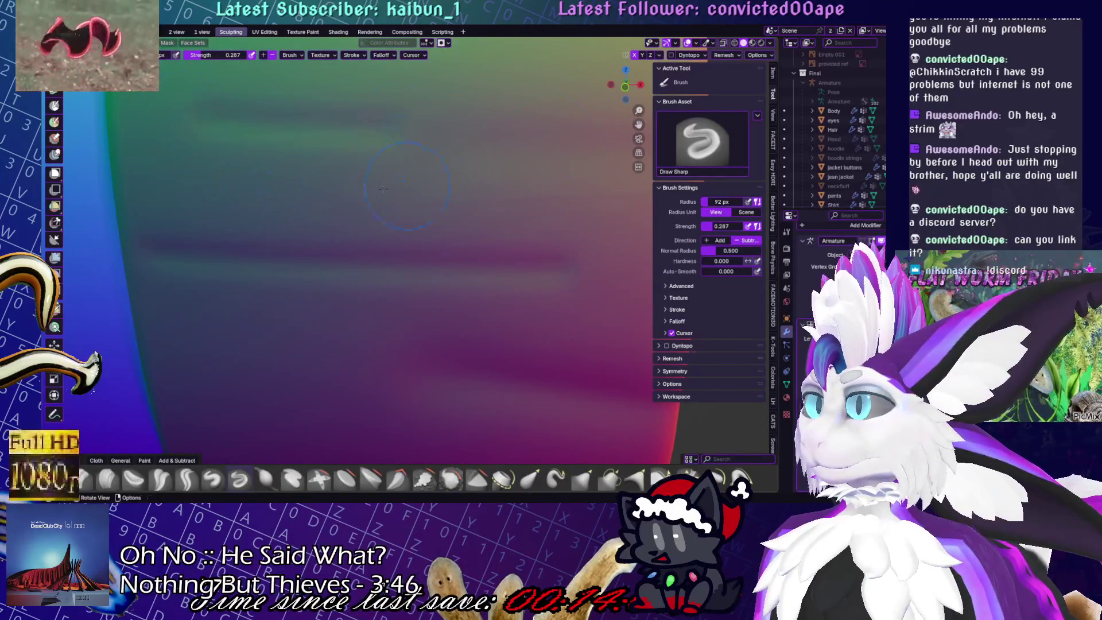
pyautogui.scroll(-3, 356, 208)
pyautogui.moveTo(406, 253); pyautogui.dragTo(423, 192, button='middle')
pyautogui.scroll(-5, 591, 259)
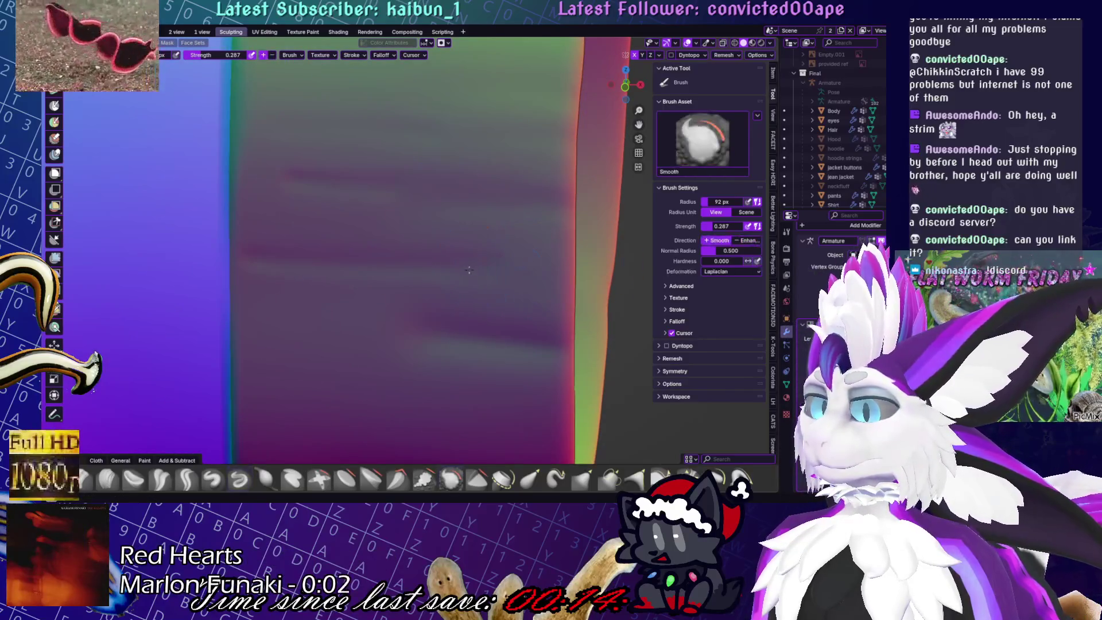
pyautogui.moveTo(487, 287)
pyautogui.mouseDown(button='middle')
pyautogui.moveTo(472, 297)
pyautogui.moveTo(485, 269)
pyautogui.moveTo(474, 268)
pyautogui.moveTo(533, 298)
pyautogui.mouseUp(button='middle')
pyautogui.scroll(5, 467, 265)
pyautogui.moveTo(209, 246); pyautogui.dragTo(517, 315, button='middle')
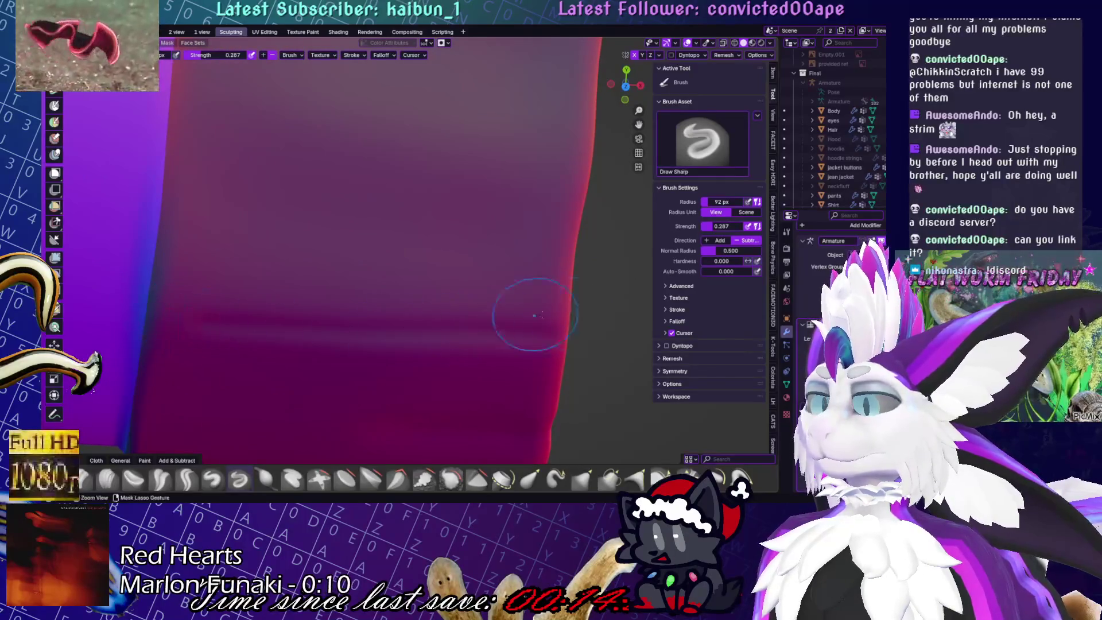
# Smooth the sleeve folds and carve a crease line along the sleeve
pyautogui.keyDown('shift'); pyautogui.moveTo(419, 259); pyautogui.dragTo(356, 257); pyautogui.keyUp('shift')
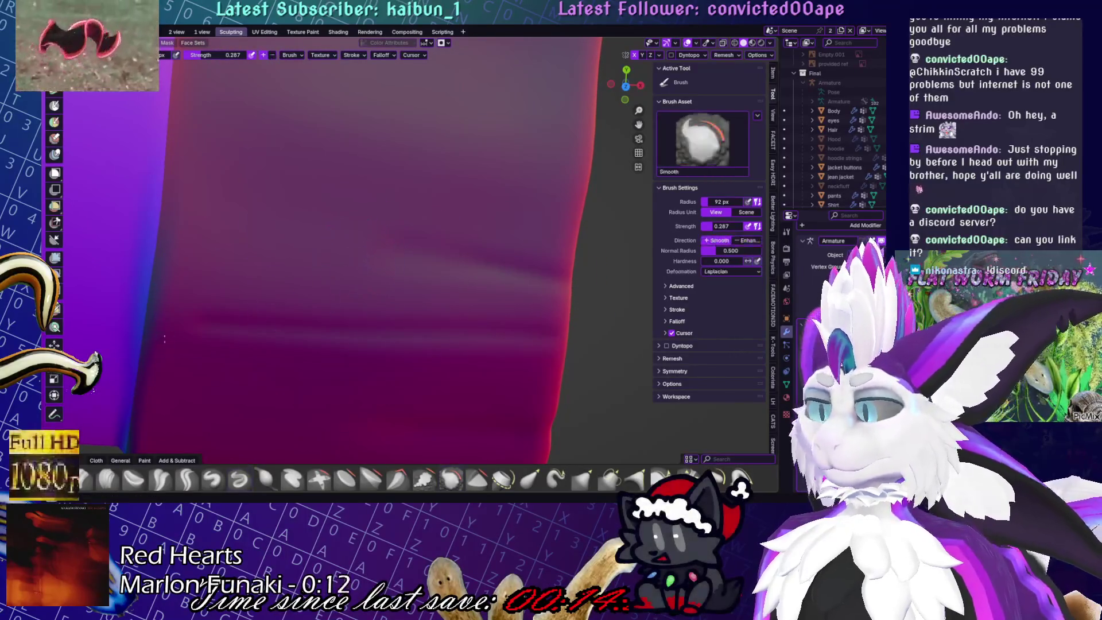
pyautogui.moveTo(406, 270)
pyautogui.keyDown('ctrl'); pyautogui.mouseDown(button='middle')
pyautogui.moveTo(427, 213)
pyautogui.moveTo(455, 312)
pyautogui.moveTo(505, 319)
pyautogui.mouseUp(button='middle'); pyautogui.keyUp('ctrl')
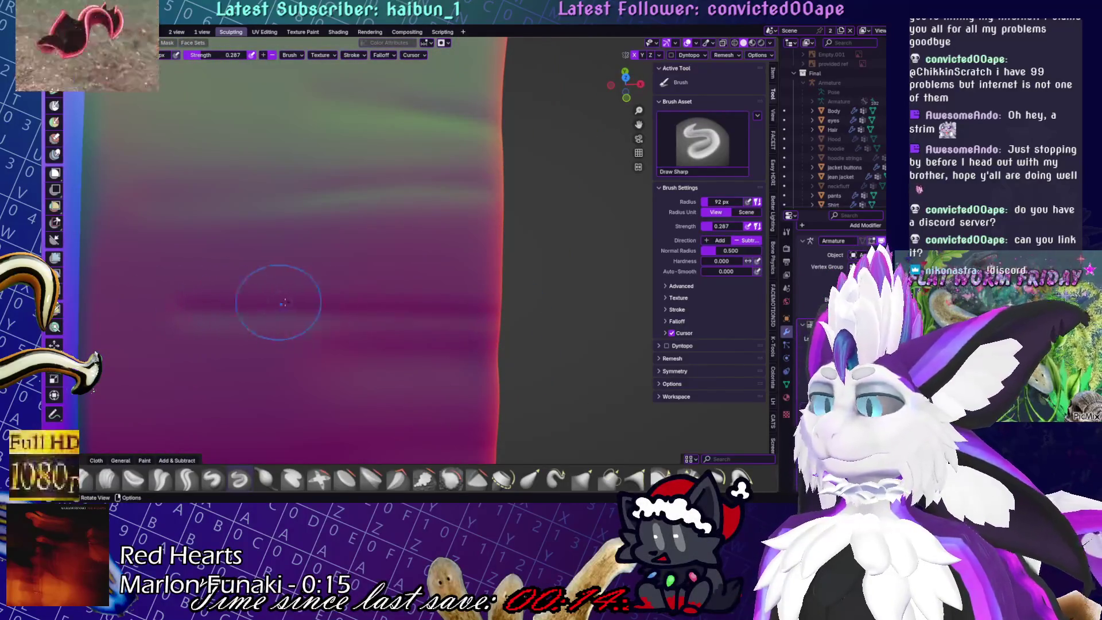
pyautogui.moveTo(419, 275)
pyautogui.mouseDown(button='middle')
pyautogui.moveTo(489, 293)
pyautogui.moveTo(482, 287)
pyautogui.mouseUp(button='middle')
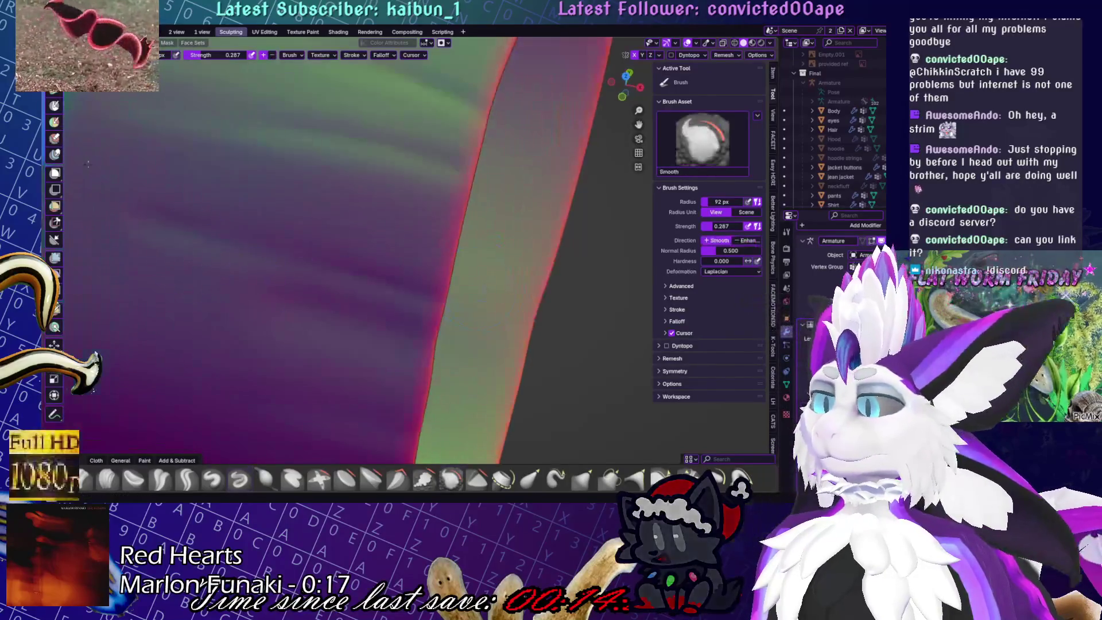
pyautogui.moveTo(147, 184)
pyautogui.mouseDown(button='middle')
pyautogui.moveTo(368, 205)
pyautogui.moveTo(417, 293)
pyautogui.mouseUp(button='middle')
pyautogui.scroll(5, 418, 293)
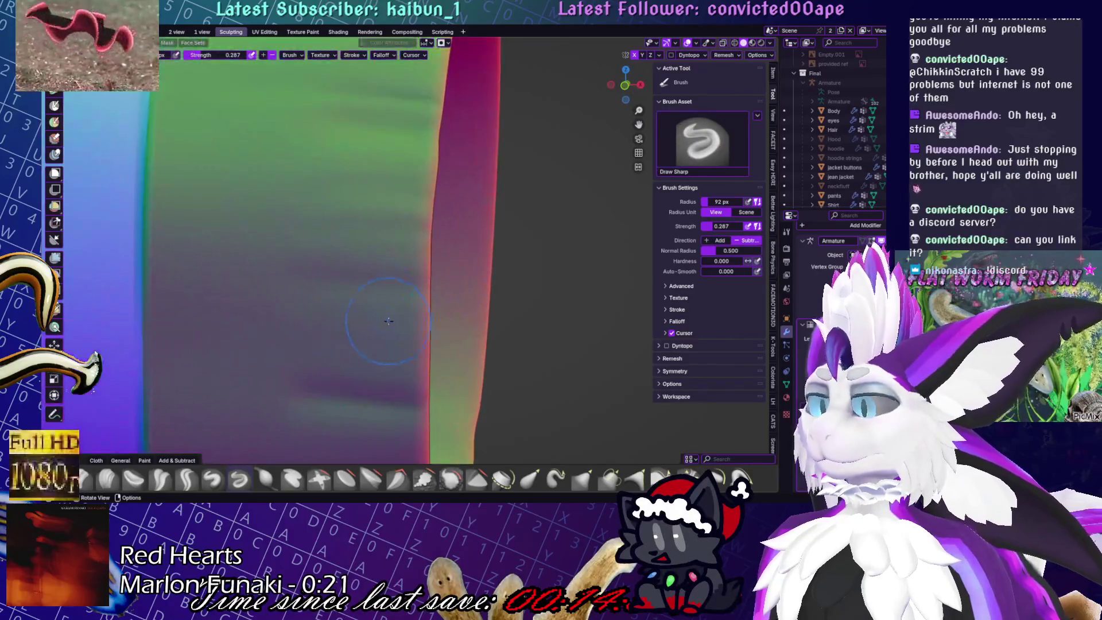
pyautogui.scroll(-5, 390, 325)
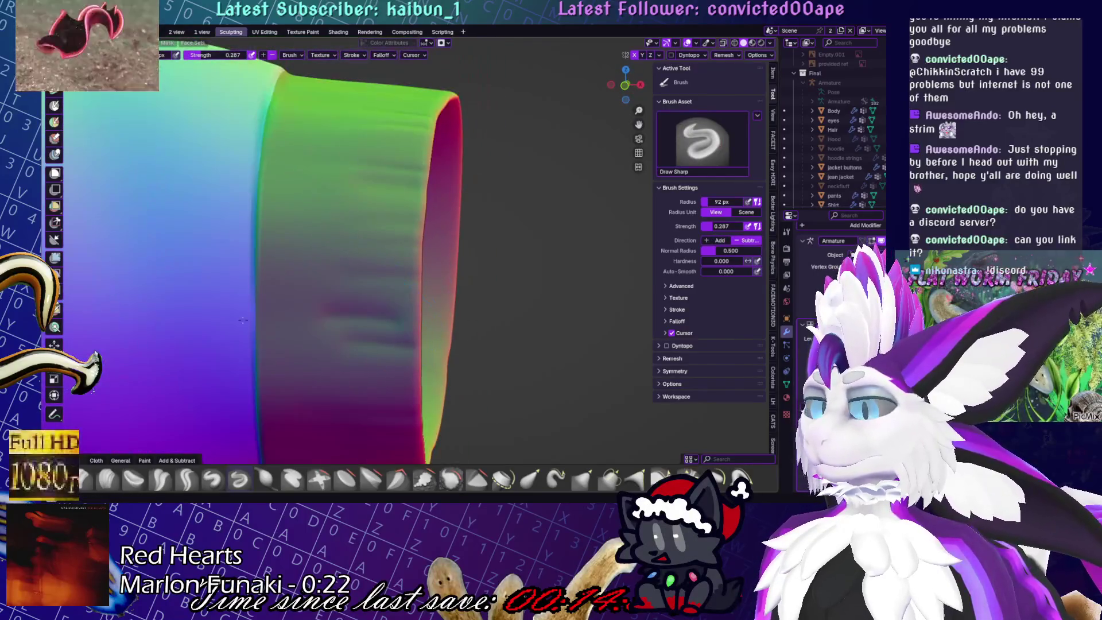
# Switch to the volume brush and Shift-smooth around the sleeve and cuff opening
pyautogui.click(214, 478)
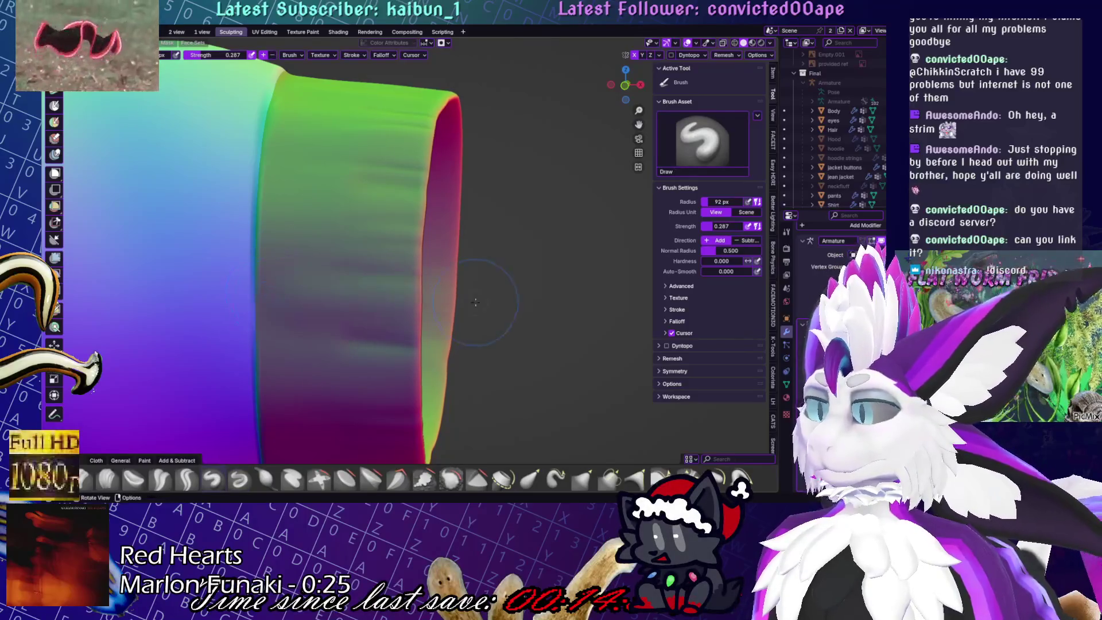
pyautogui.press('shift')
pyautogui.moveTo(290, 314); pyautogui.dragTo(275, 367, button='middle')
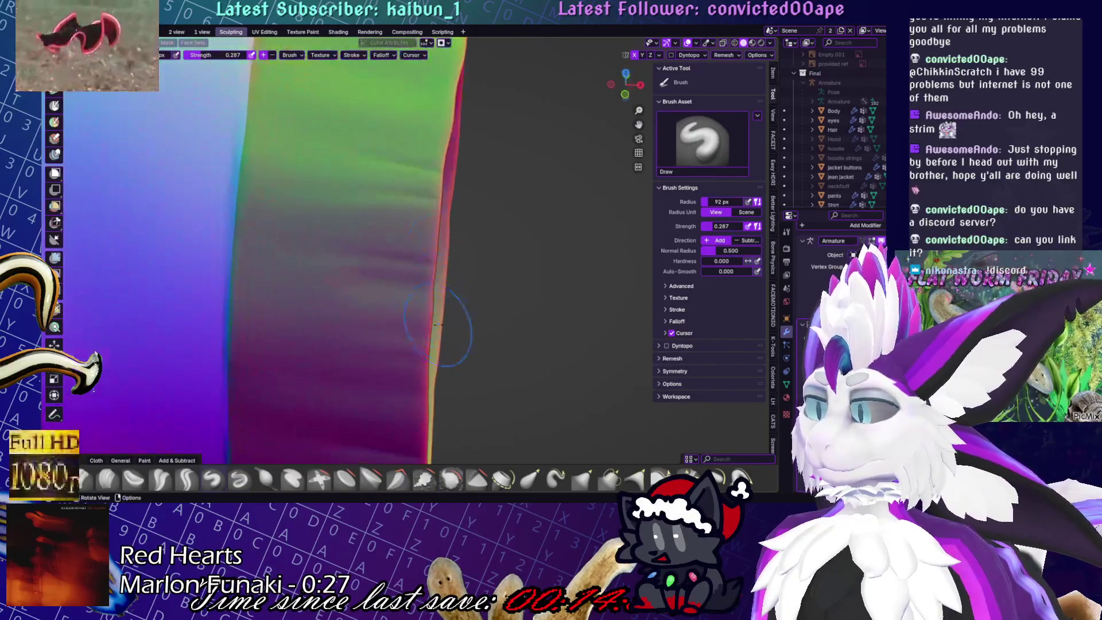
pyautogui.scroll(-5, 277, 391)
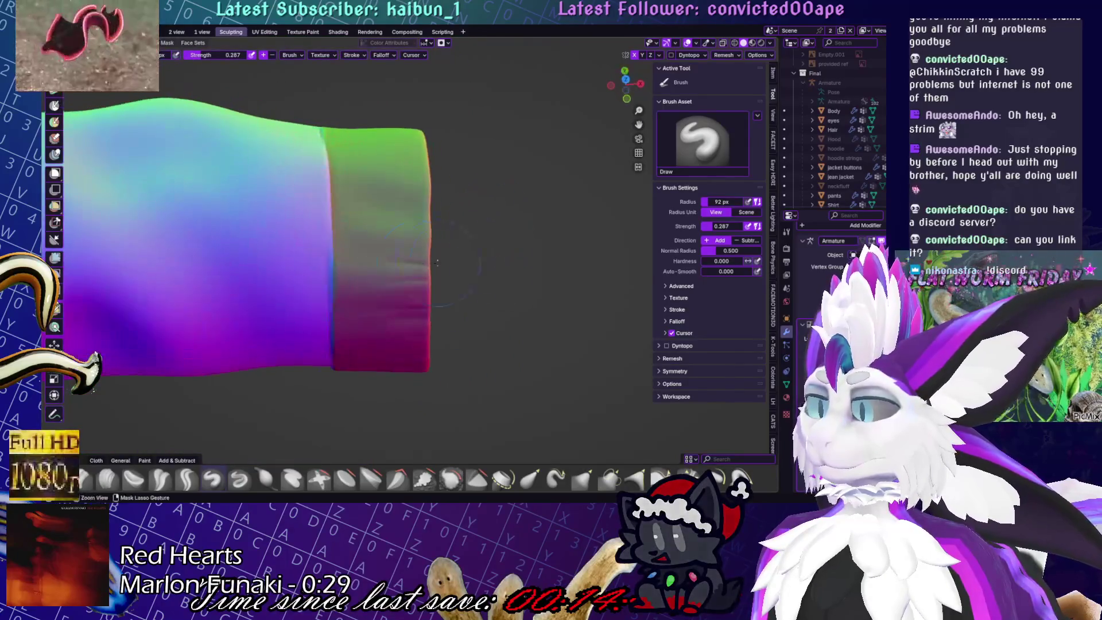
pyautogui.moveTo(371, 216); pyautogui.dragTo(469, 280, button='middle')
pyautogui.scroll(-8, 469, 279)
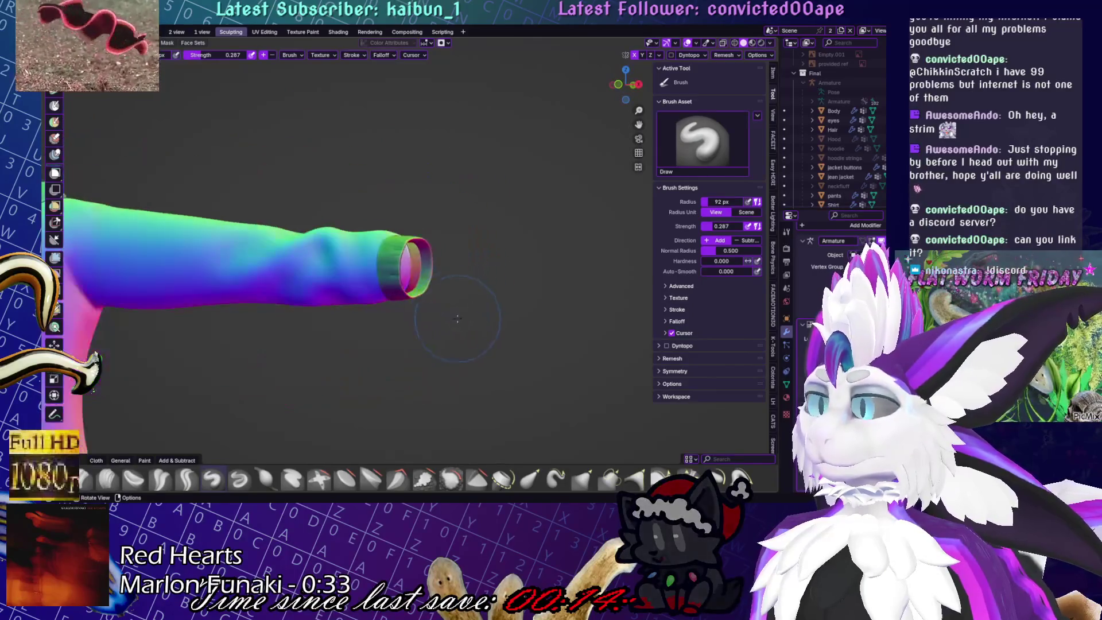
pyautogui.scroll(10, 383, 317)
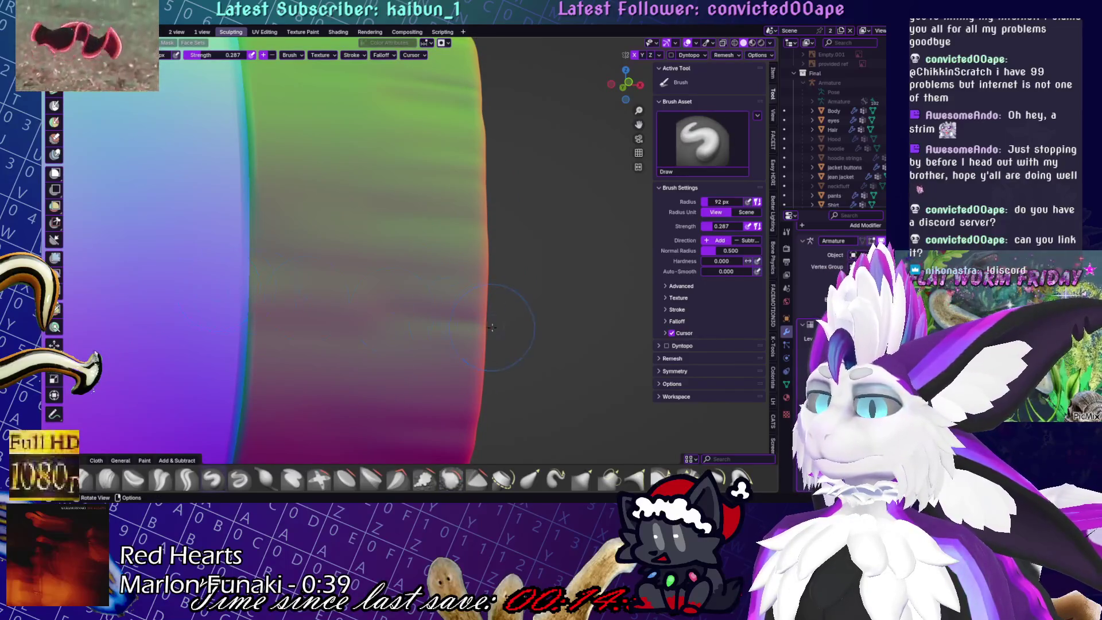
pyautogui.scroll(-5, 446, 318)
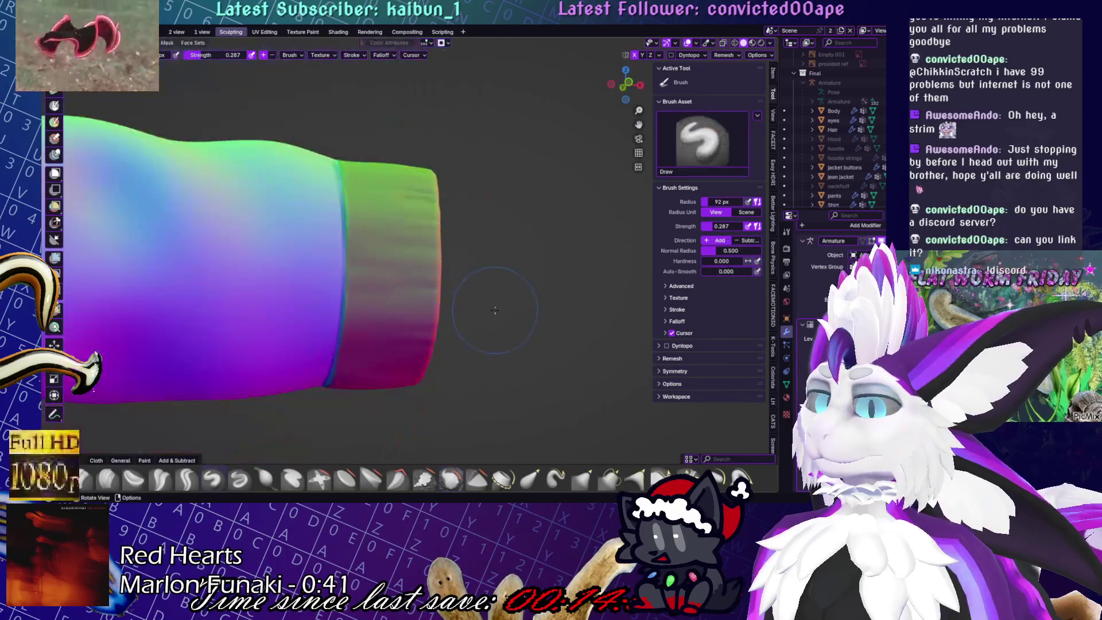
pyautogui.moveTo(434, 260); pyautogui.dragTo(383, 253, button='middle')
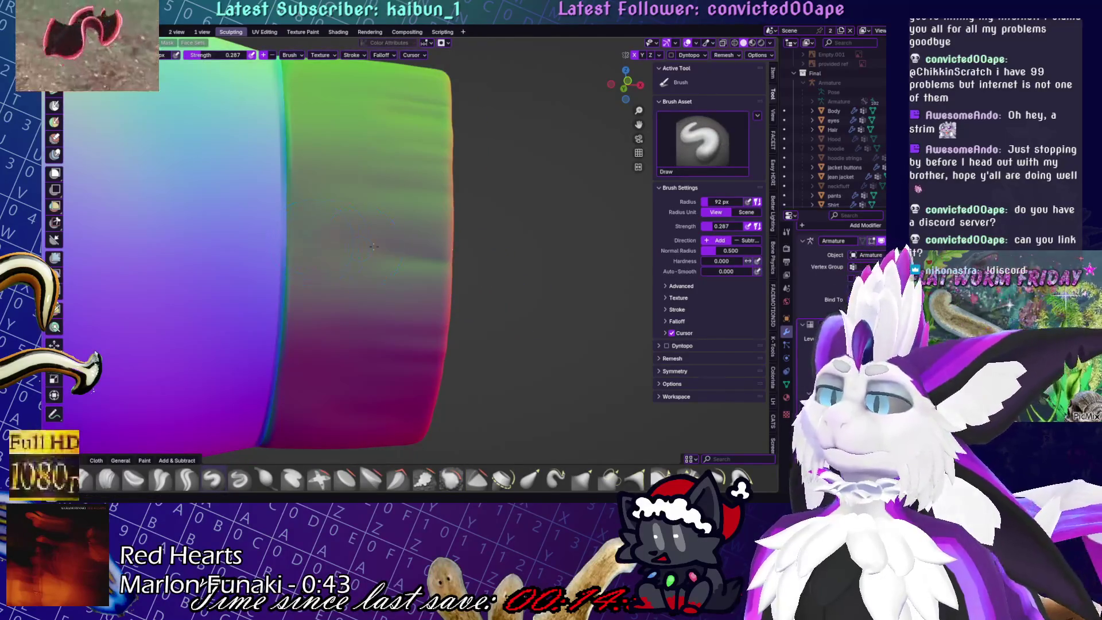
pyautogui.scroll(2, 453, 259)
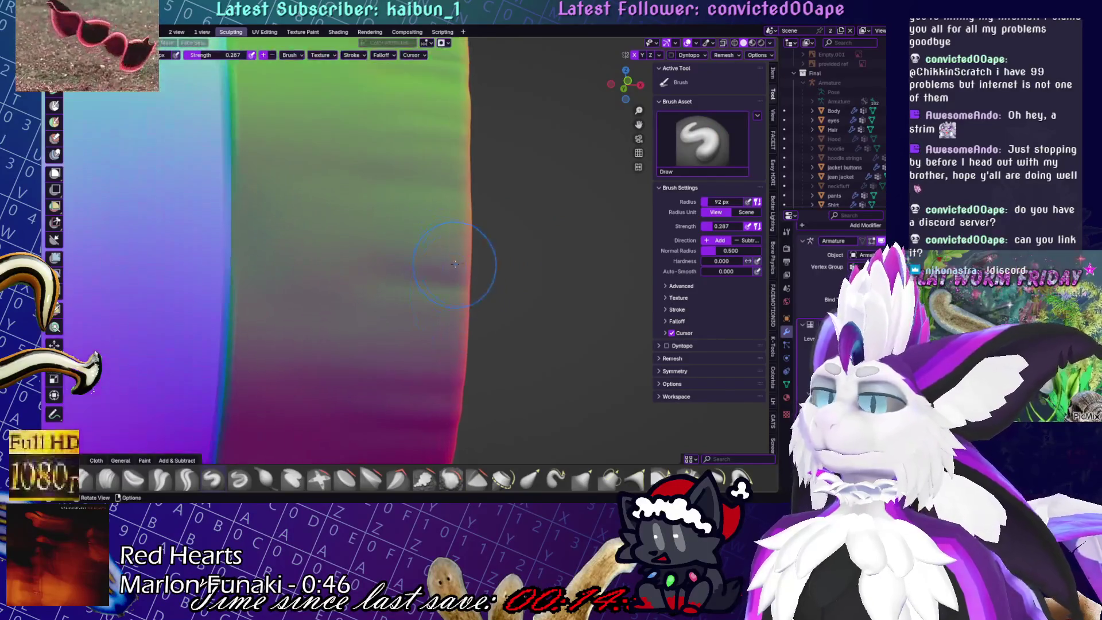
pyautogui.scroll(2, 453, 218)
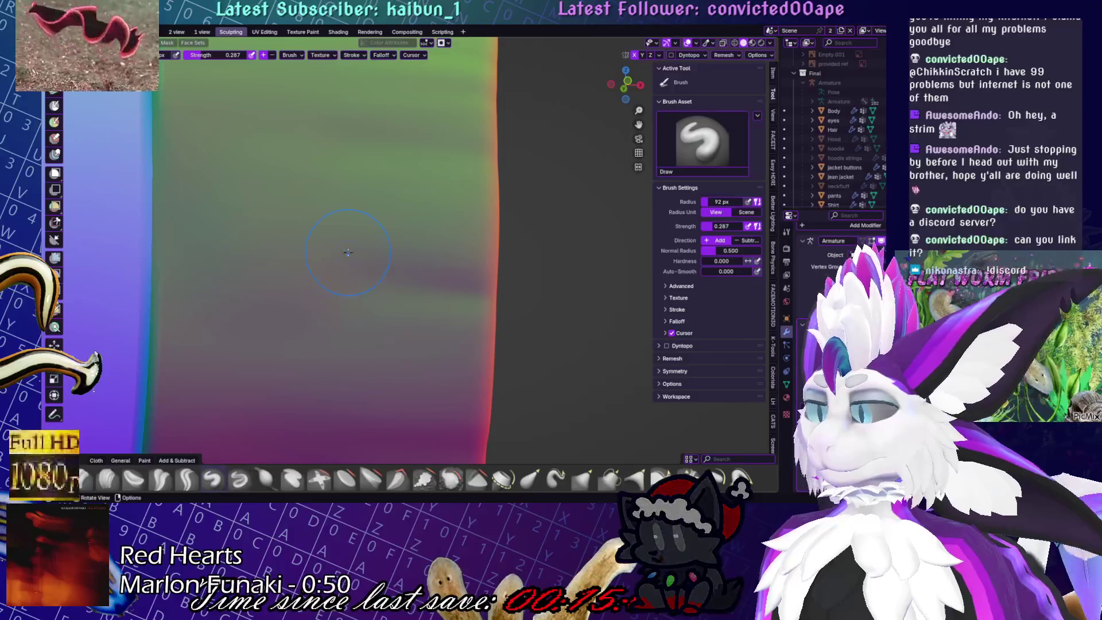
# Alternate Crease Polish and Shift-Smooth strokes over the sleeve from different angles
pyautogui.hotkey('shift', 'c')
pyautogui.scroll(1, 482, 195)
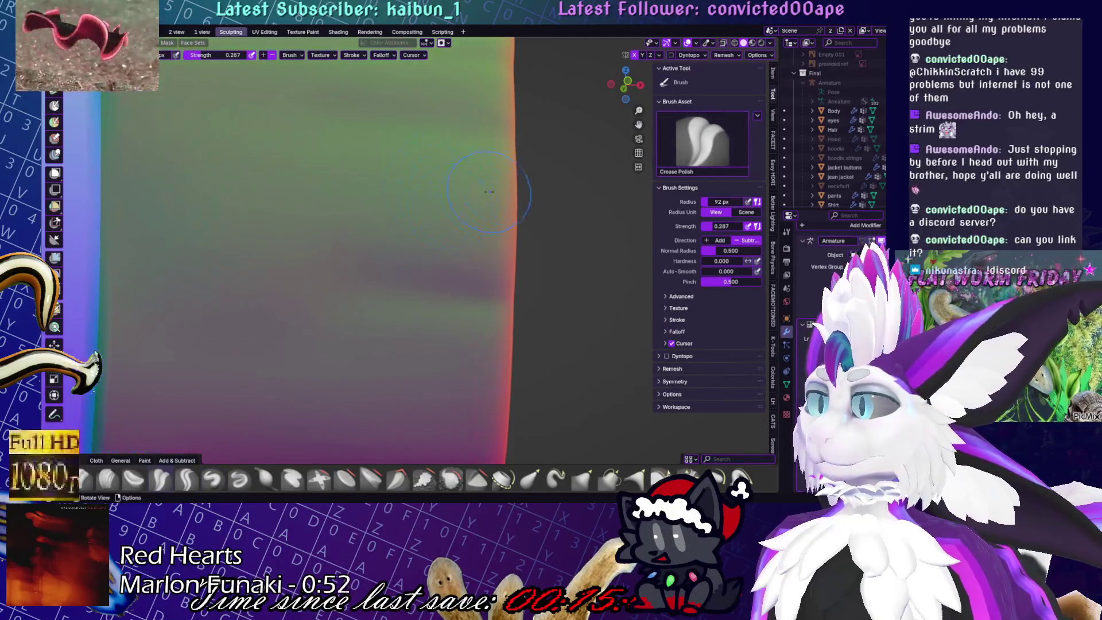
pyautogui.moveTo(162, 139)
pyautogui.mouseDown(button='middle')
pyautogui.moveTo(287, 218)
pyautogui.moveTo(503, 312)
pyautogui.mouseUp(button='middle')
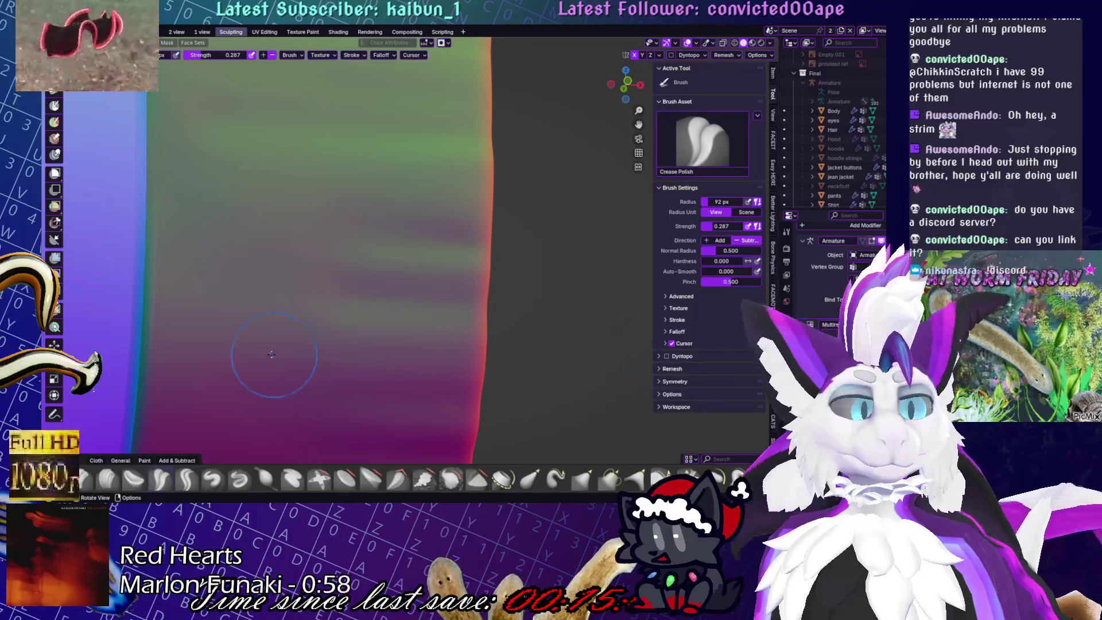
pyautogui.moveTo(291, 320)
pyautogui.mouseDown(button='middle')
pyautogui.moveTo(419, 459)
pyautogui.moveTo(426, 249)
pyautogui.mouseUp(button='middle')
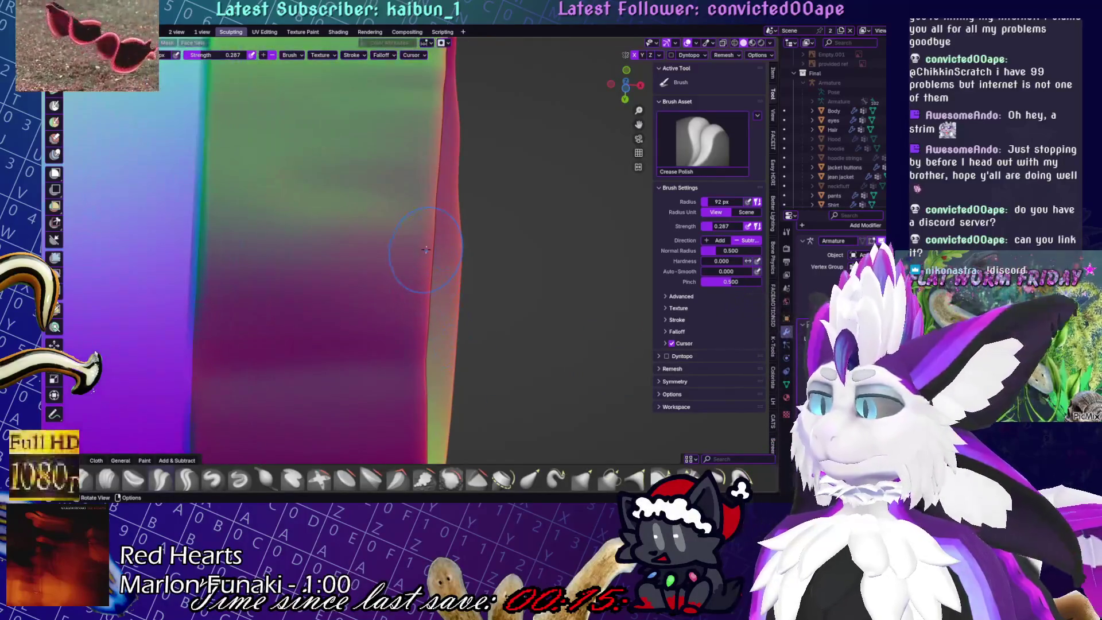
pyautogui.scroll(2, 426, 250)
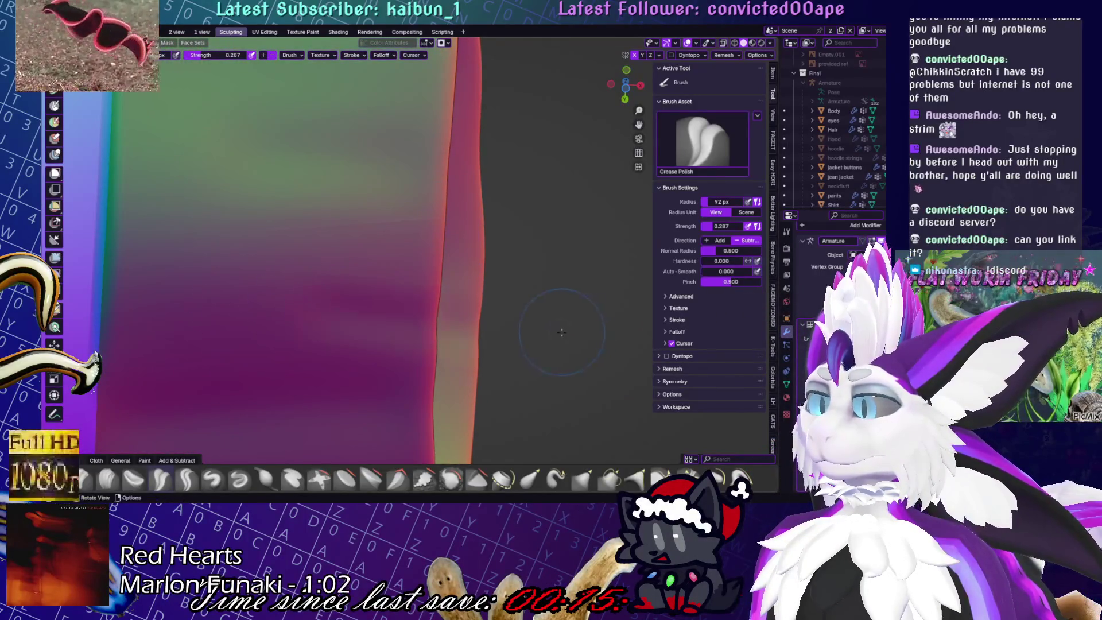
pyautogui.press('shift')
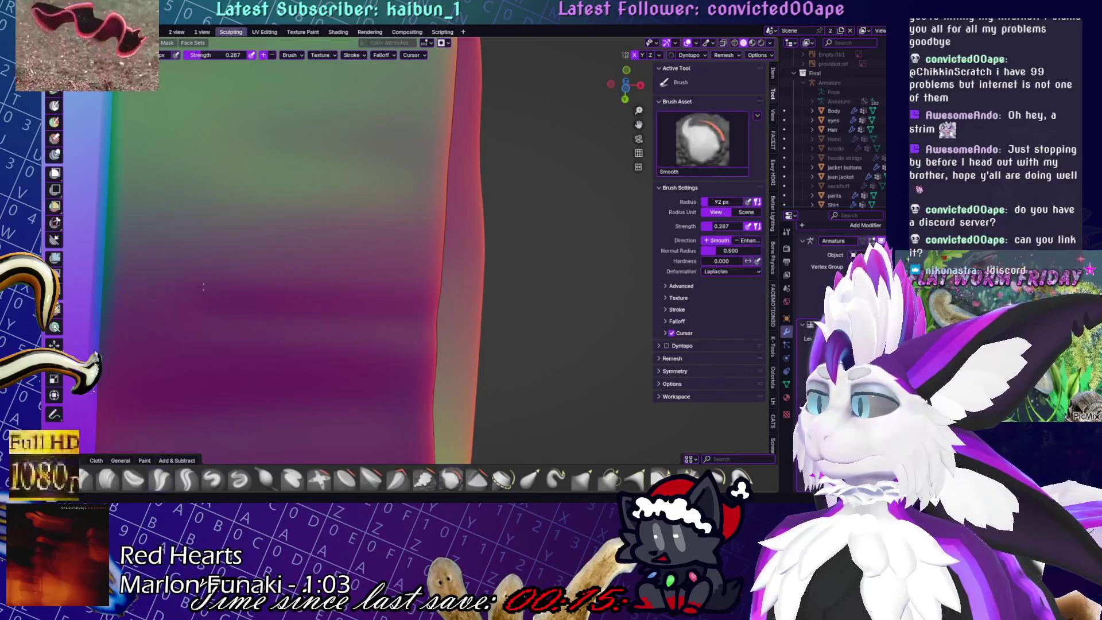
pyautogui.moveTo(240, 288)
pyautogui.mouseDown(button='middle')
pyautogui.moveTo(242, 316)
pyautogui.moveTo(431, 267)
pyautogui.moveTo(369, 308)
pyautogui.moveTo(479, 278)
pyautogui.mouseUp(button='middle')
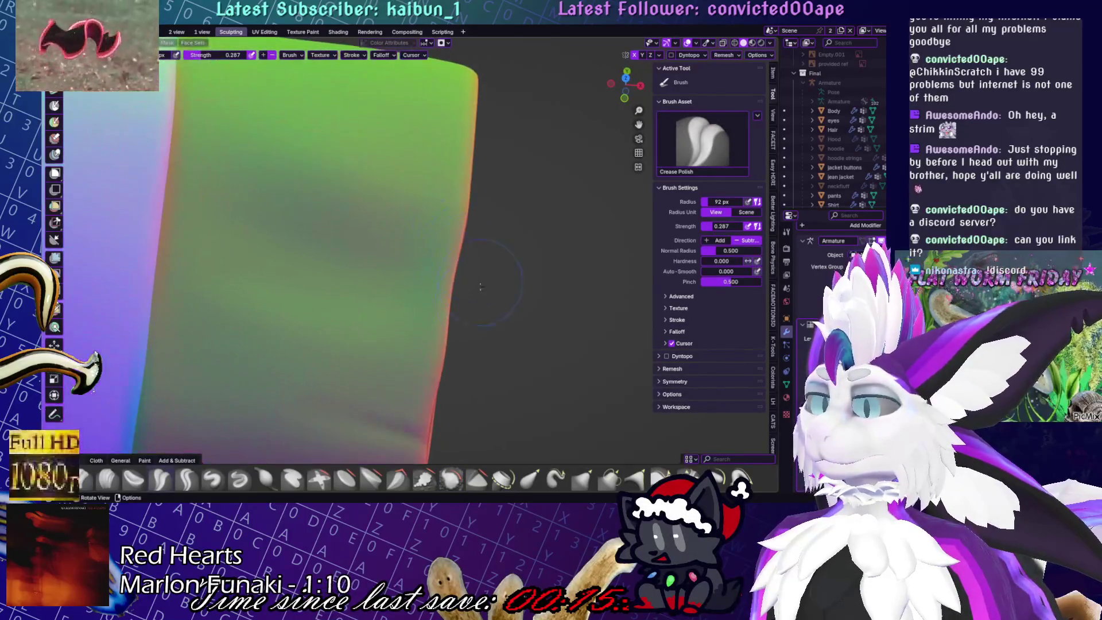
pyautogui.hotkey('shift', 'c')
pyautogui.moveTo(312, 305); pyautogui.dragTo(534, 345, button='middle')
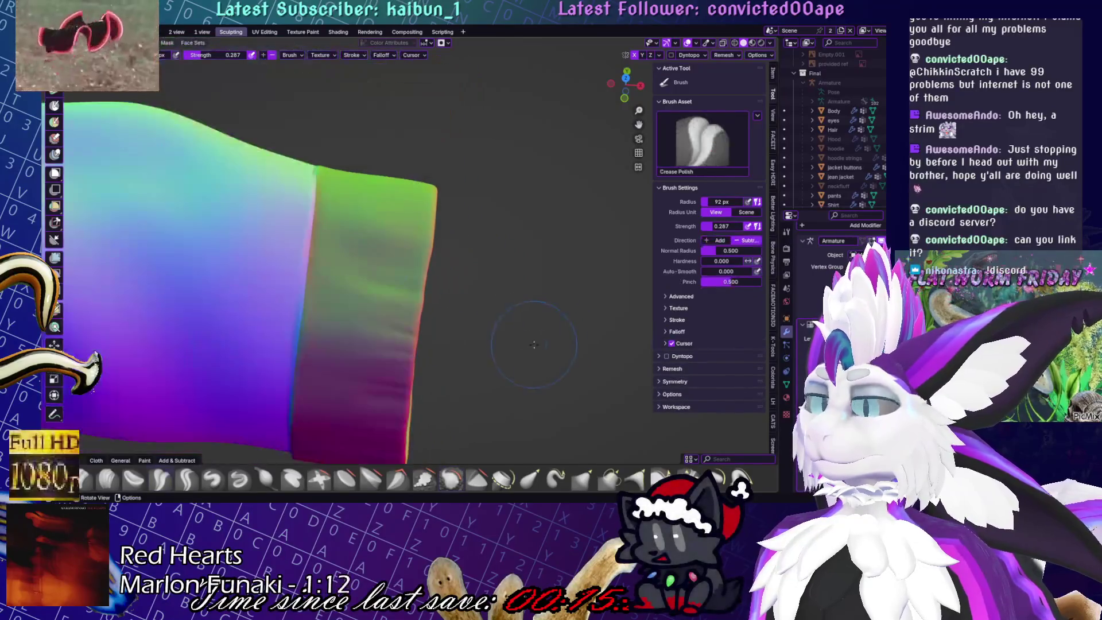
pyautogui.moveTo(503, 307); pyautogui.dragTo(504, 262, button='middle')
pyautogui.scroll(5, 488, 330)
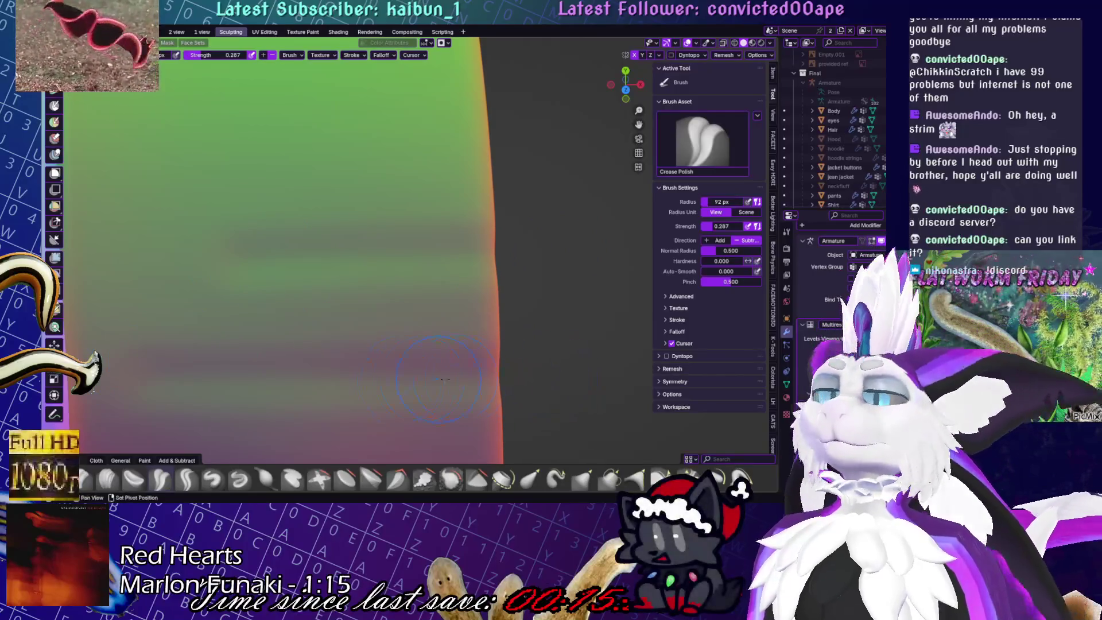
pyautogui.hotkey('shift', 's')
pyautogui.scroll(-3, 131, 369)
pyautogui.moveTo(131, 369)
pyautogui.mouseDown(button='middle')
pyautogui.moveTo(295, 313)
pyautogui.moveTo(452, 340)
pyautogui.mouseUp(button='middle')
pyautogui.scroll(4, 295, 313)
# Return to Crease Polish and smooth away the shading bands on the cuff
pyautogui.hotkey('shift', 'c')
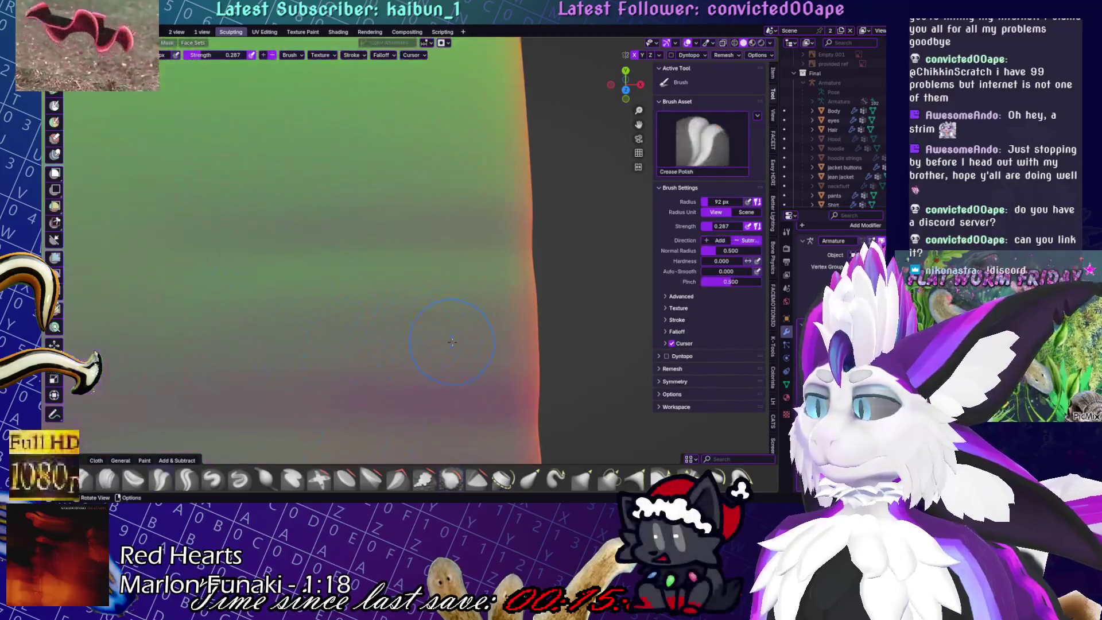
pyautogui.moveTo(560, 342); pyautogui.dragTo(405, 342, button='middle')
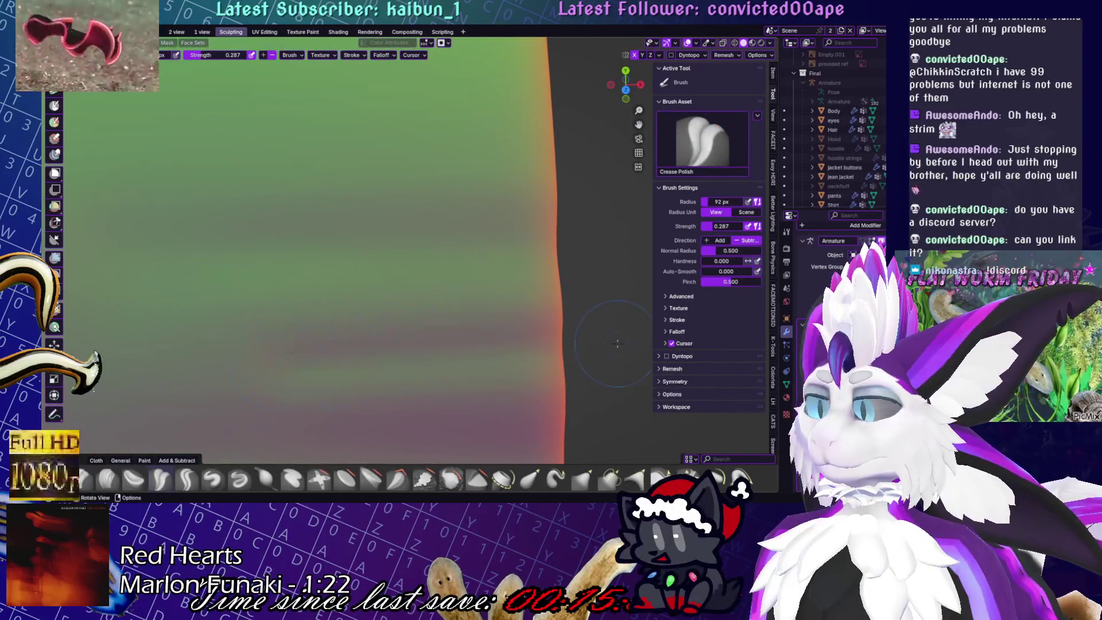
pyautogui.moveTo(618, 343)
pyautogui.mouseDown(button='middle')
pyautogui.moveTo(351, 286)
pyautogui.moveTo(373, 322)
pyautogui.mouseUp(button='middle')
pyautogui.scroll(-3, 351, 286)
pyautogui.scroll(5, 393, 344)
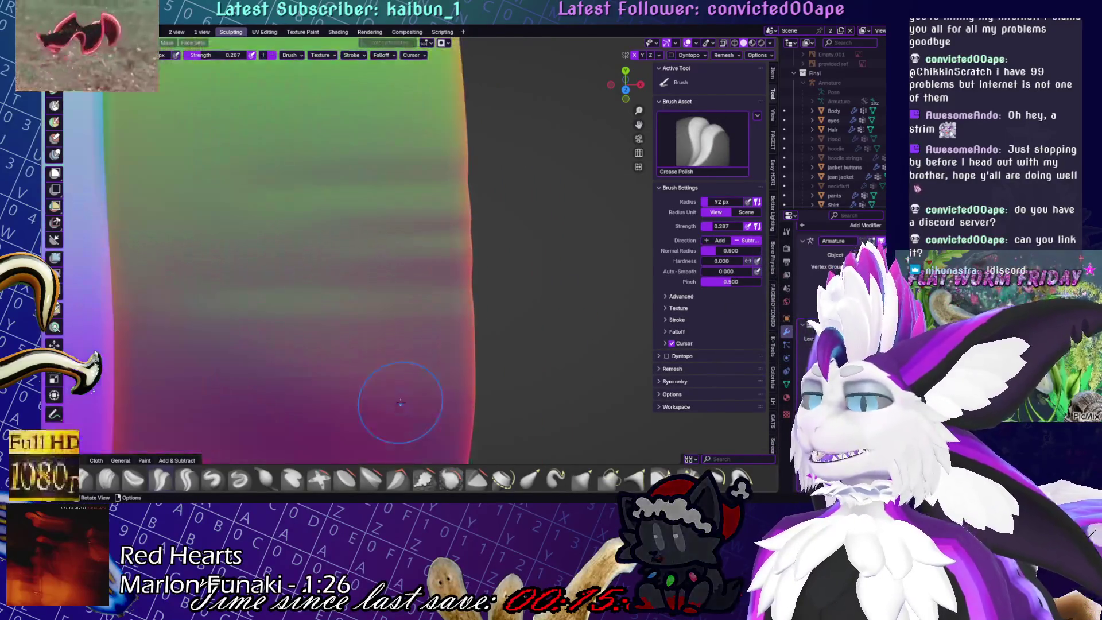
pyautogui.moveTo(394, 226); pyautogui.dragTo(418, 184, button='middle')
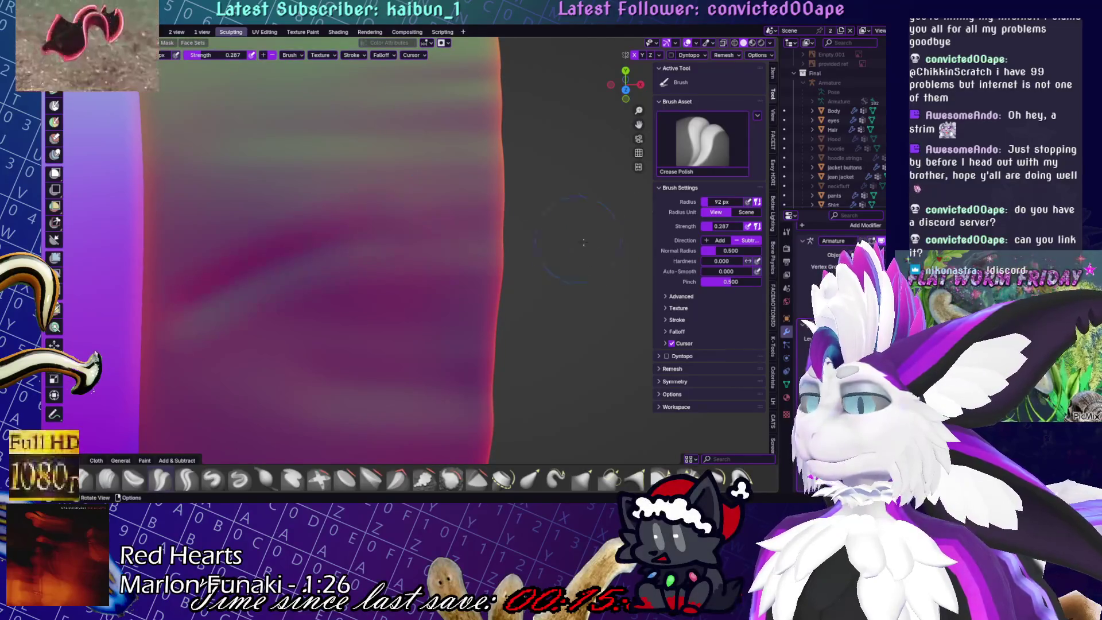
pyautogui.moveTo(434, 261); pyautogui.dragTo(148, 377)
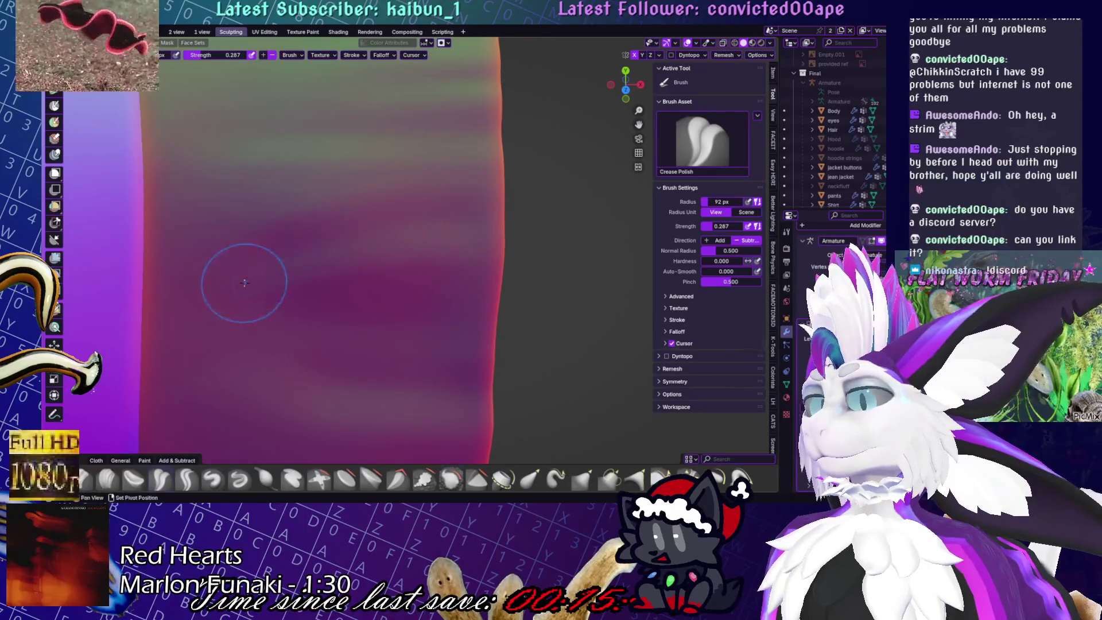
pyautogui.press('shift')
pyautogui.moveTo(295, 221)
pyautogui.mouseDown(button='middle')
pyautogui.moveTo(402, 241)
pyautogui.moveTo(415, 256)
pyautogui.moveTo(283, 196)
pyautogui.mouseUp(button='middle')
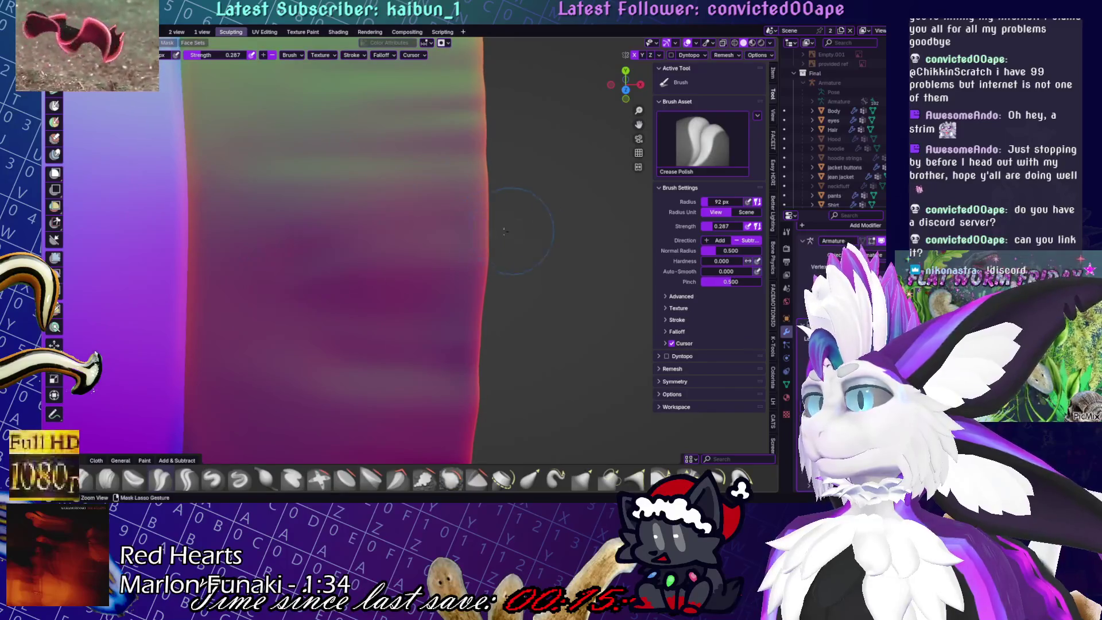
pyautogui.press('shift')
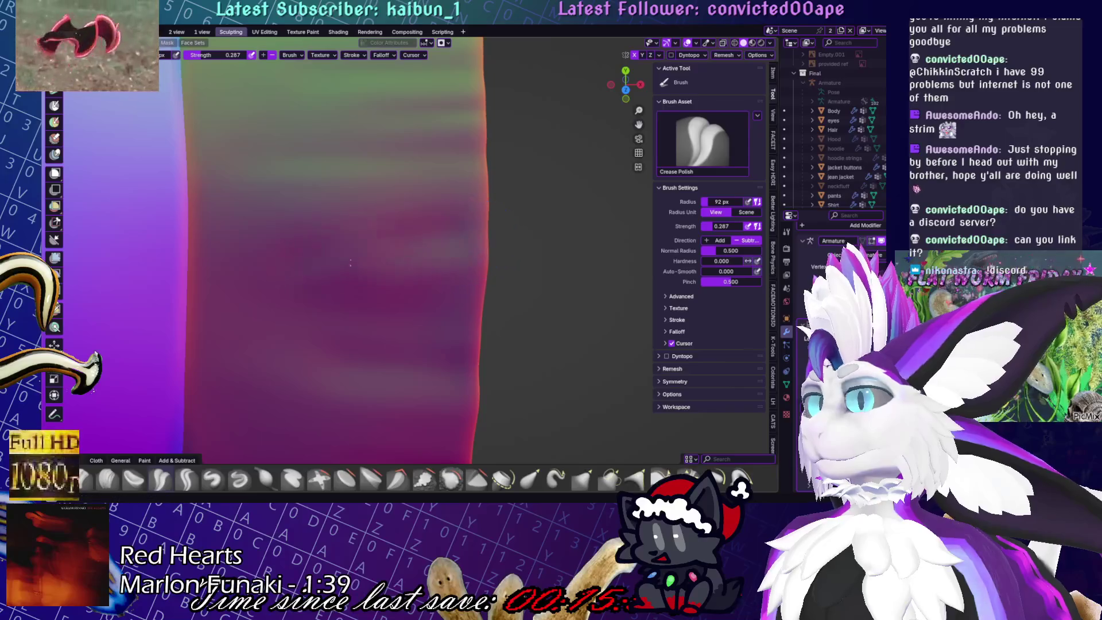
pyautogui.press('shift')
pyautogui.scroll(-5, 373, 230)
pyautogui.moveTo(374, 230); pyautogui.dragTo(426, 272, button='middle')
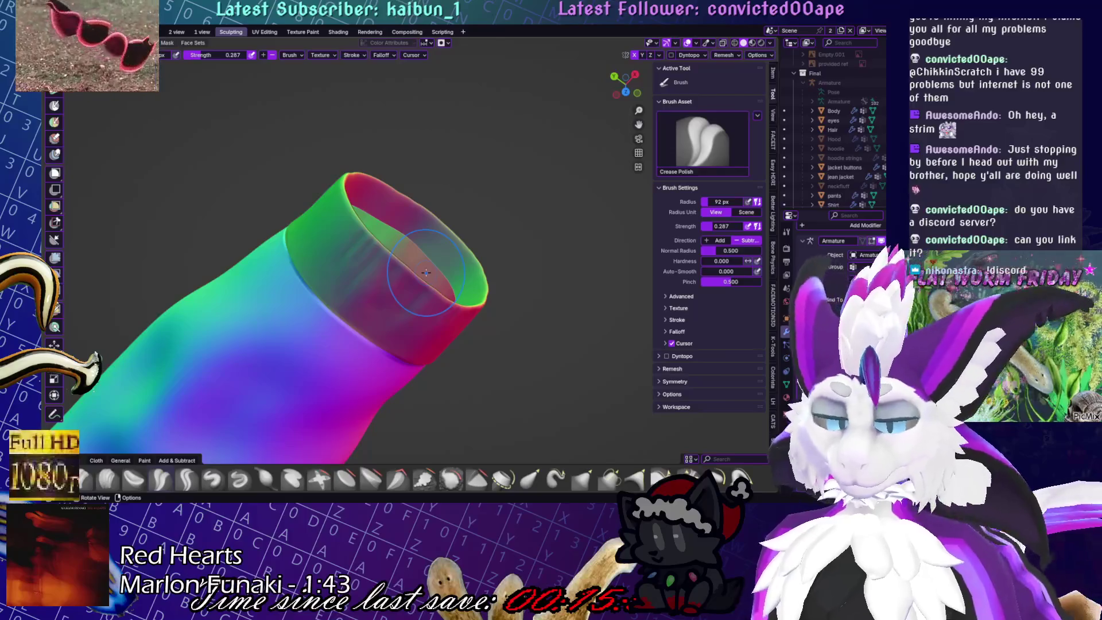
# Switch to the Draw brush with X and orbit around the sleeve to the cuff opening
pyautogui.moveTo(284, 222); pyautogui.dragTo(369, 295, button='middle')
pyautogui.scroll(4, 369, 295)
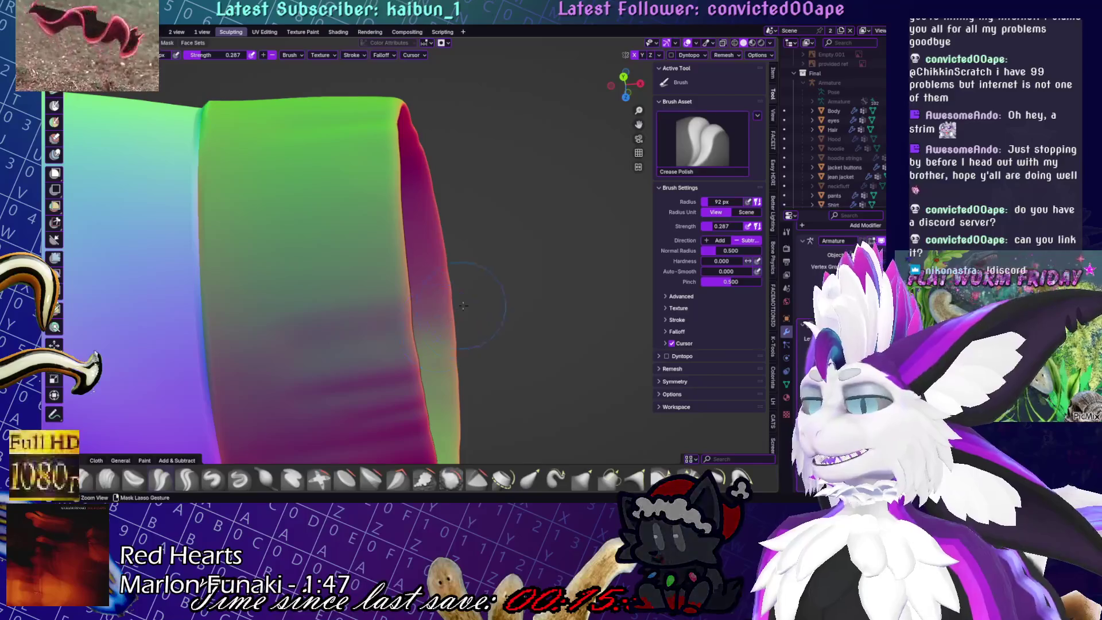
pyautogui.press('x')
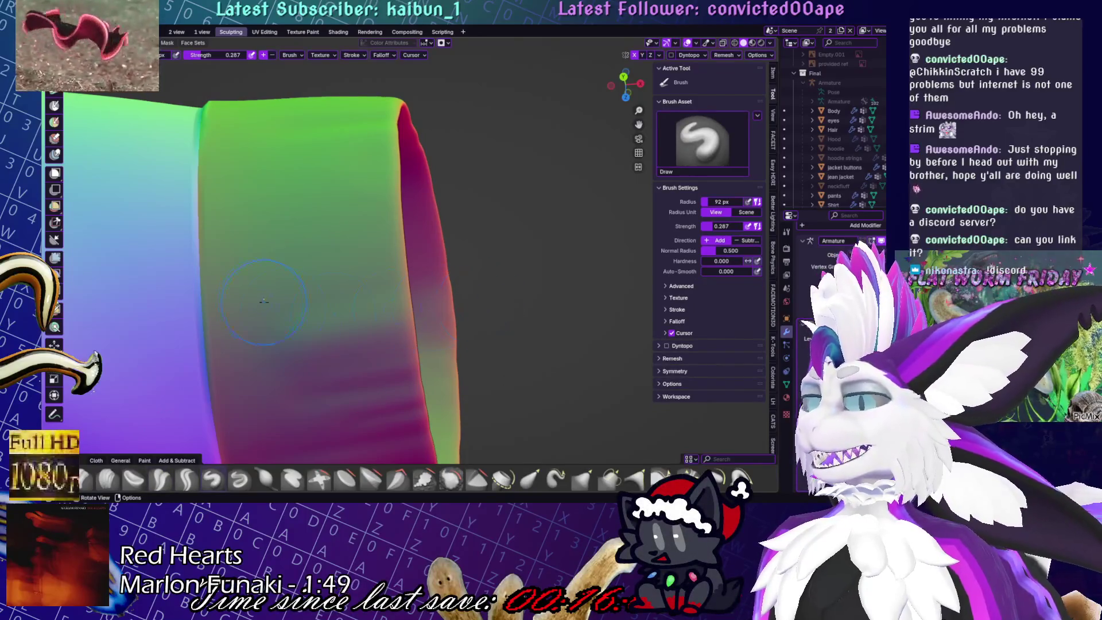
pyautogui.moveTo(388, 273)
pyautogui.mouseDown(button='middle')
pyautogui.moveTo(443, 293)
pyautogui.moveTo(304, 346)
pyautogui.mouseUp(button='middle')
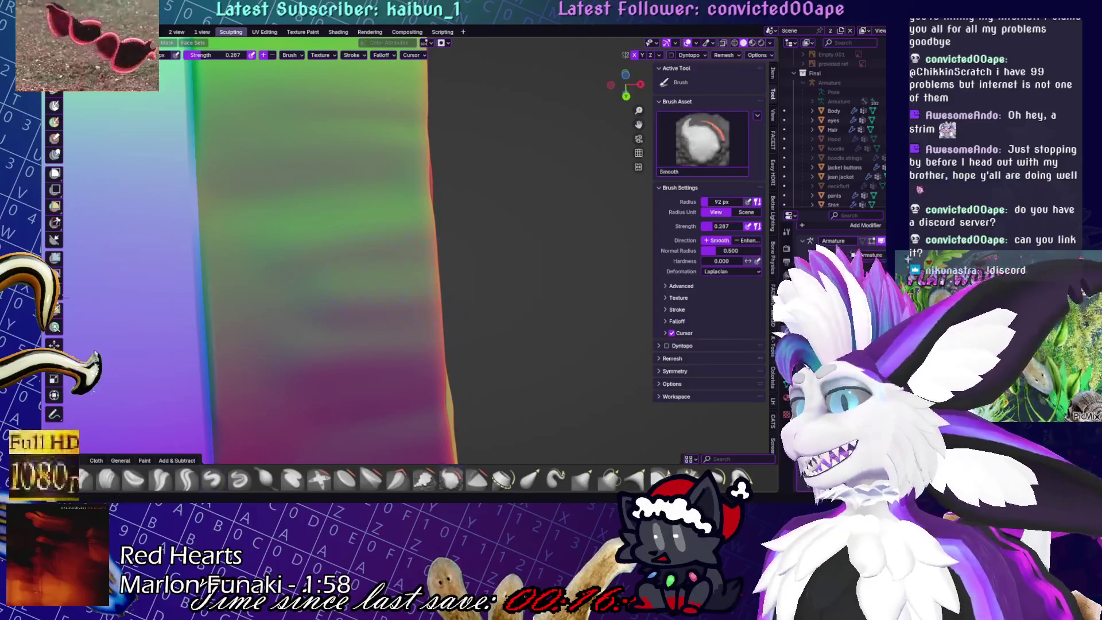
pyautogui.moveTo(259, 218); pyautogui.dragTo(489, 243, button='middle')
pyautogui.scroll(4, 489, 242)
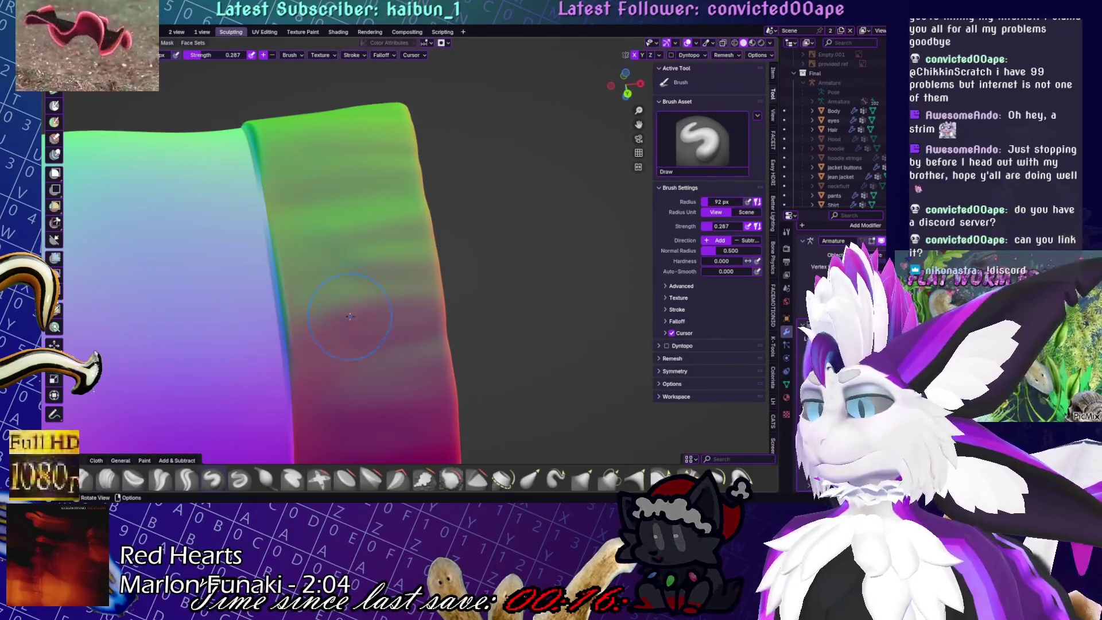
pyautogui.moveTo(368, 292); pyautogui.dragTo(344, 358, button='middle')
# Smooth the cuff, snap to numpad-1 side view, and turn the cuff toward the camera
pyautogui.press('s')
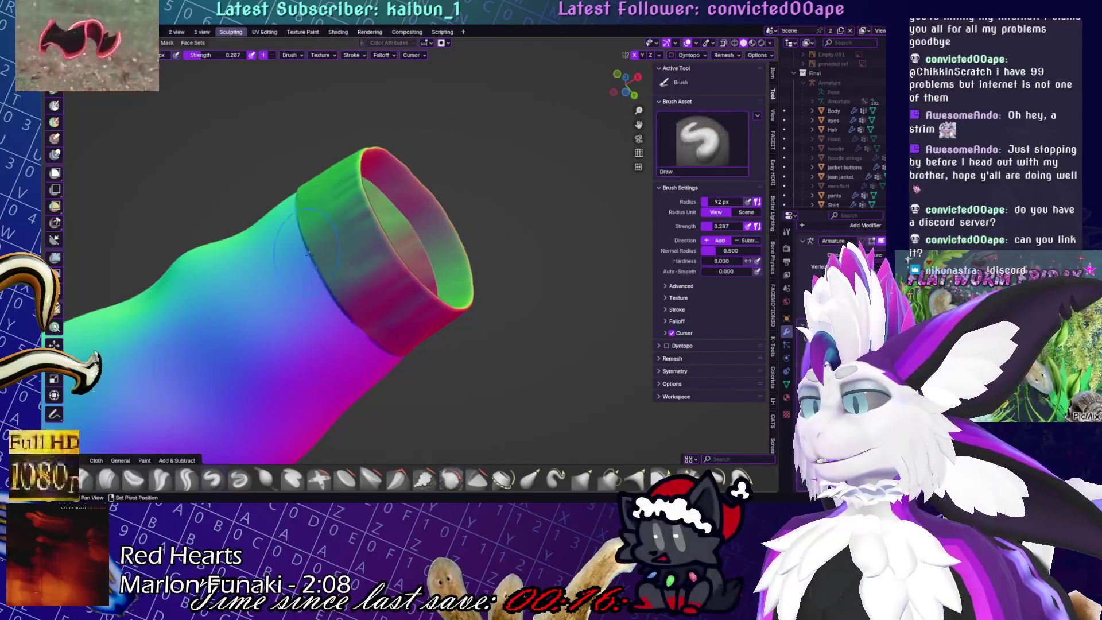
pyautogui.press('KP_1')
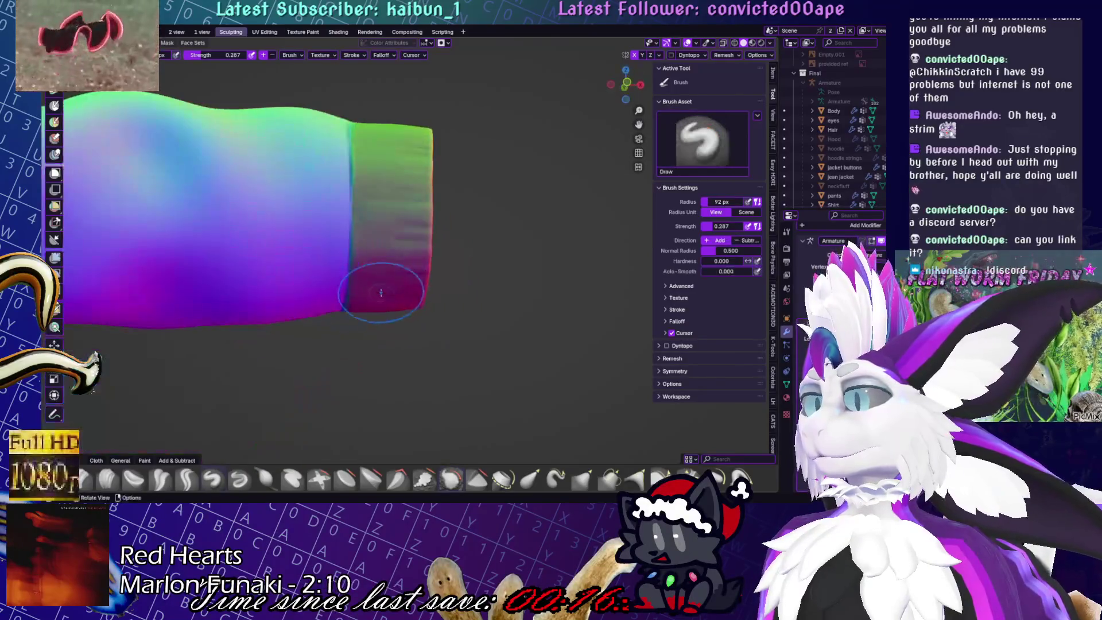
pyautogui.moveTo(365, 339)
pyautogui.mouseDown(button='middle')
pyautogui.moveTo(359, 242)
pyautogui.moveTo(345, 223)
pyautogui.mouseUp(button='middle')
pyautogui.scroll(4, 344, 234)
pyautogui.scroll(3, 345, 223)
pyautogui.scroll(-4, 356, 287)
pyautogui.moveTo(356, 287)
pyautogui.mouseDown(button='middle')
pyautogui.moveTo(367, 316)
pyautogui.moveTo(381, 315)
pyautogui.mouseUp(button='middle')
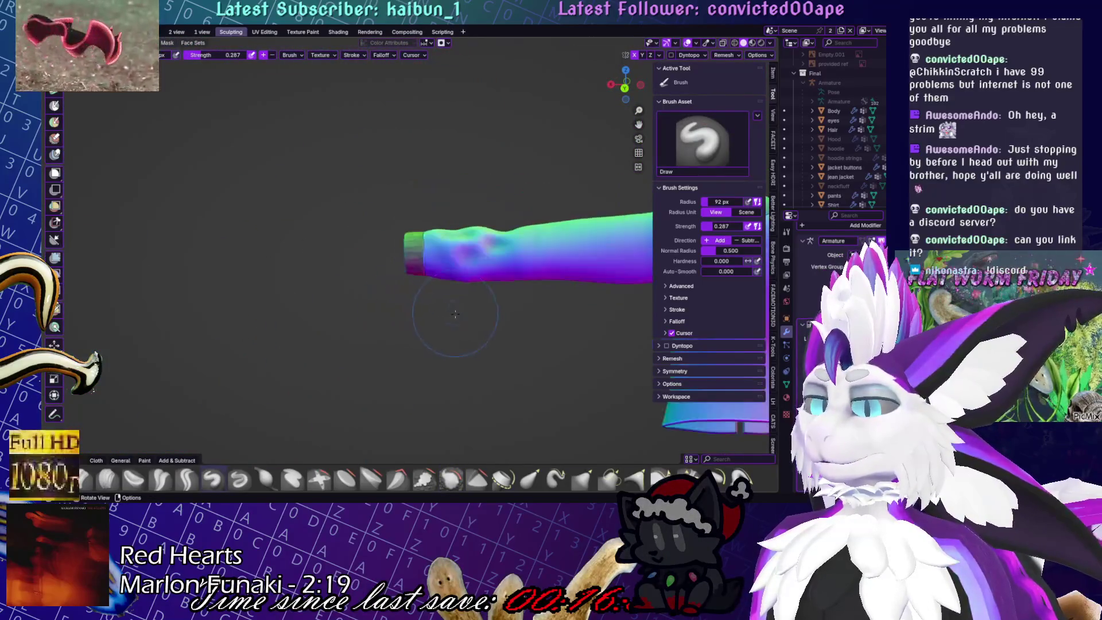
pyautogui.scroll(-3, 381, 314)
pyautogui.scroll(5, 592, 272)
pyautogui.moveTo(591, 272); pyautogui.dragTo(282, 271, button='middle')
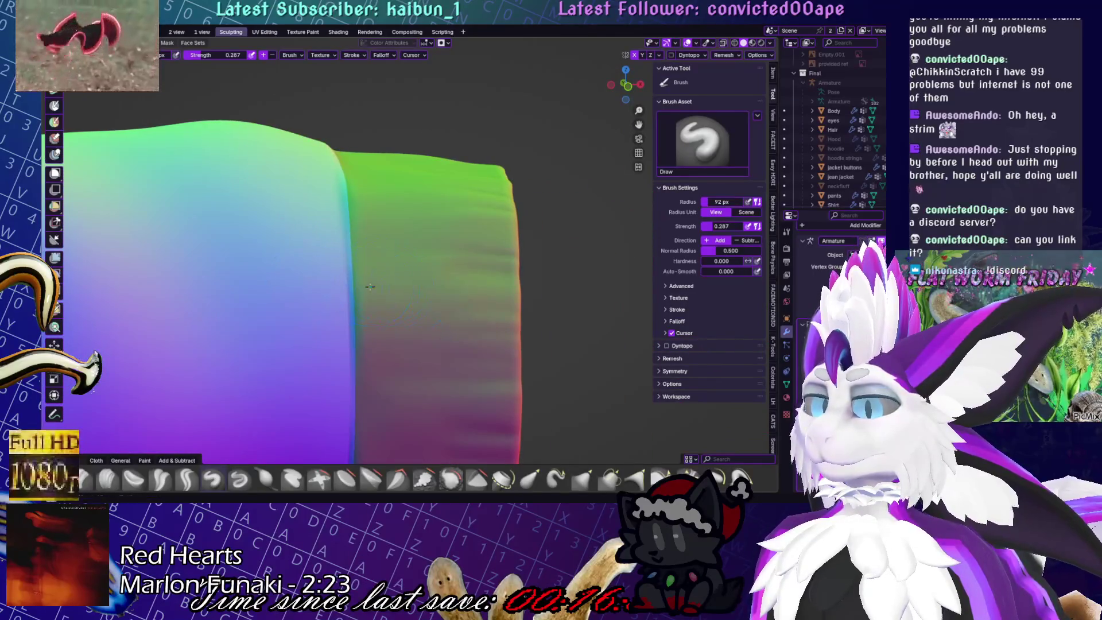
pyautogui.scroll(-6, 356, 304)
pyautogui.scroll(6, 516, 341)
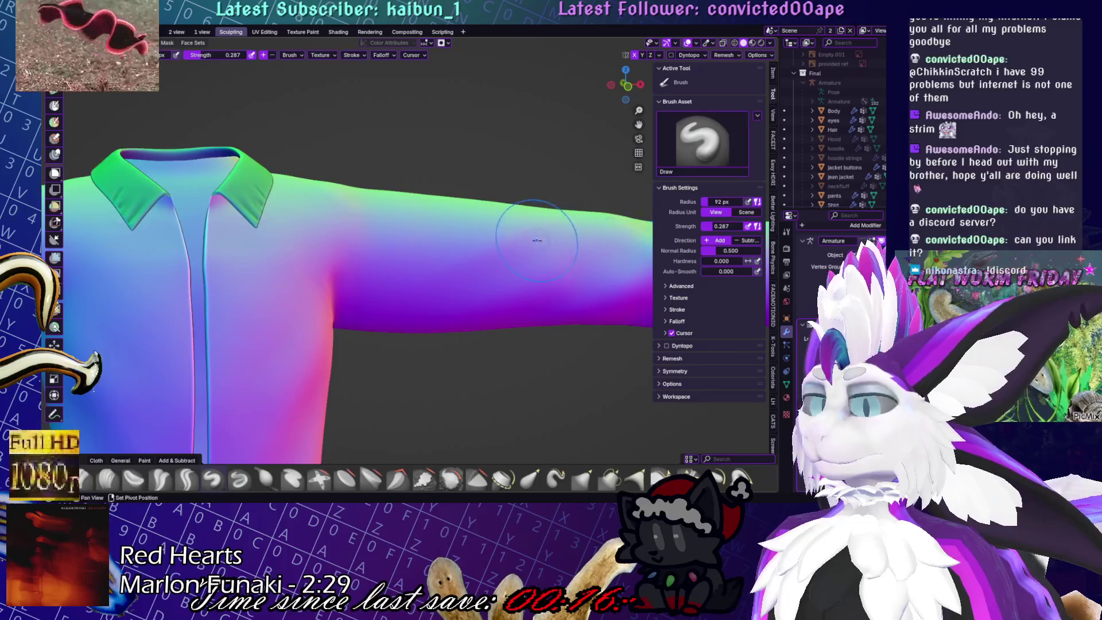
# Zoom in on the shoulder and restore the normal-matcap viewport shading
pyautogui.scroll(-6, 601, 248)
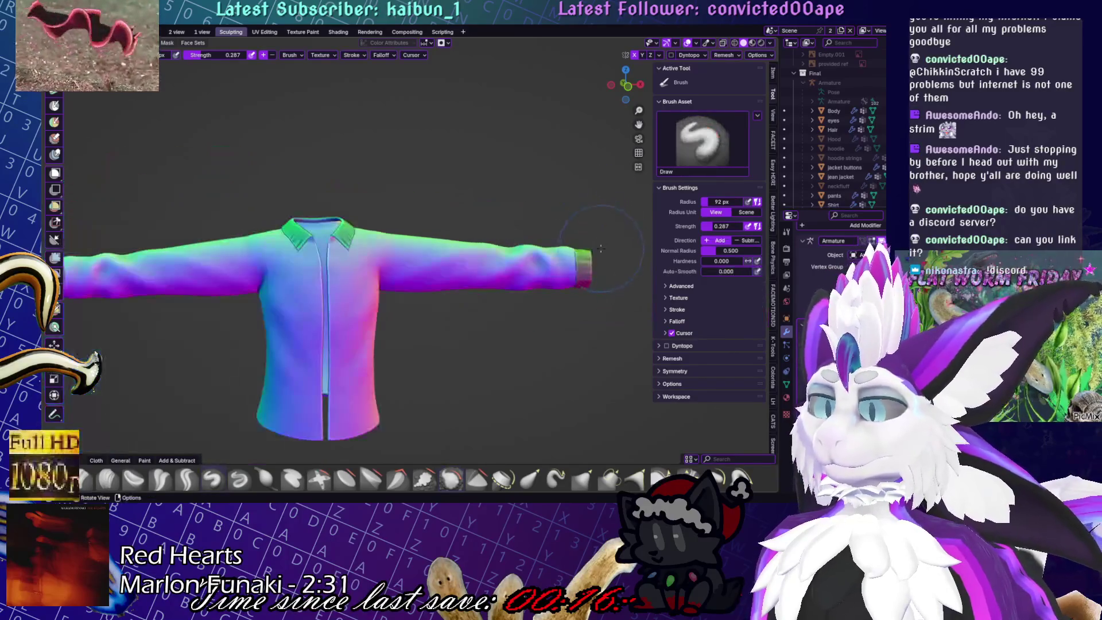
pyautogui.scroll(5, 401, 276)
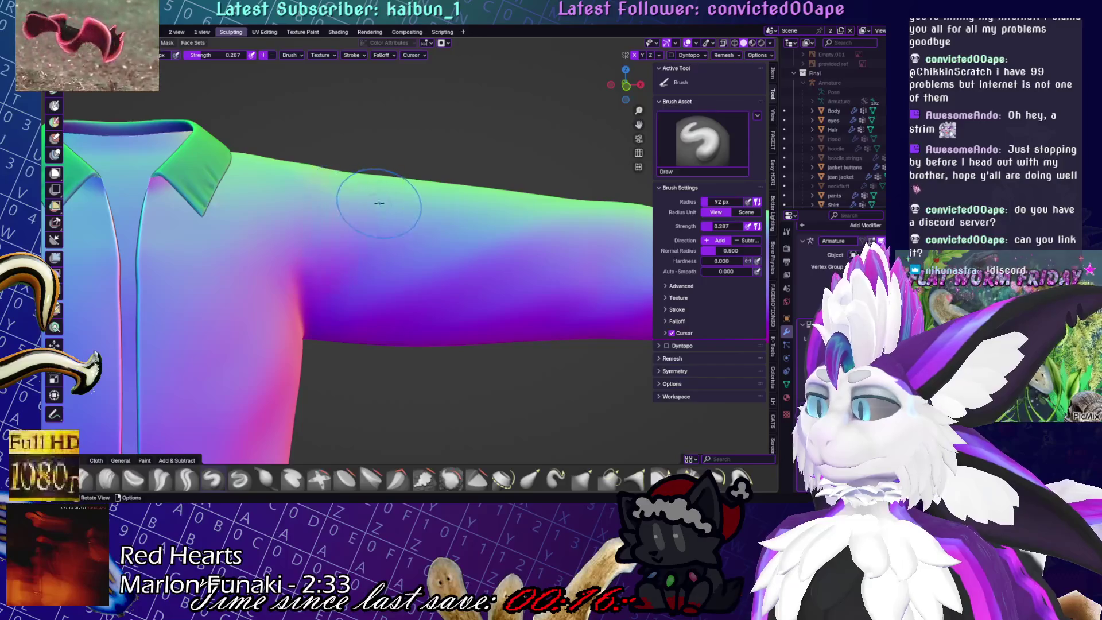
pyautogui.keyDown('ctrl'); pyautogui.moveTo(379, 202); pyautogui.dragTo(258, 324, button='middle'); pyautogui.keyUp('ctrl')
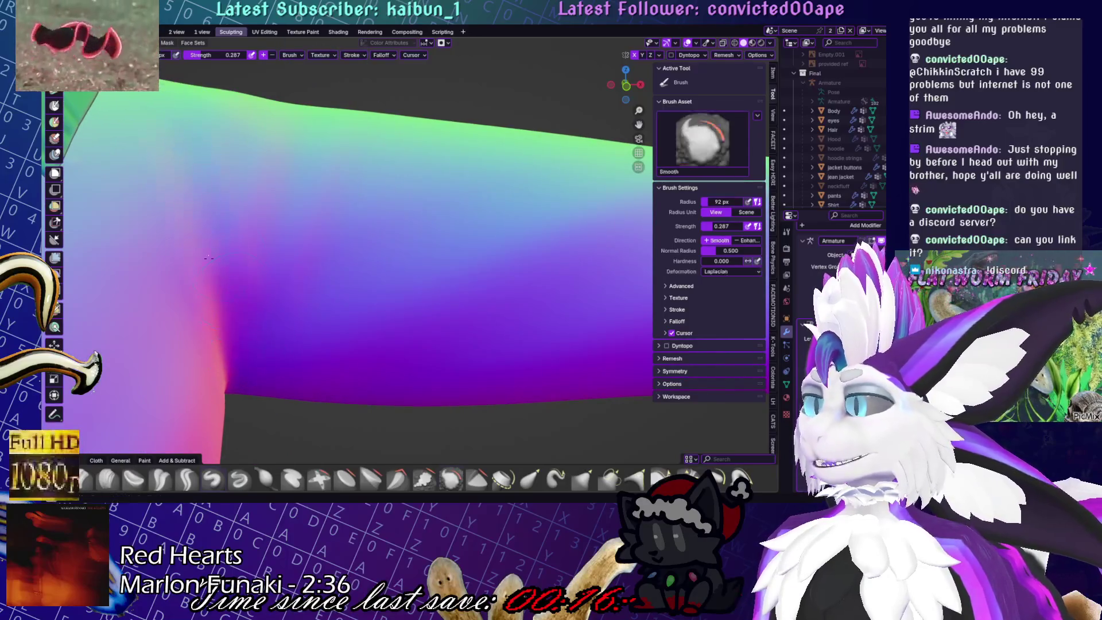
pyautogui.scroll(-3, 219, 277)
pyautogui.scroll(1, 420, 203)
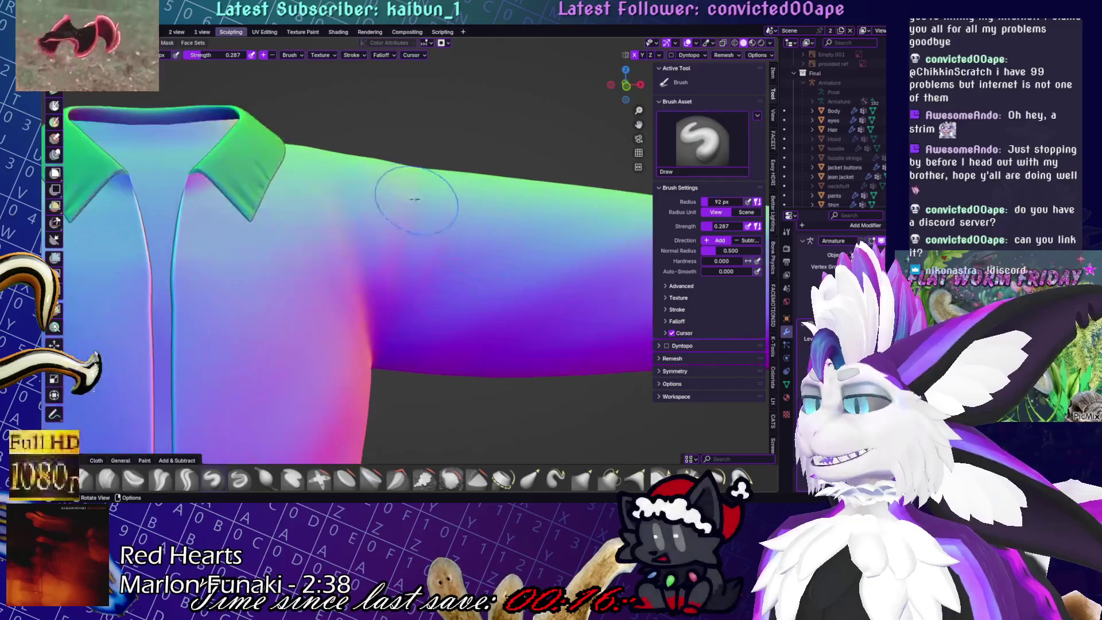
pyautogui.scroll(-1, 420, 202)
pyautogui.scroll(3, 328, 432)
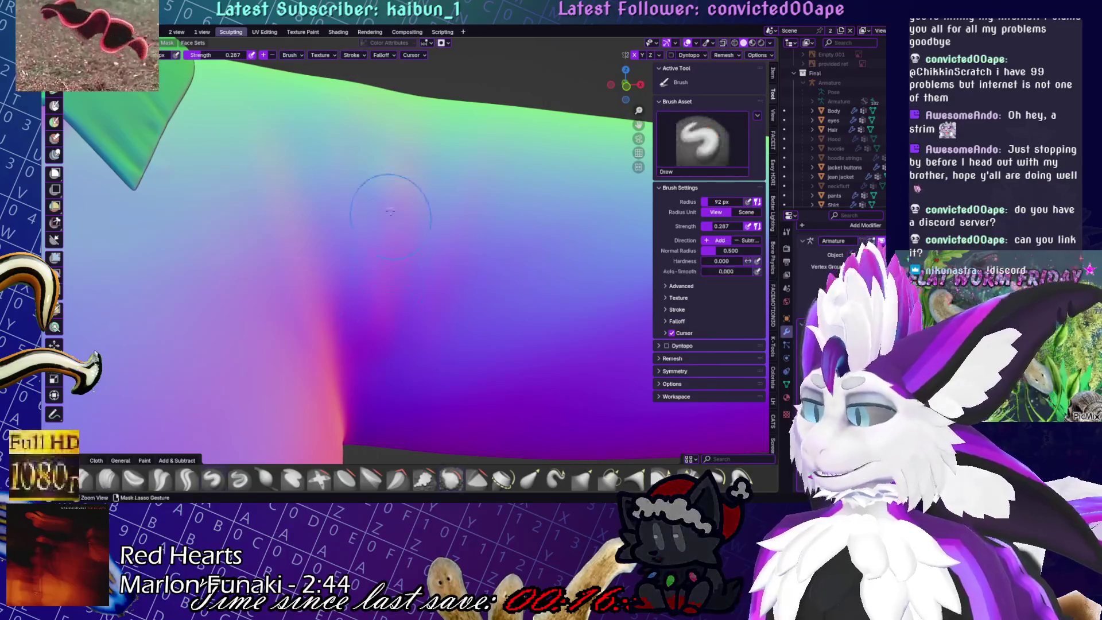
pyautogui.press('w')
pyautogui.click(395, 190)
pyautogui.click(744, 43)
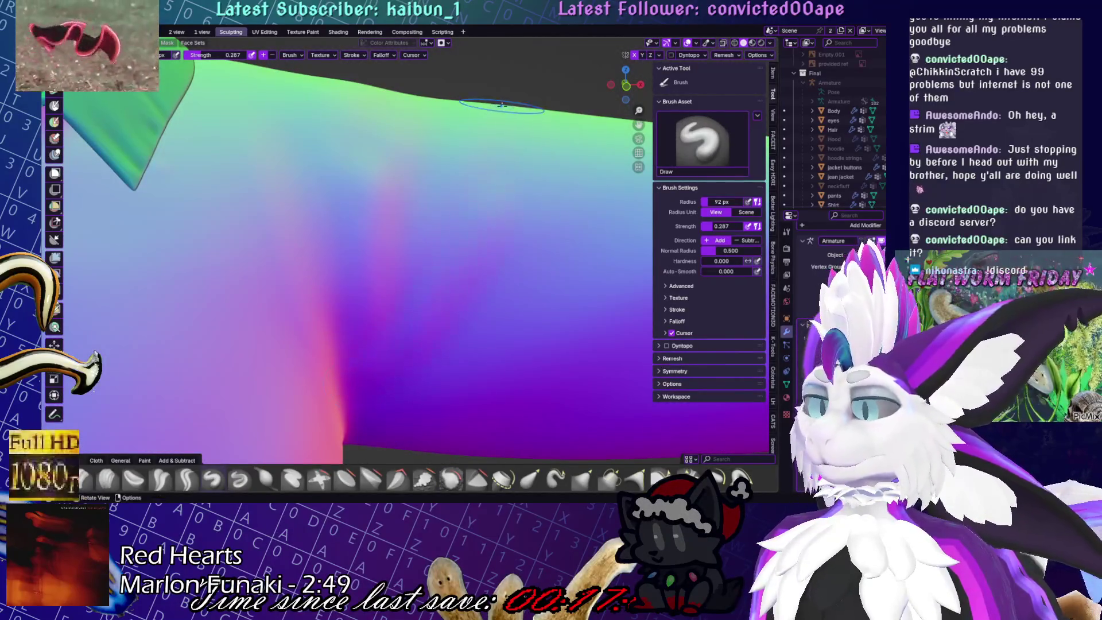
# Shift-smooth the bunched fabric under the arm, orbiting across the underarm
pyautogui.scroll(-5, 411, 294)
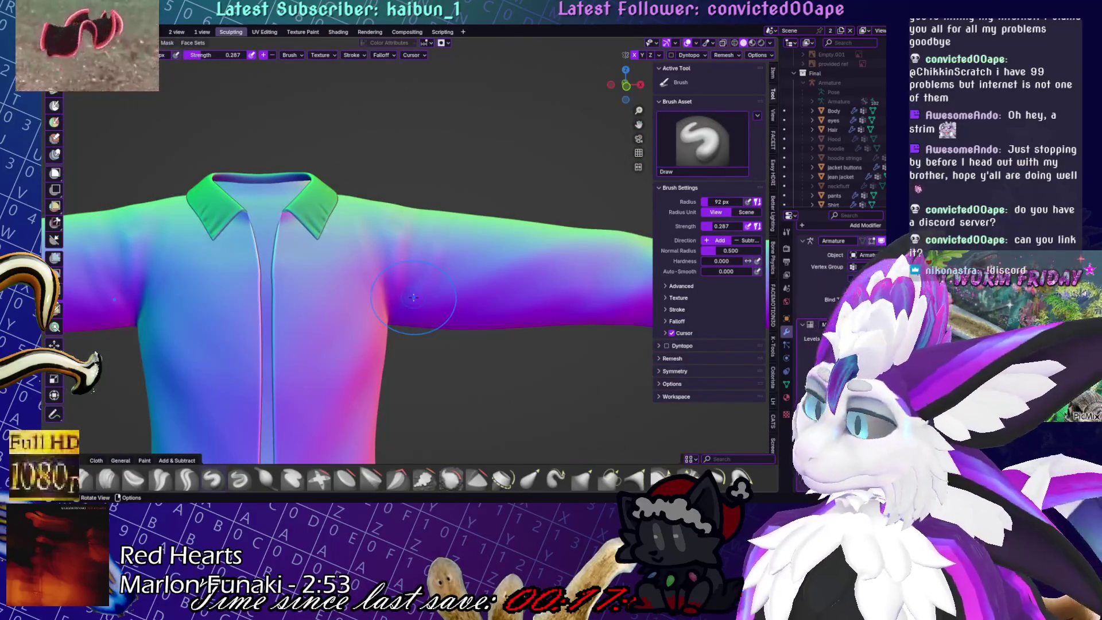
pyautogui.keyDown('ctrl'); pyautogui.moveTo(412, 297); pyautogui.dragTo(439, 314, button='middle'); pyautogui.keyUp('ctrl')
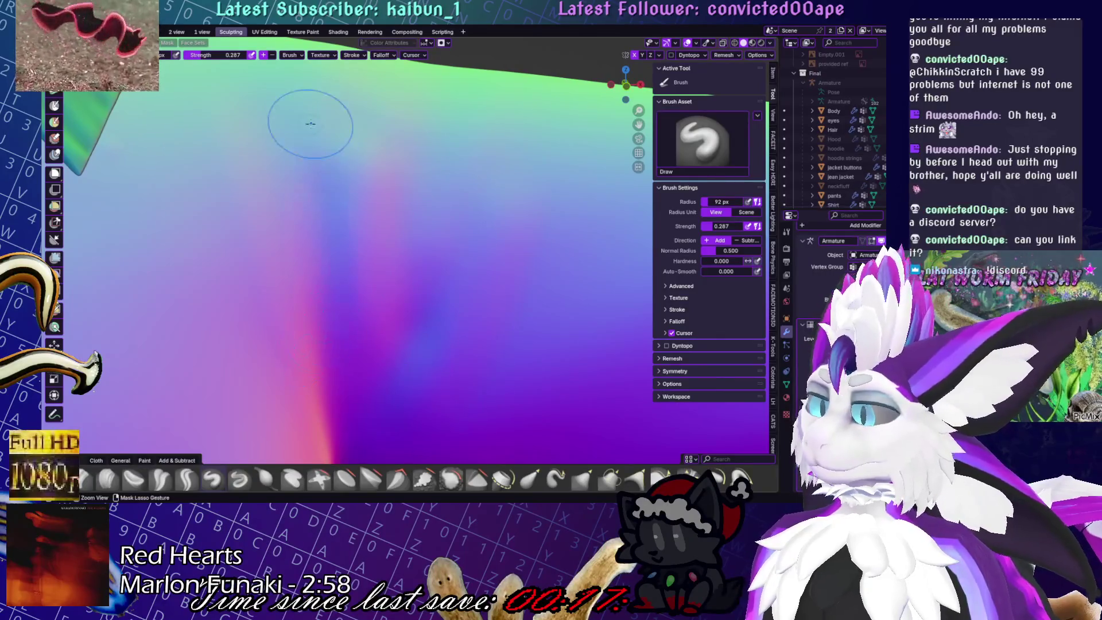
pyautogui.scroll(-5, 310, 123)
pyautogui.scroll(5, 443, 345)
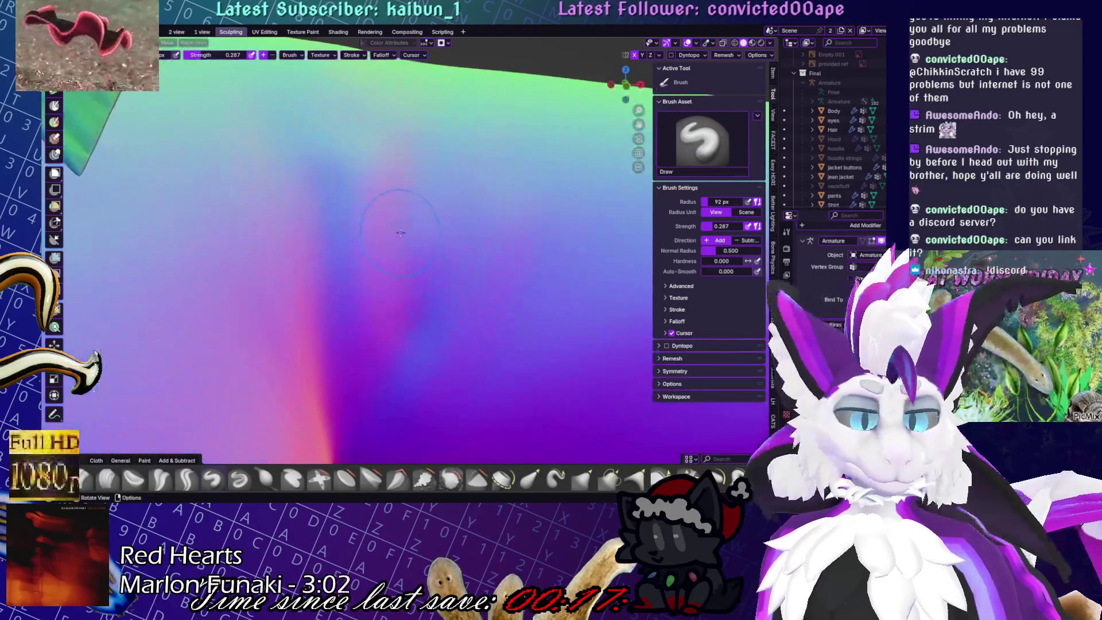
pyautogui.scroll(-5, 401, 233)
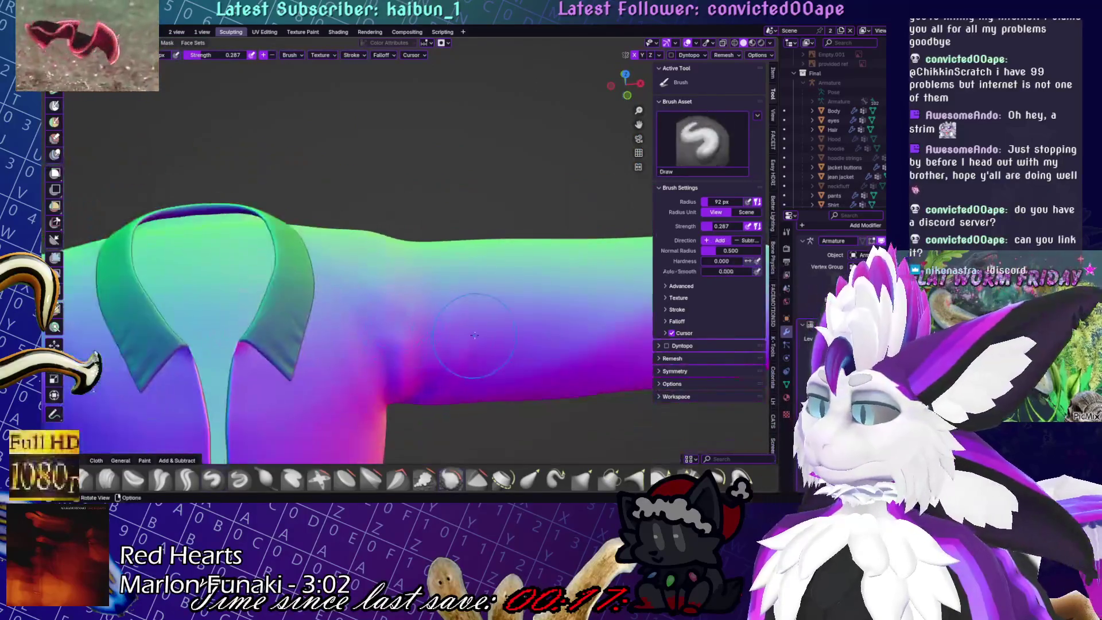
pyautogui.scroll(4, 425, 310)
pyautogui.press('shift')
pyautogui.scroll(4, 367, 307)
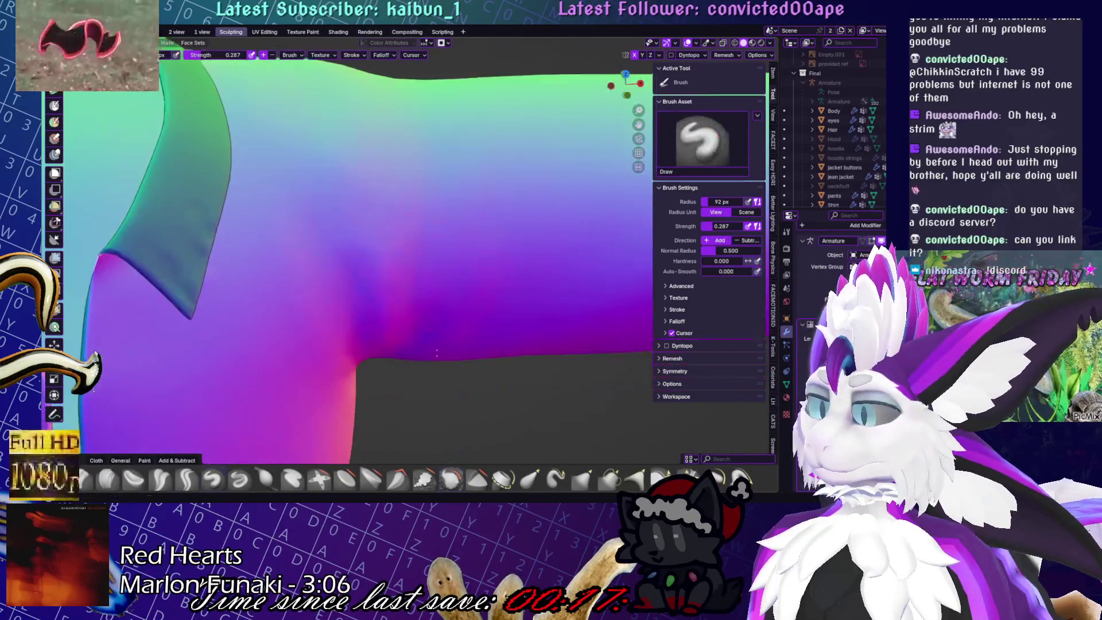
pyautogui.moveTo(389, 283); pyautogui.dragTo(418, 319, button='middle')
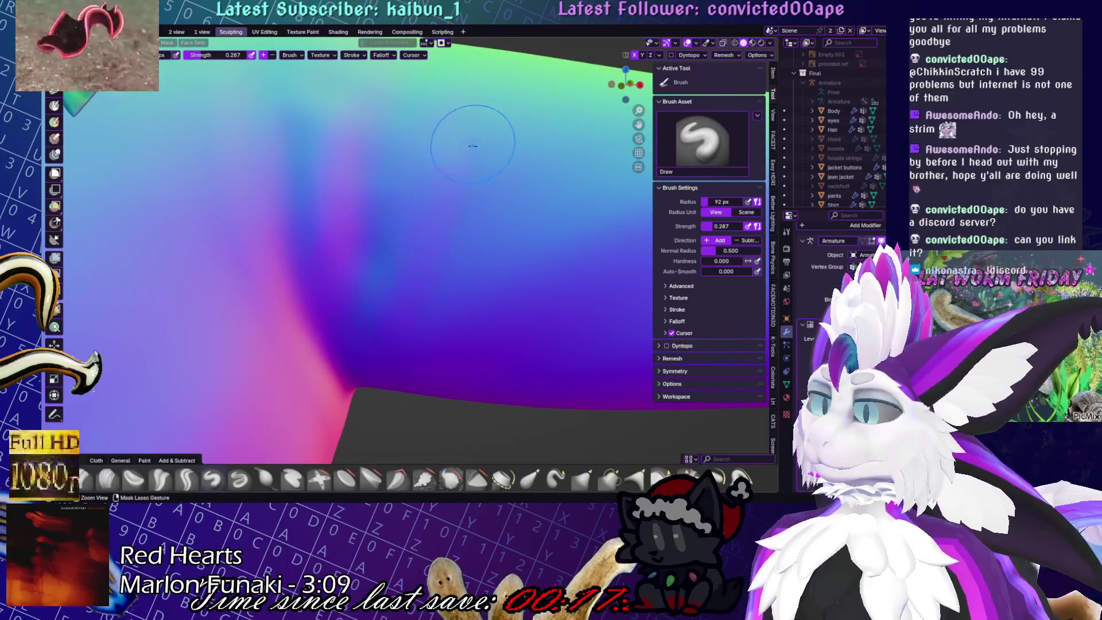
pyautogui.scroll(-5, 410, 278)
pyautogui.moveTo(411, 279); pyautogui.dragTo(436, 172, button='middle')
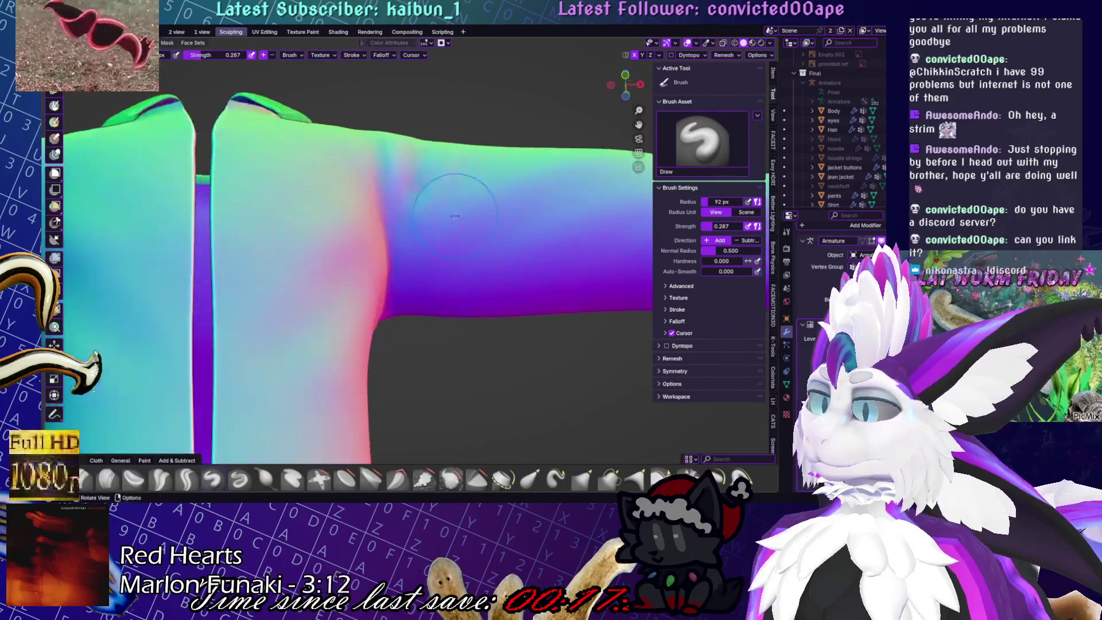
pyautogui.scroll(5, 445, 144)
pyautogui.moveTo(477, 119); pyautogui.dragTo(384, 413, button='middle')
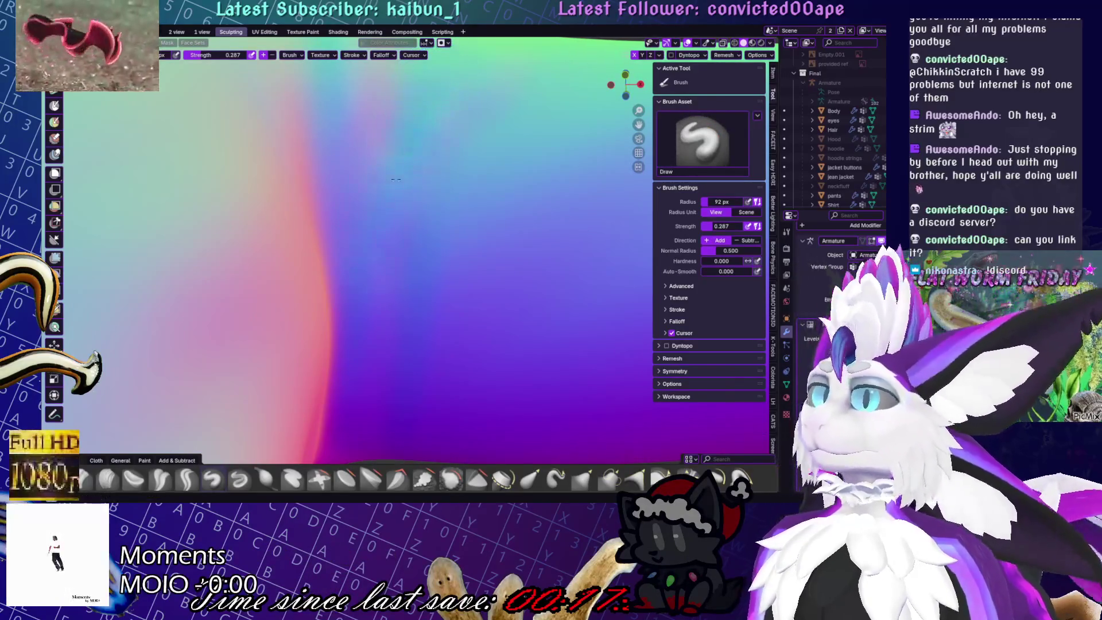
# Smooth the underarm once more, then view the whole shirt from front, side and back
pyautogui.press('shift')
pyautogui.scroll(-5, 363, 291)
pyautogui.moveTo(363, 291); pyautogui.dragTo(410, 312, button='middle')
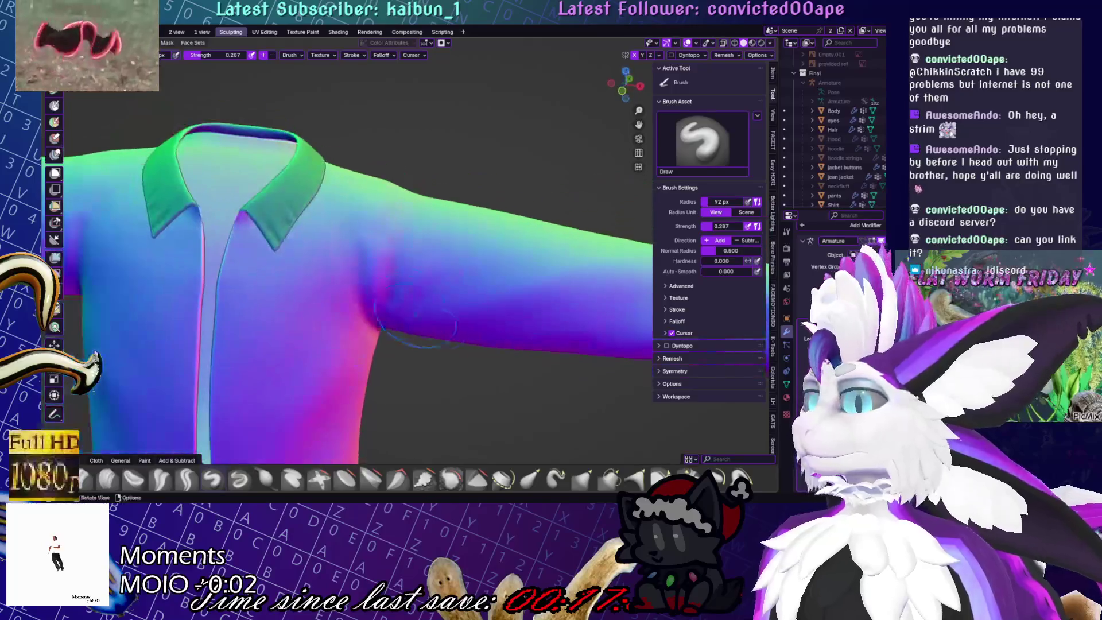
pyautogui.scroll(-4, 411, 368)
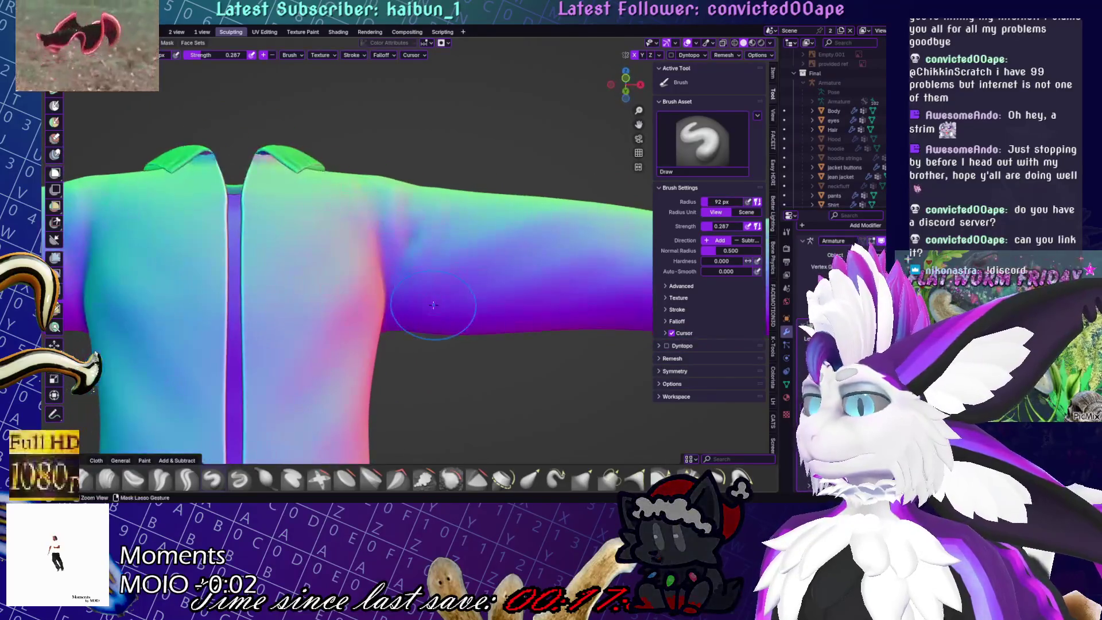
pyautogui.moveTo(396, 373); pyautogui.dragTo(382, 379, button='middle')
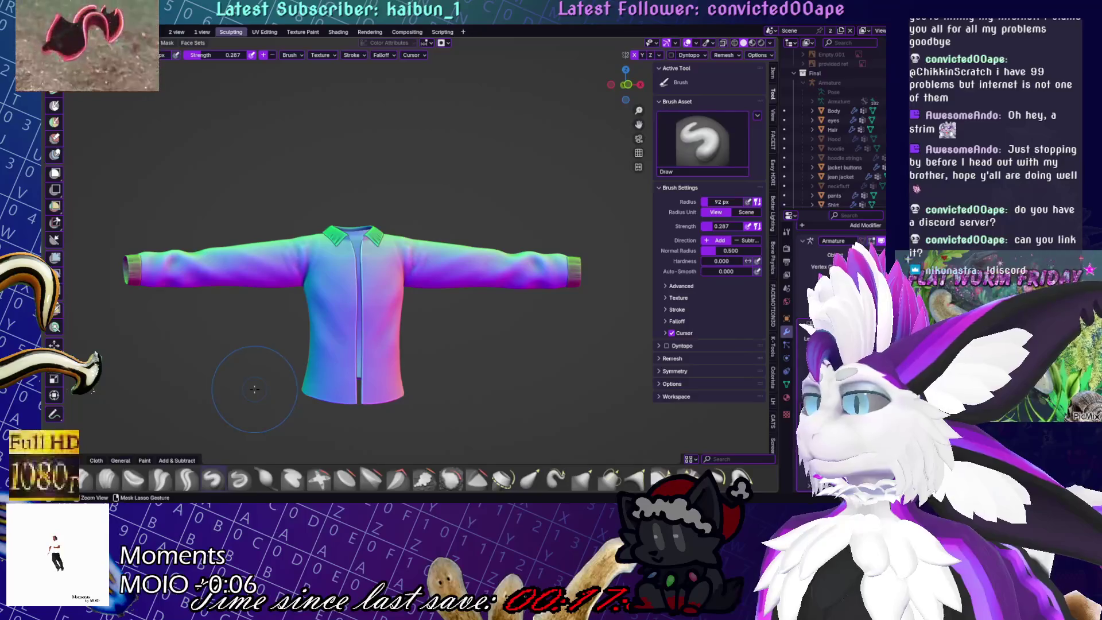
pyautogui.scroll(6, 368, 376)
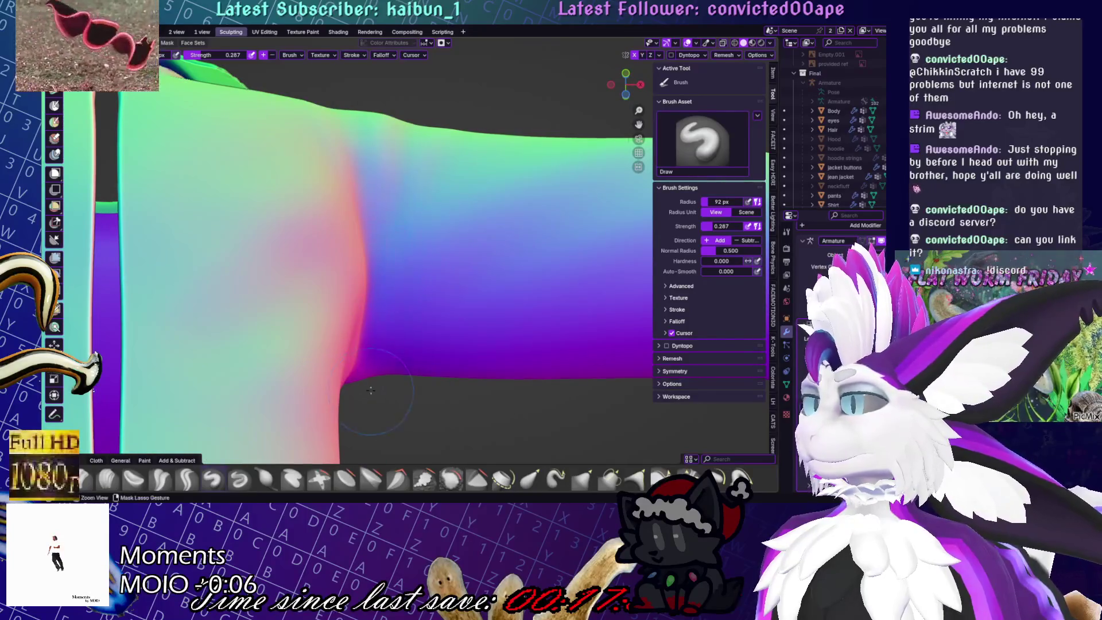
pyautogui.scroll(-6, 381, 313)
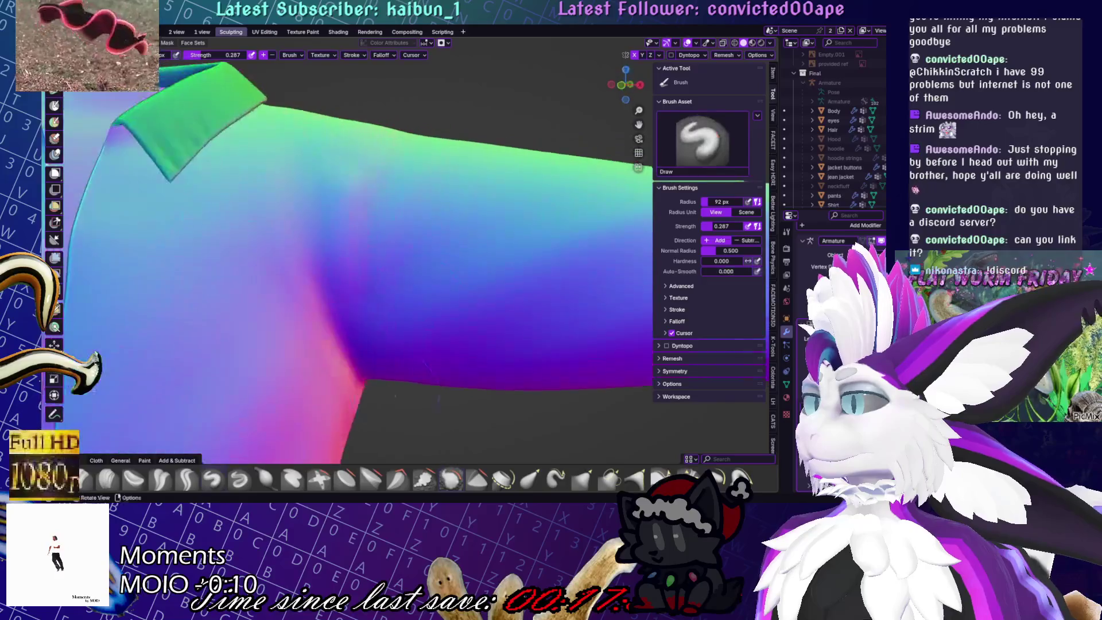
pyautogui.scroll(2, 396, 283)
pyautogui.moveTo(362, 349)
pyautogui.mouseDown(button='middle')
pyautogui.moveTo(405, 331)
pyautogui.moveTo(507, 246)
pyautogui.mouseUp(button='middle')
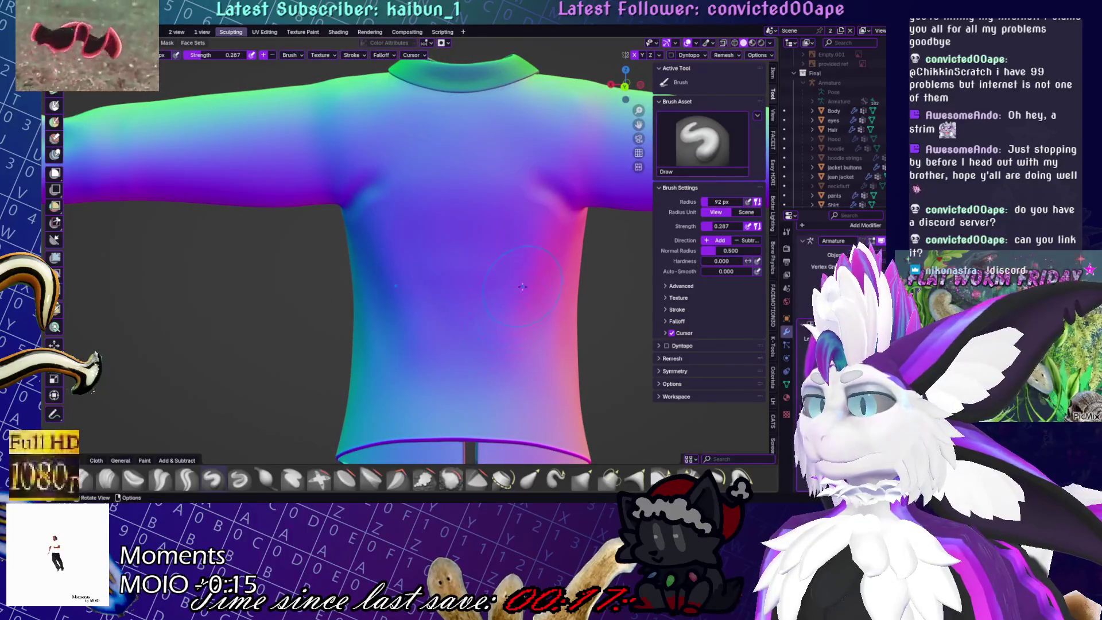
# Choose the Smooth and then the Scrape/Fill brush from the brush shelf
pyautogui.moveTo(548, 191); pyautogui.dragTo(495, 304, button='middle')
pyautogui.hotkey('shift', 's')
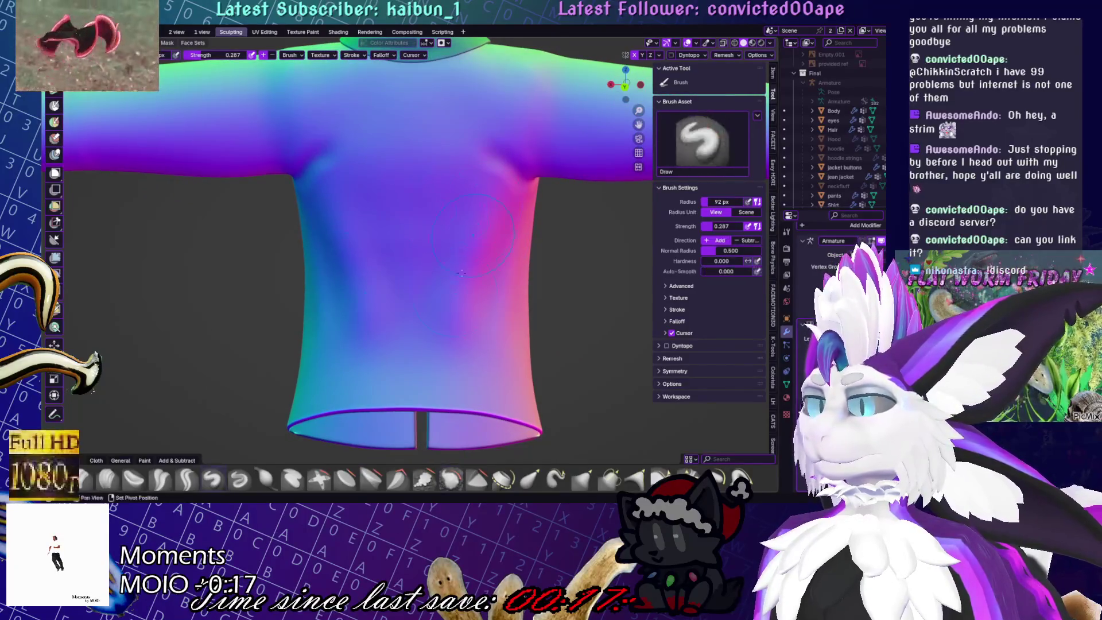
pyautogui.press('x')
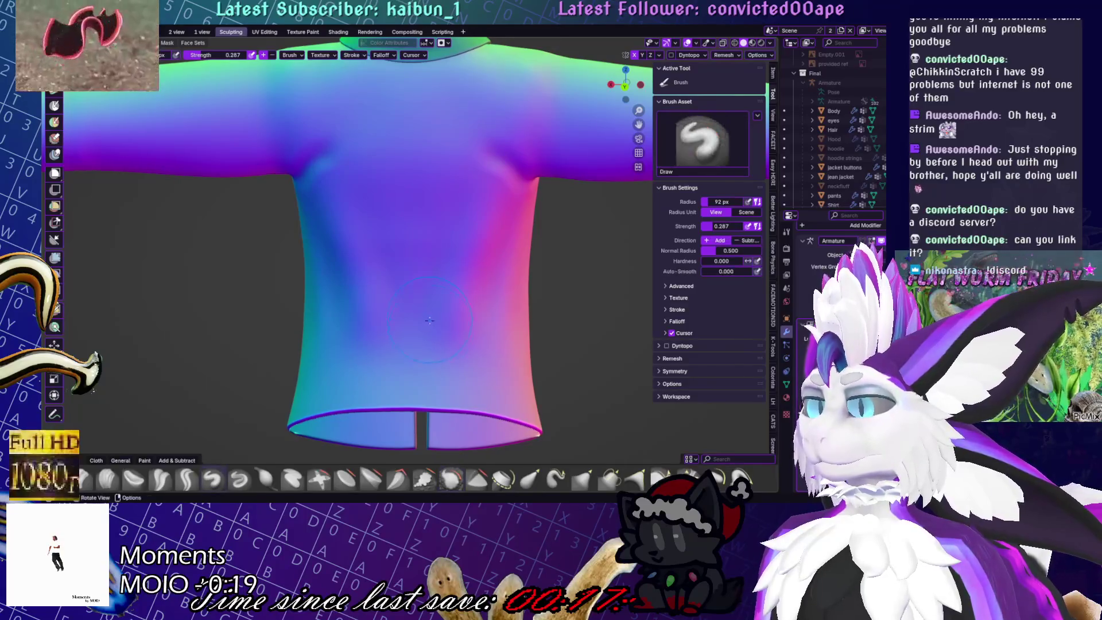
pyautogui.click(457, 487)
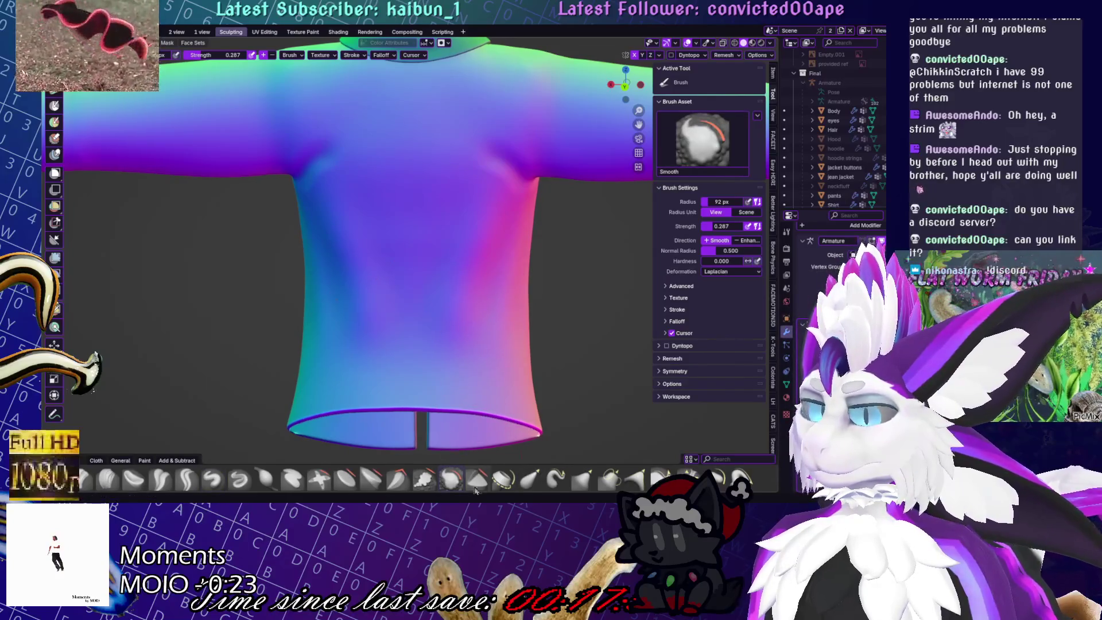
pyautogui.click(423, 479)
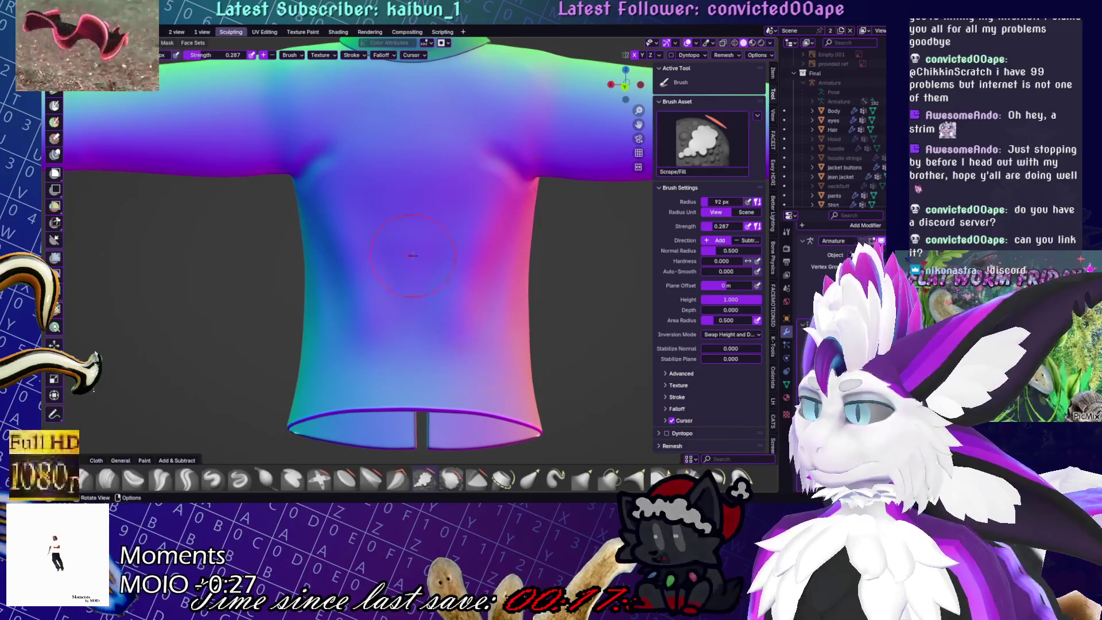
# Shift-smooth the chest and underarm, then work along the sleeve toward the cuff
pyautogui.scroll(5, 467, 344)
pyautogui.moveTo(468, 234)
pyautogui.mouseDown(button='middle')
pyautogui.moveTo(436, 265)
pyautogui.moveTo(516, 94)
pyautogui.mouseUp(button='middle')
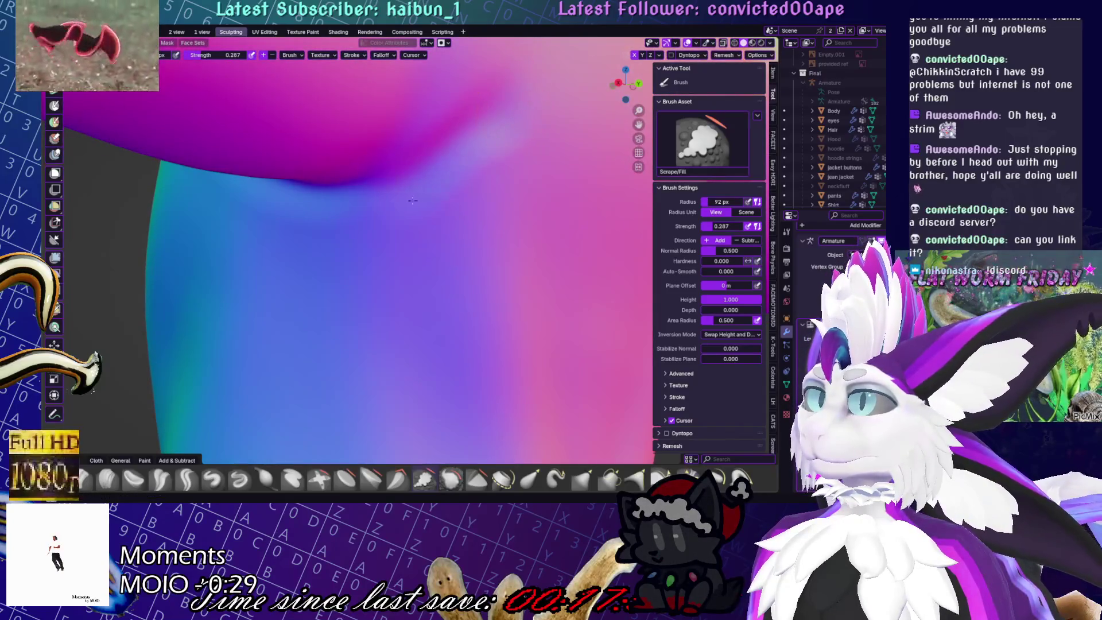
pyautogui.hotkey('shift', 's')
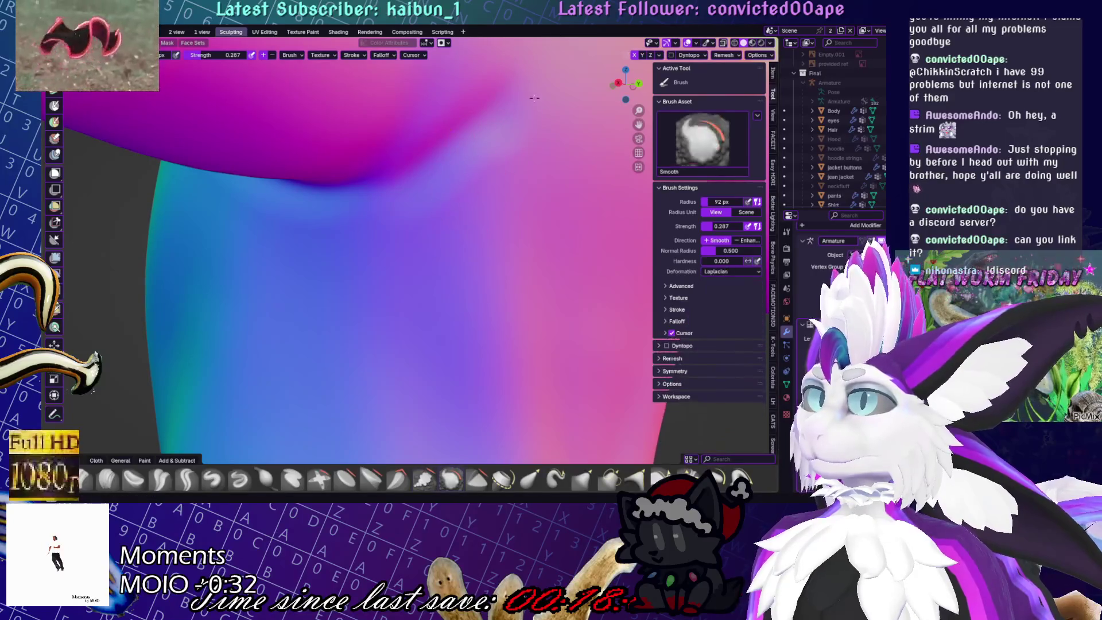
pyautogui.scroll(-5, 439, 221)
pyautogui.moveTo(439, 222); pyautogui.dragTo(377, 326, button='middle')
pyautogui.scroll(5, 402, 269)
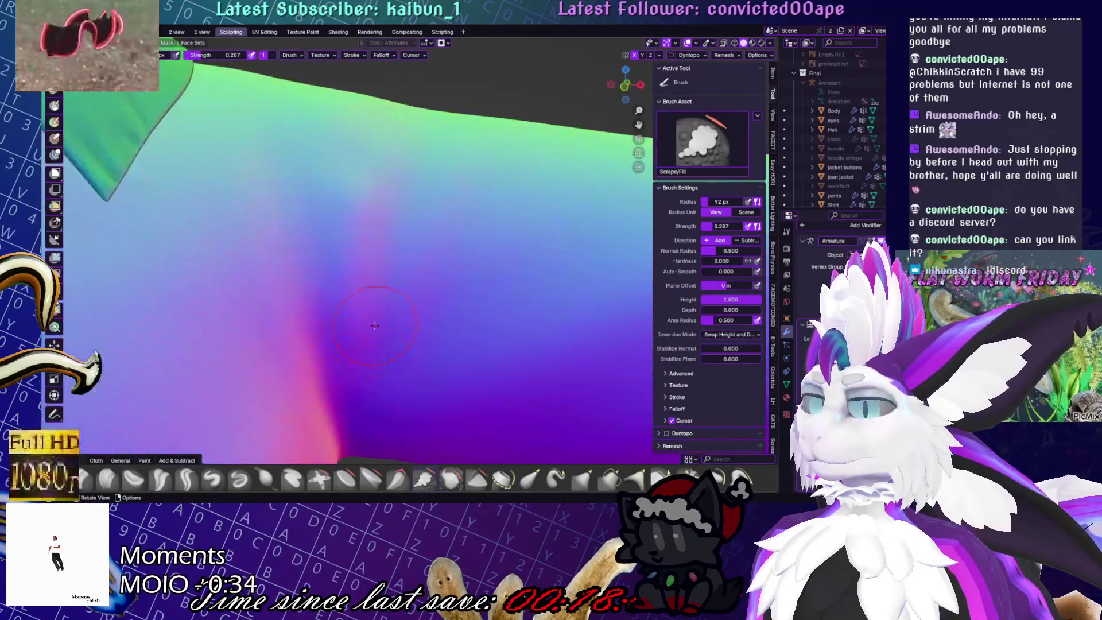
pyautogui.scroll(-3, 356, 178)
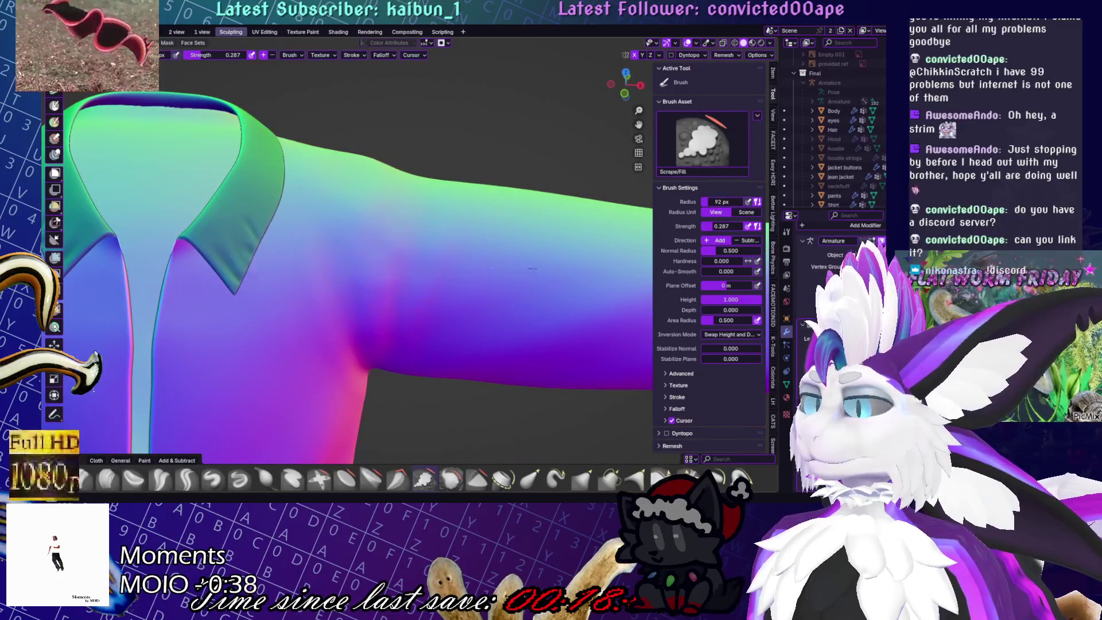
pyautogui.scroll(2, 486, 267)
pyautogui.moveTo(486, 267); pyautogui.dragTo(353, 299, button='middle')
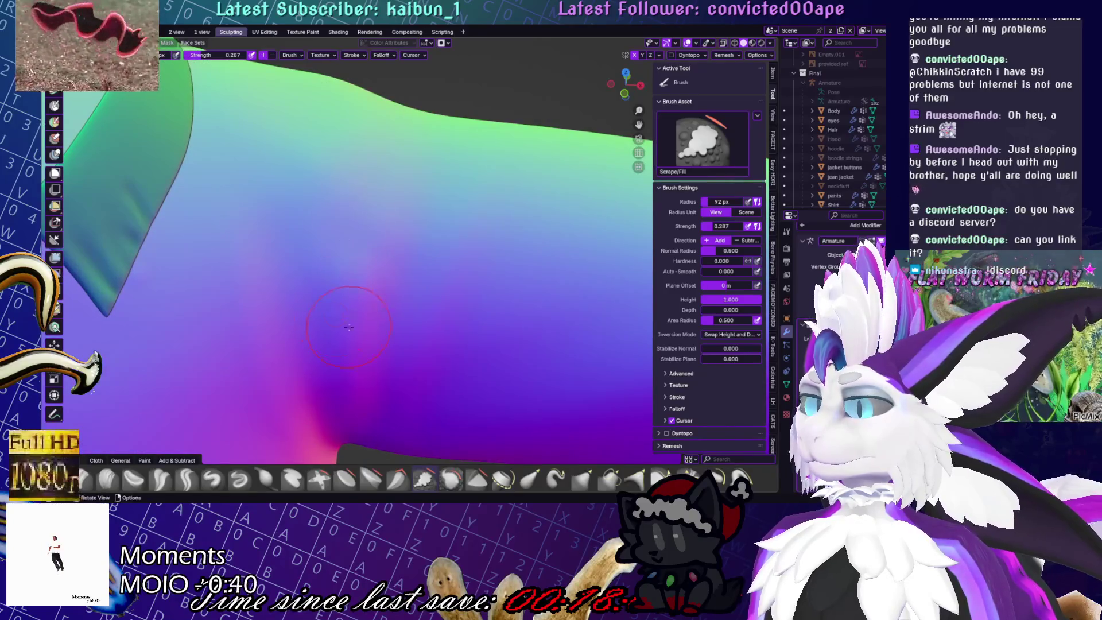
pyautogui.scroll(-3, 501, 340)
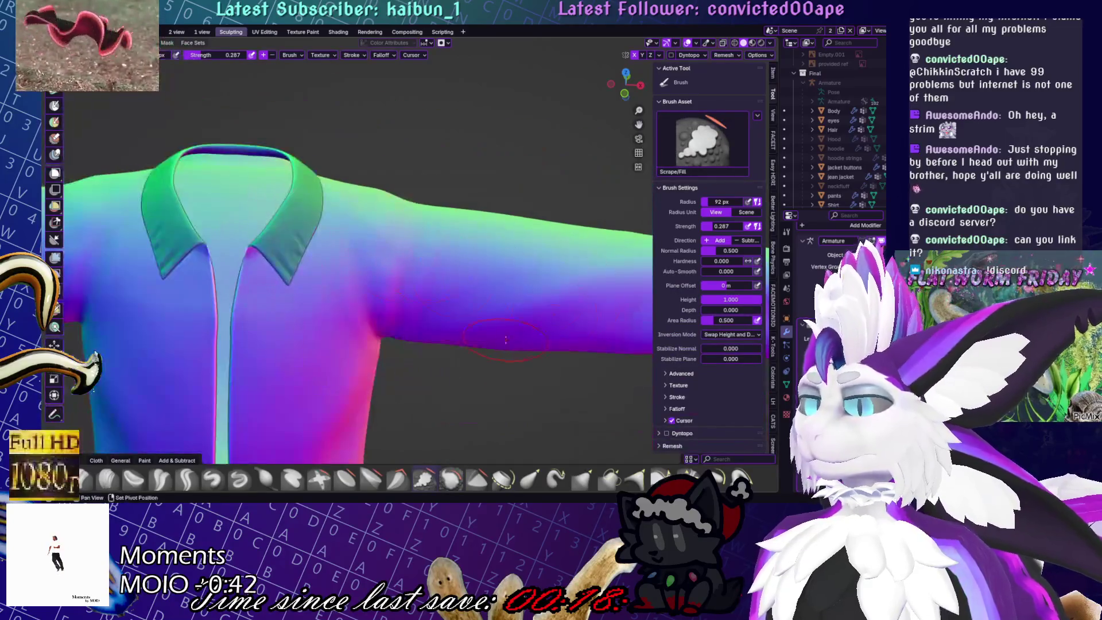
pyautogui.scroll(3, 500, 341)
pyautogui.moveTo(501, 341)
pyautogui.mouseDown(button='middle')
pyautogui.moveTo(561, 316)
pyautogui.moveTo(426, 329)
pyautogui.moveTo(355, 312)
pyautogui.mouseUp(button='middle')
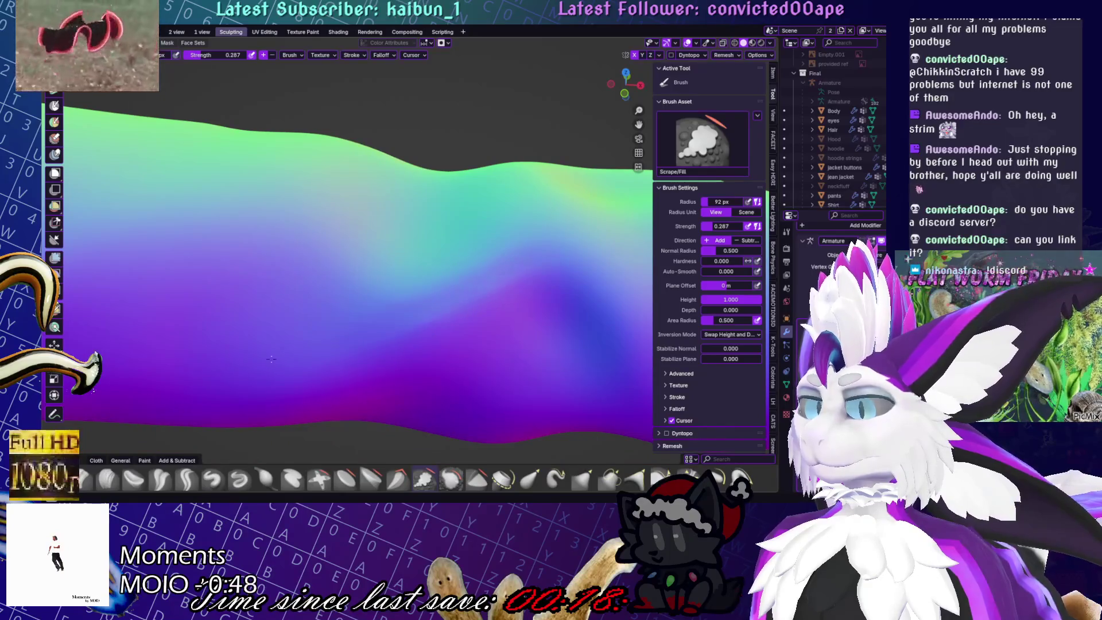
pyautogui.moveTo(593, 242); pyautogui.dragTo(556, 333, button='middle')
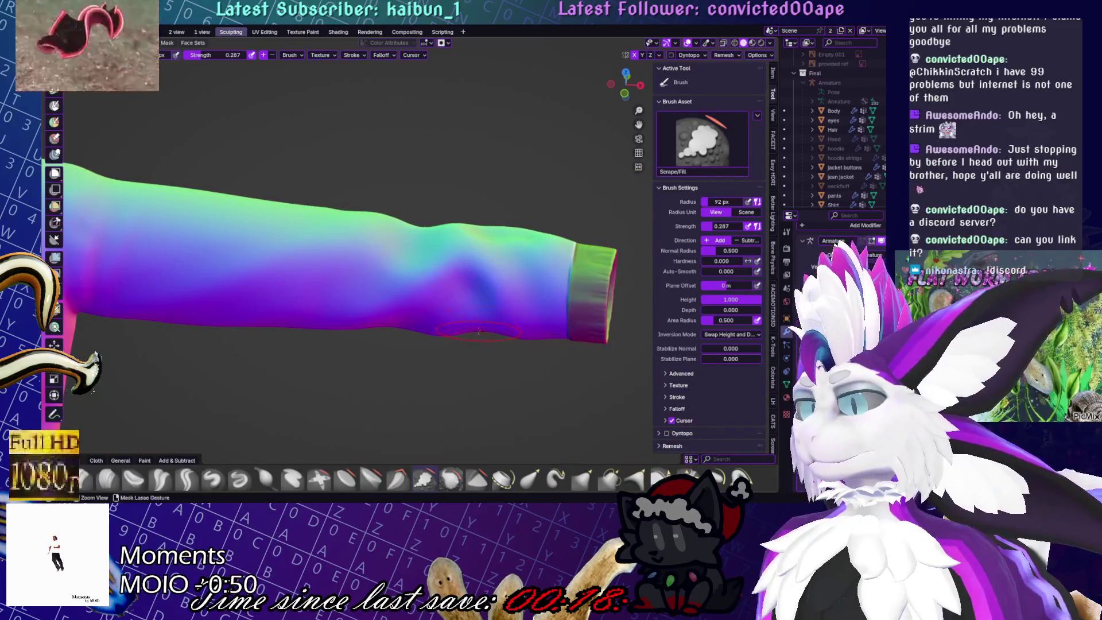
# Switch to the Draw Sharp brush and carve fold creases into the sleeve
pyautogui.scroll(3, 479, 331)
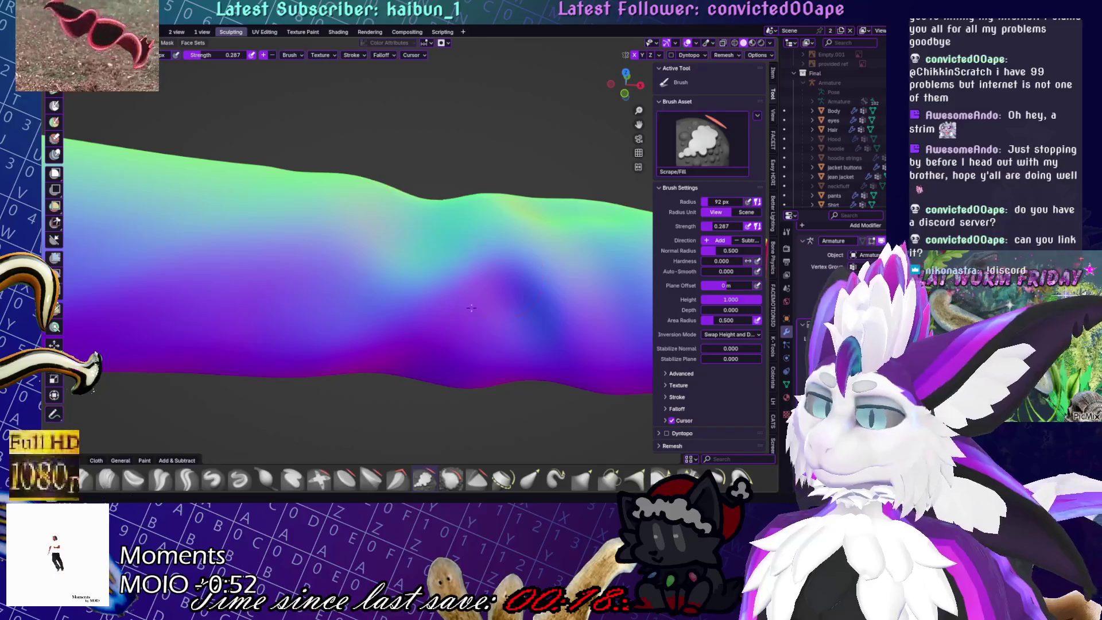
pyautogui.moveTo(570, 326)
pyautogui.mouseDown(button='middle')
pyautogui.moveTo(504, 345)
pyautogui.moveTo(507, 286)
pyautogui.moveTo(459, 353)
pyautogui.mouseUp(button='middle')
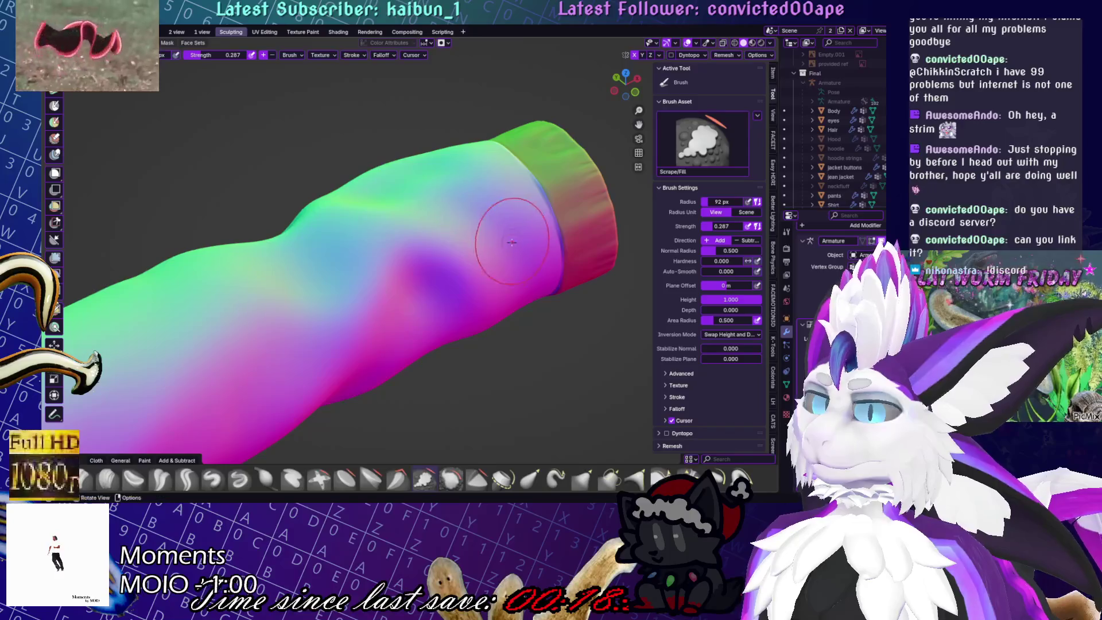
pyautogui.moveTo(511, 242); pyautogui.dragTo(474, 320, button='middle')
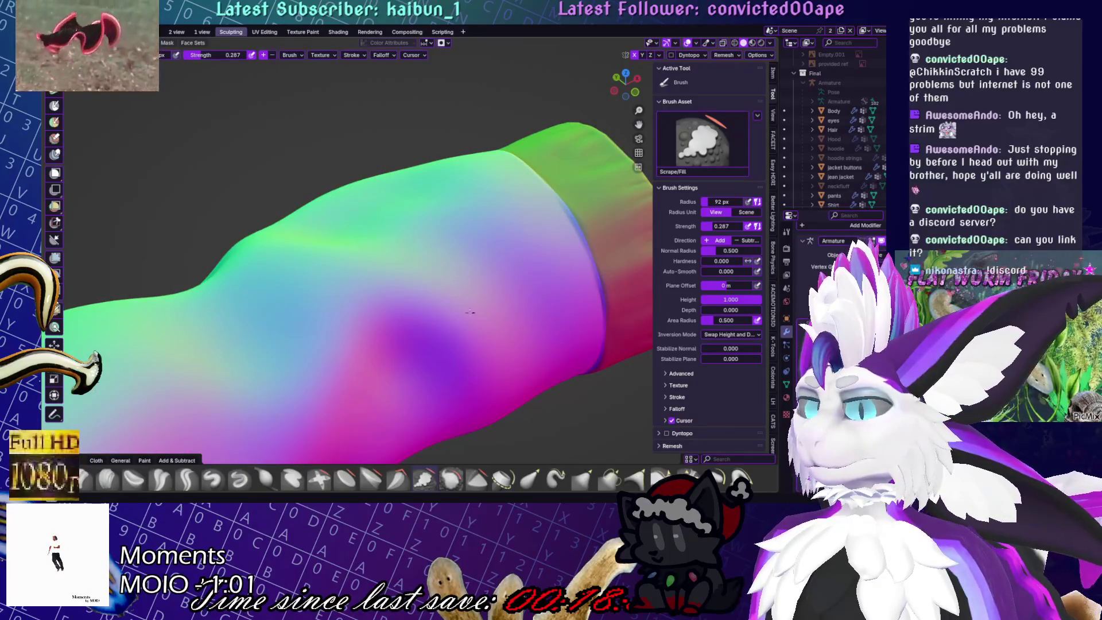
pyautogui.click(239, 478)
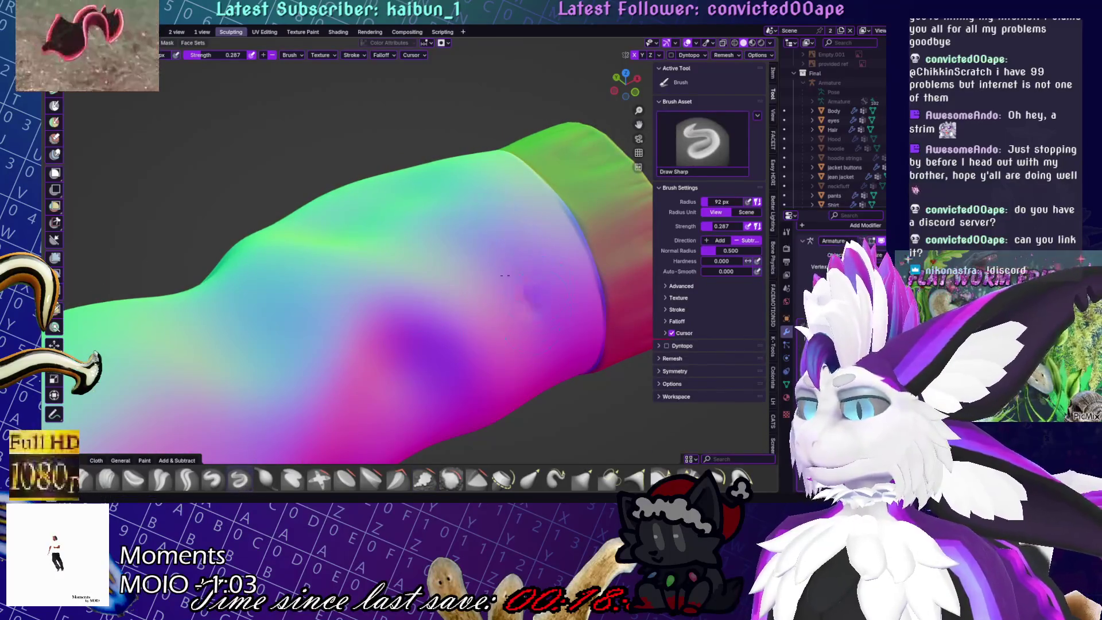
pyautogui.moveTo(502, 248)
pyautogui.mouseDown()
pyautogui.moveTo(482, 269)
pyautogui.moveTo(394, 247)
pyautogui.moveTo(454, 310)
pyautogui.moveTo(385, 237)
pyautogui.mouseUp()
pyautogui.moveTo(385, 237); pyautogui.dragTo(455, 320, button='middle')
pyautogui.moveTo(443, 338)
pyautogui.mouseDown()
pyautogui.moveTo(436, 270)
pyautogui.moveTo(448, 338)
pyautogui.moveTo(425, 275)
pyautogui.moveTo(404, 293)
pyautogui.mouseUp()
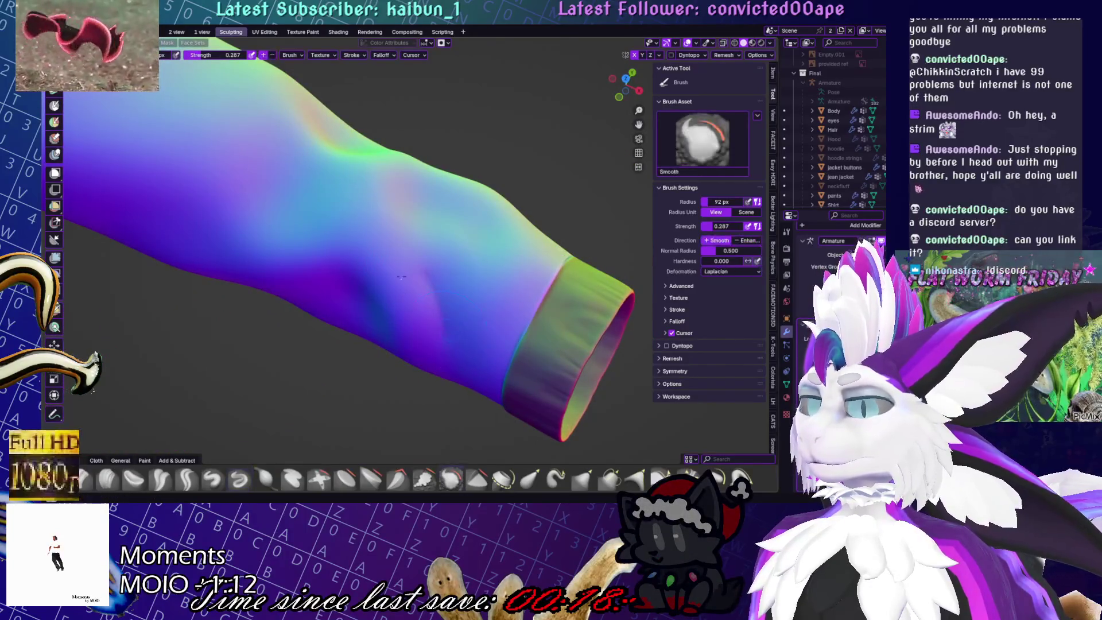
# Soften a dented area on the sleeve and carve another crease across it
pyautogui.moveTo(403, 293); pyautogui.dragTo(552, 231, button='middle')
pyautogui.scroll(4, 358, 308)
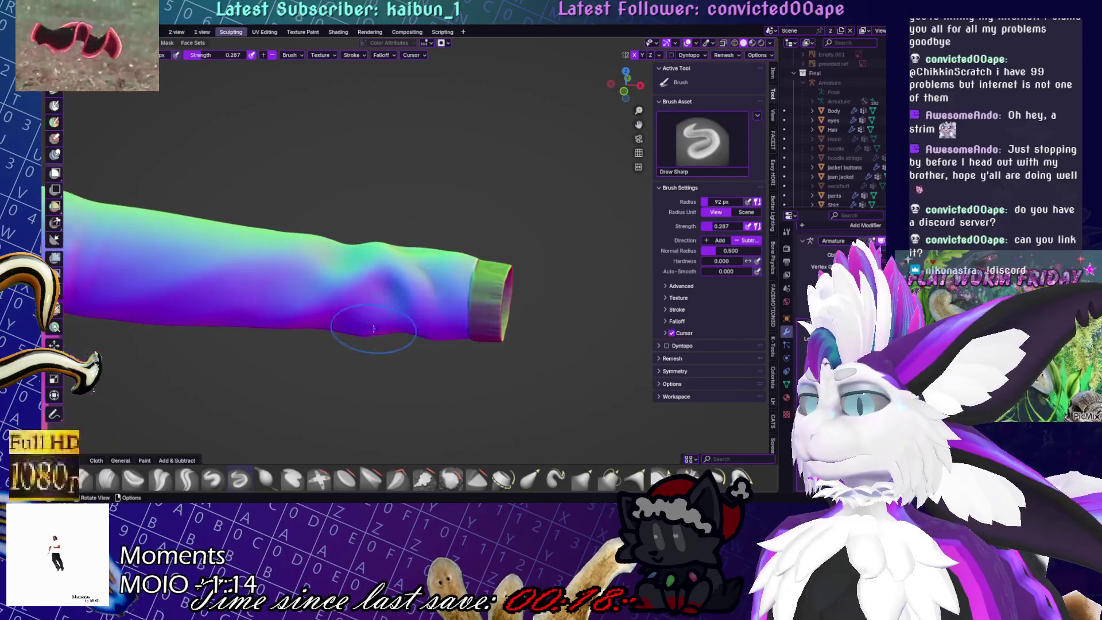
pyautogui.keyDown('shift'); pyautogui.moveTo(336, 327); pyautogui.dragTo(373, 308); pyautogui.keyUp('shift')
pyautogui.moveTo(404, 343)
pyautogui.mouseDown(button='middle')
pyautogui.moveTo(448, 325)
pyautogui.moveTo(553, 359)
pyautogui.moveTo(466, 314)
pyautogui.moveTo(495, 344)
pyautogui.mouseUp(button='middle')
pyautogui.moveTo(358, 311); pyautogui.dragTo(430, 338)
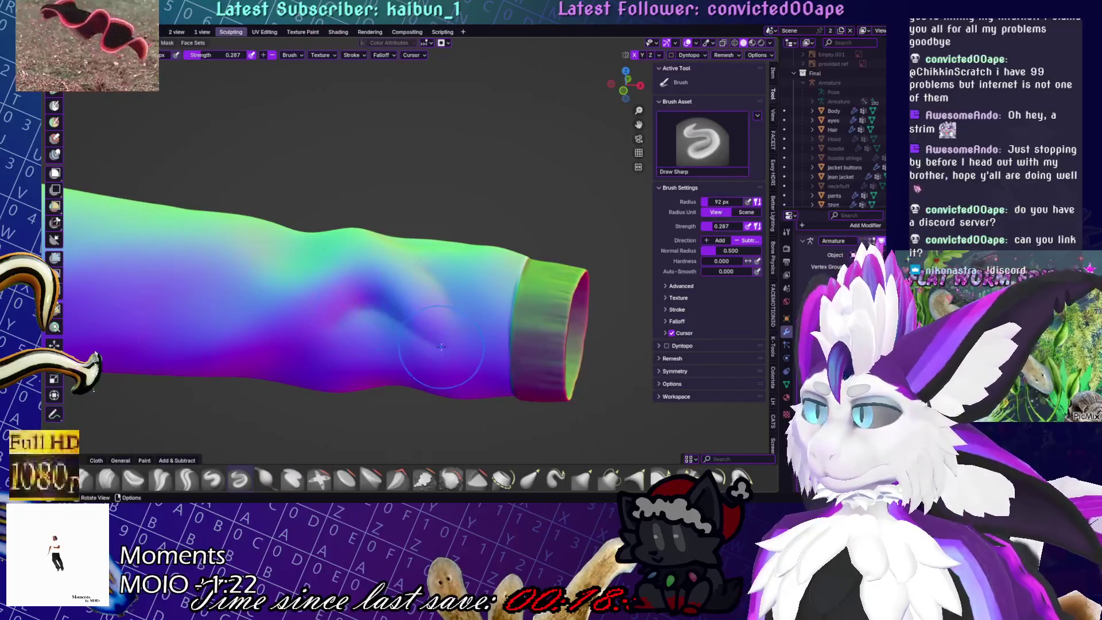
# Smooth the bumps and folds along the sleeve with the Shift smooth brush
pyautogui.press('shift')
pyautogui.moveTo(383, 302)
pyautogui.mouseDown(button='middle')
pyautogui.moveTo(491, 402)
pyautogui.moveTo(456, 390)
pyautogui.moveTo(466, 307)
pyautogui.mouseUp(button='middle')
pyautogui.scroll(5, 466, 307)
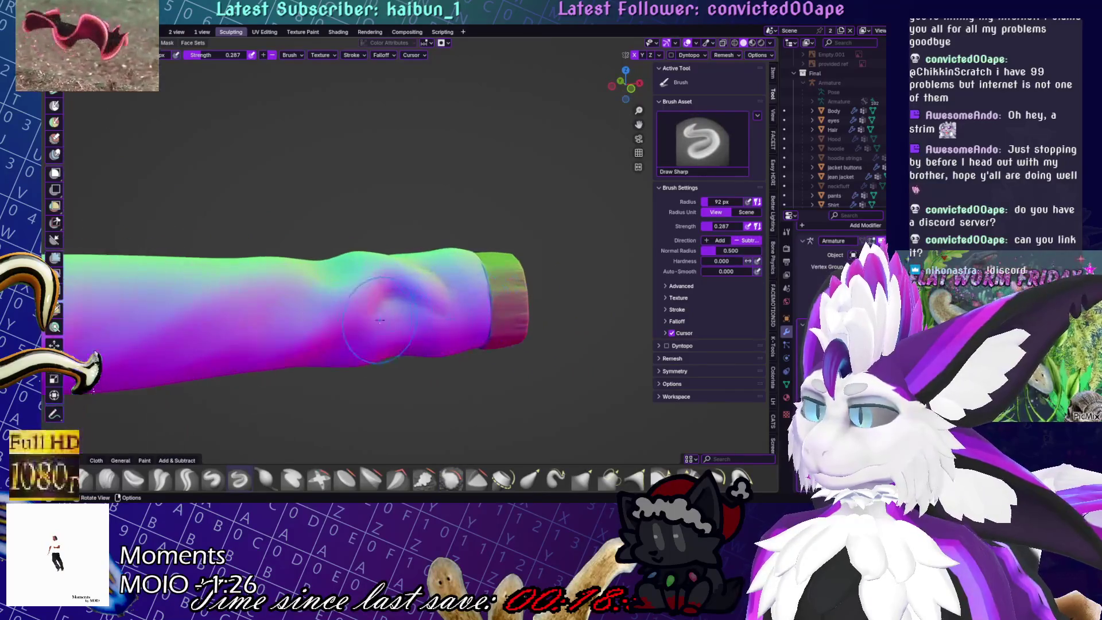
pyautogui.keyDown('shift'); pyautogui.moveTo(505, 388); pyautogui.dragTo(344, 337, button='middle'); pyautogui.keyUp('shift')
pyautogui.moveTo(283, 396); pyautogui.dragTo(248, 354, button='middle')
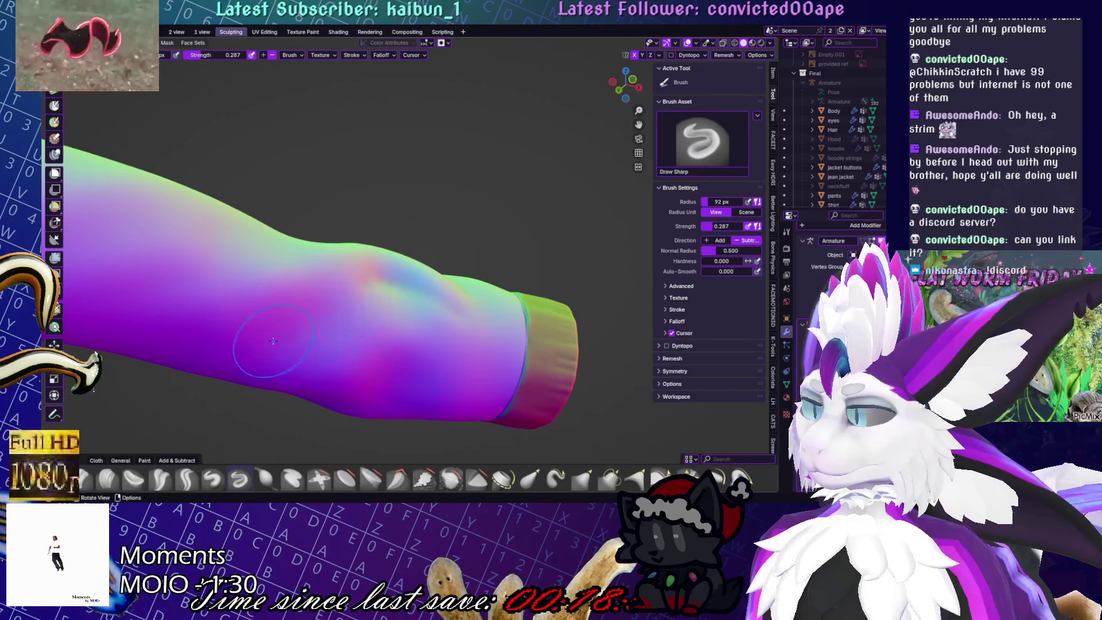
pyautogui.press('shift')
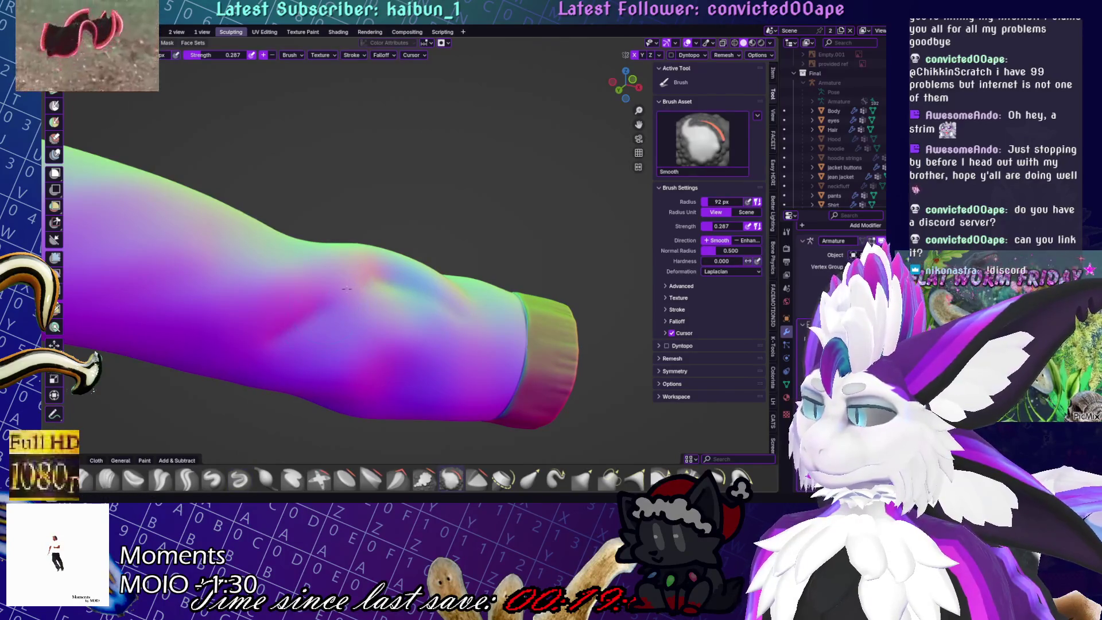
pyautogui.moveTo(384, 285); pyautogui.dragTo(402, 352, button='middle')
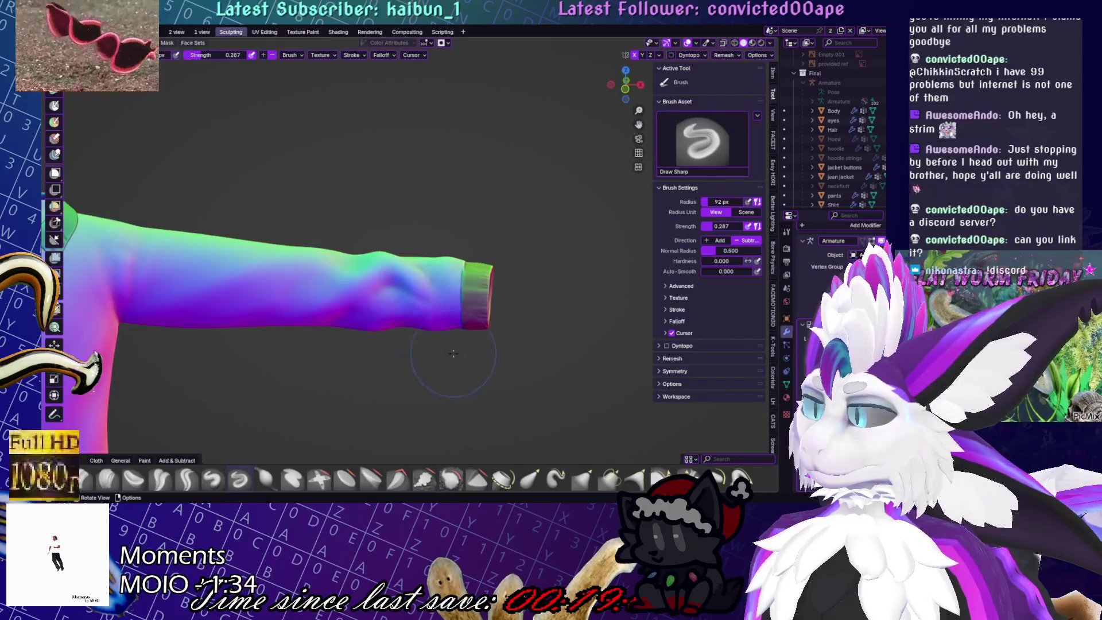
pyautogui.scroll(2, 450, 353)
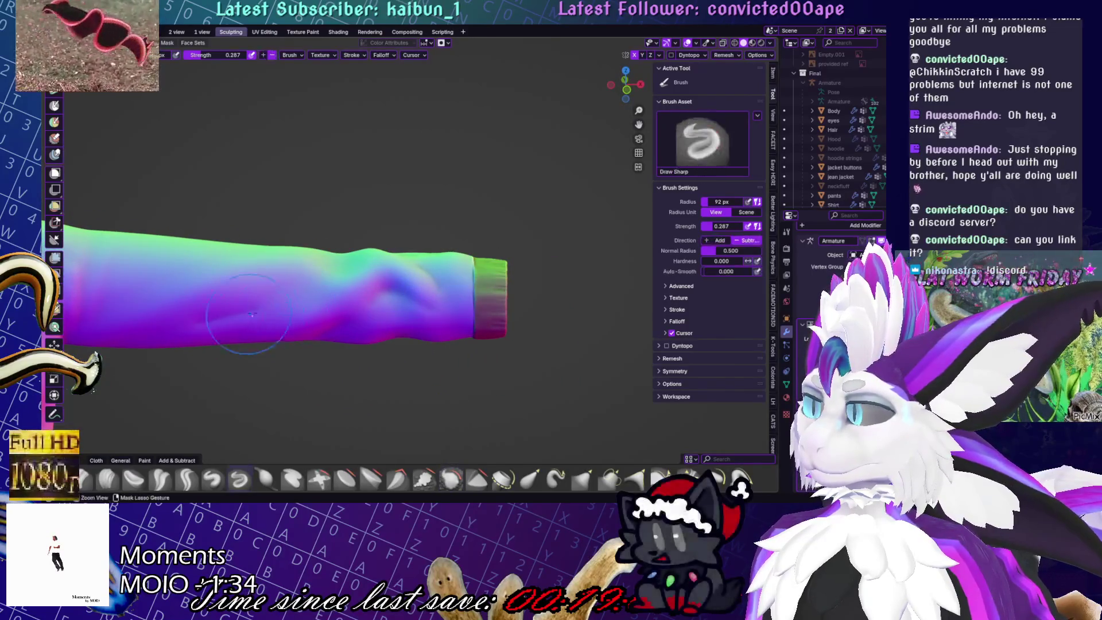
pyautogui.hotkey('shift', 's')
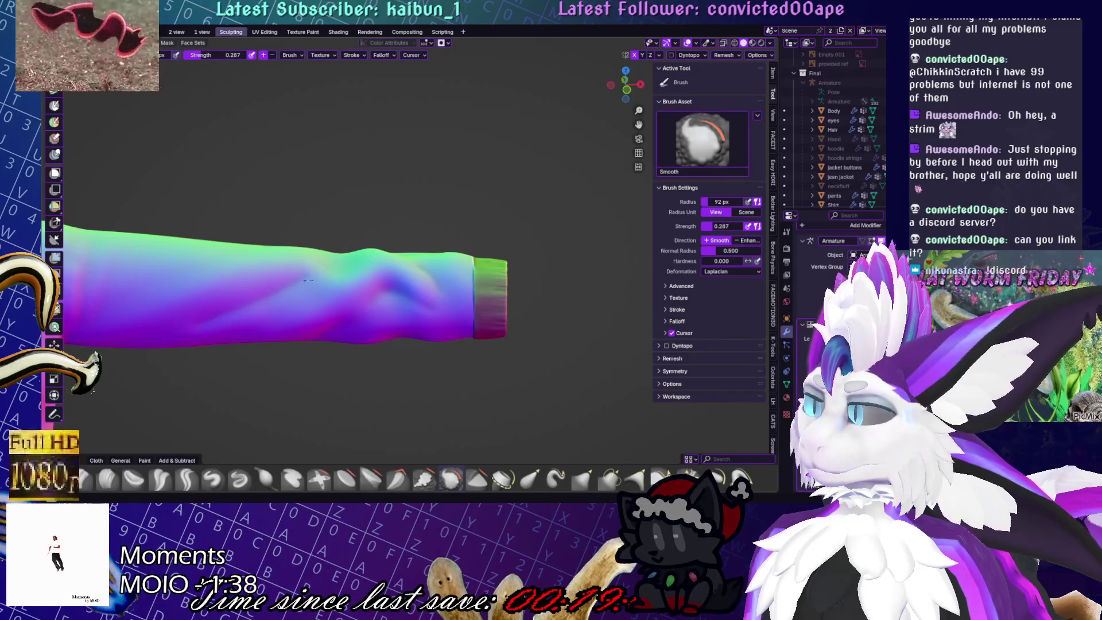
pyautogui.keyDown('shift'); pyautogui.moveTo(337, 274); pyautogui.dragTo(410, 261); pyautogui.keyUp('shift')
pyautogui.moveTo(470, 248); pyautogui.dragTo(269, 325, button='middle')
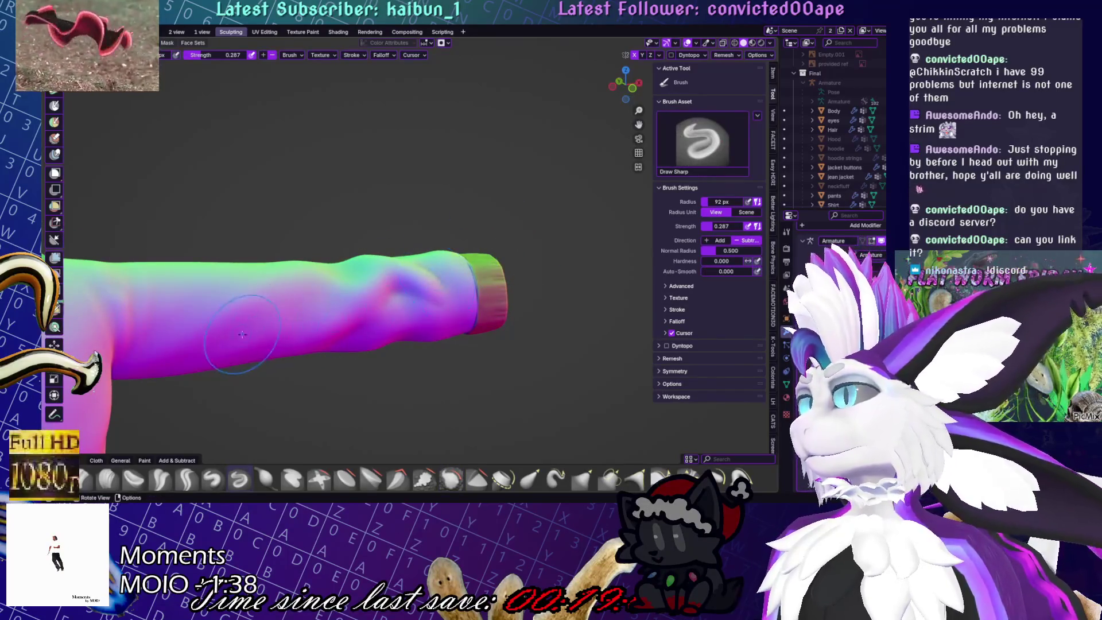
pyautogui.press('shift')
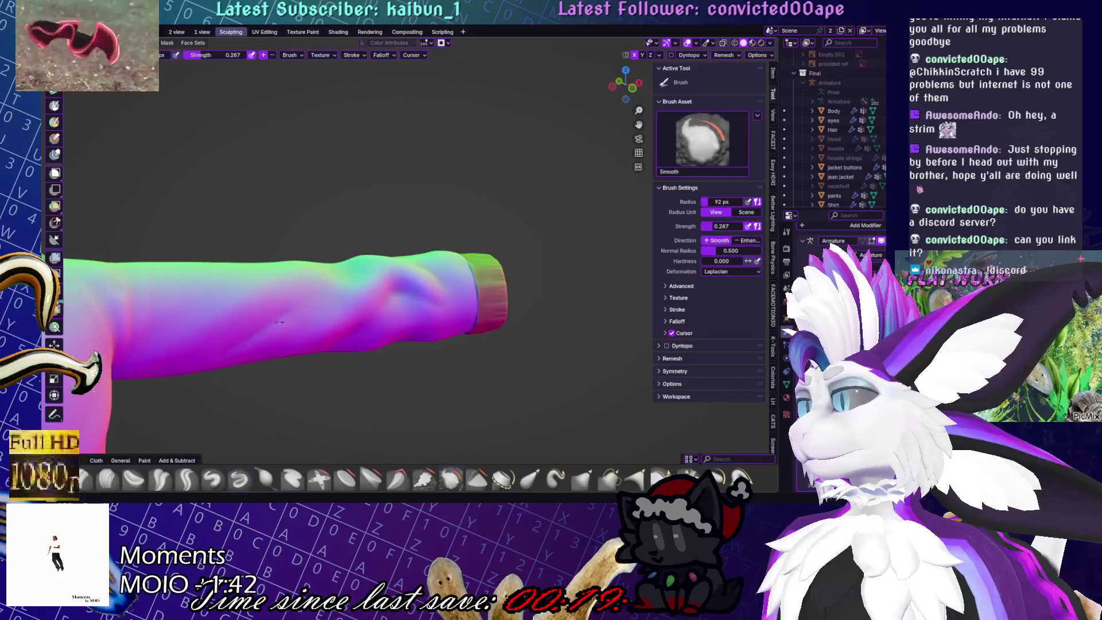
pyautogui.keyDown('shift'); pyautogui.moveTo(236, 335); pyautogui.dragTo(271, 322); pyautogui.keyUp('shift')
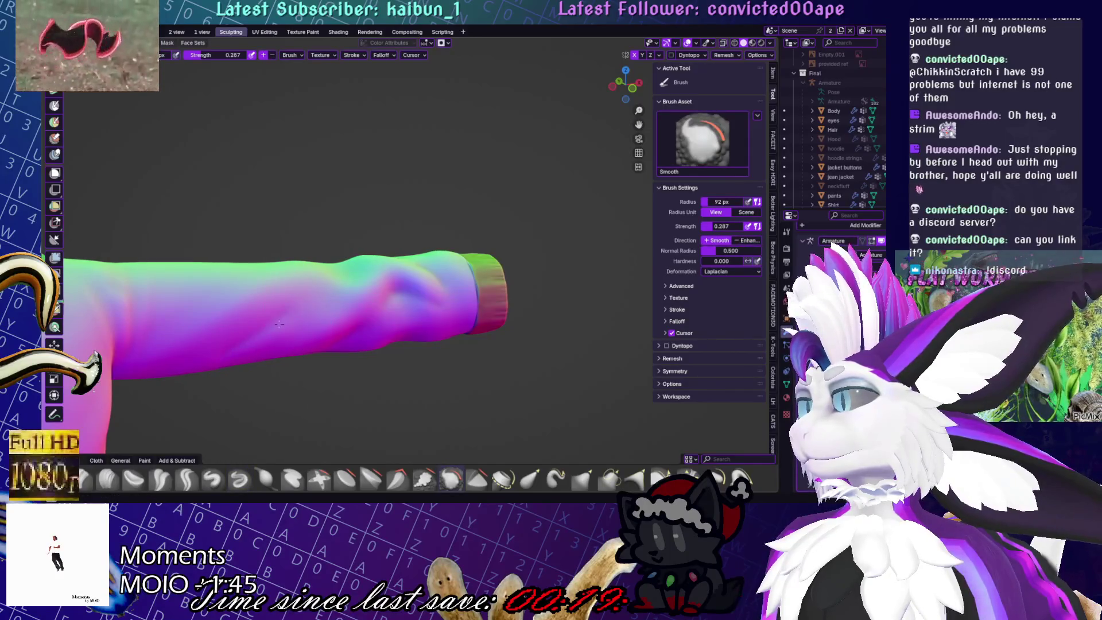
pyautogui.moveTo(147, 380)
pyautogui.mouseDown(button='middle')
pyautogui.moveTo(130, 322)
pyautogui.moveTo(161, 335)
pyautogui.moveTo(154, 349)
pyautogui.moveTo(438, 264)
pyautogui.mouseUp(button='middle')
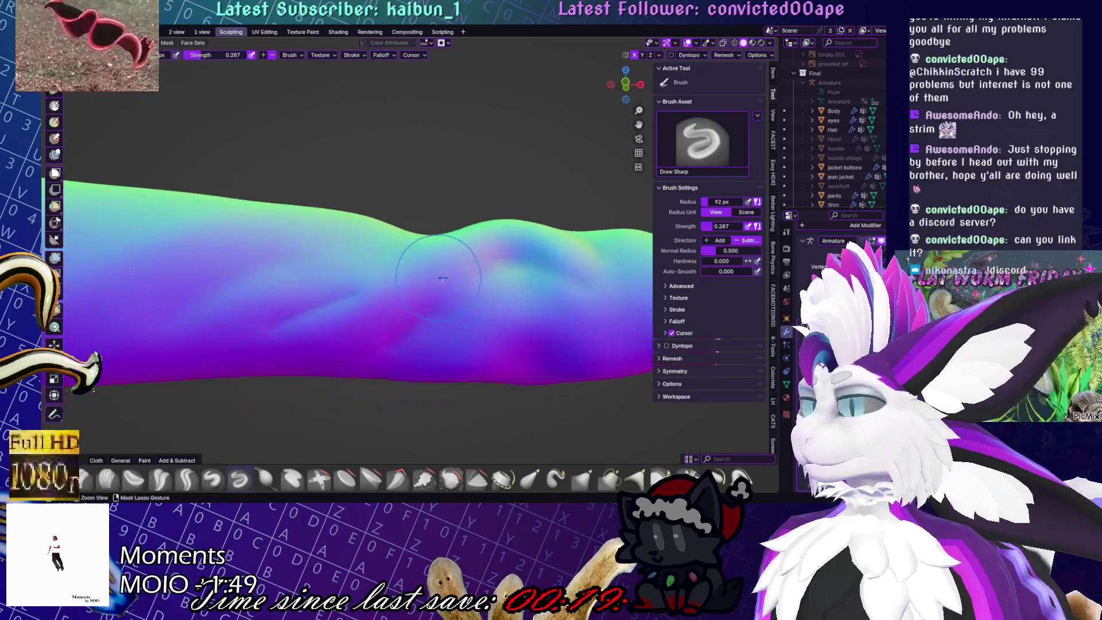
pyautogui.scroll(-5, 447, 236)
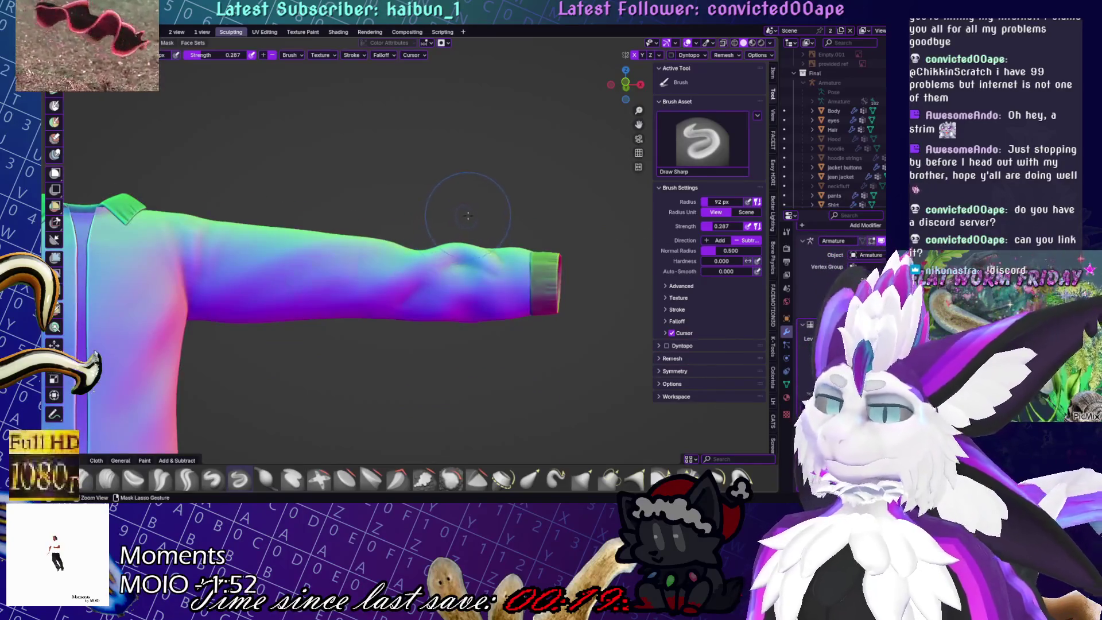
pyautogui.moveTo(468, 215)
pyautogui.mouseDown(button='middle')
pyautogui.moveTo(476, 275)
pyautogui.moveTo(575, 319)
pyautogui.moveTo(494, 287)
pyautogui.moveTo(436, 247)
pyautogui.moveTo(344, 258)
pyautogui.mouseUp(button='middle')
pyautogui.scroll(4, 474, 277)
pyautogui.scroll(-8, 474, 277)
pyautogui.scroll(4, 425, 239)
pyautogui.hotkey('shift', 's')
pyautogui.scroll(3, 302, 275)
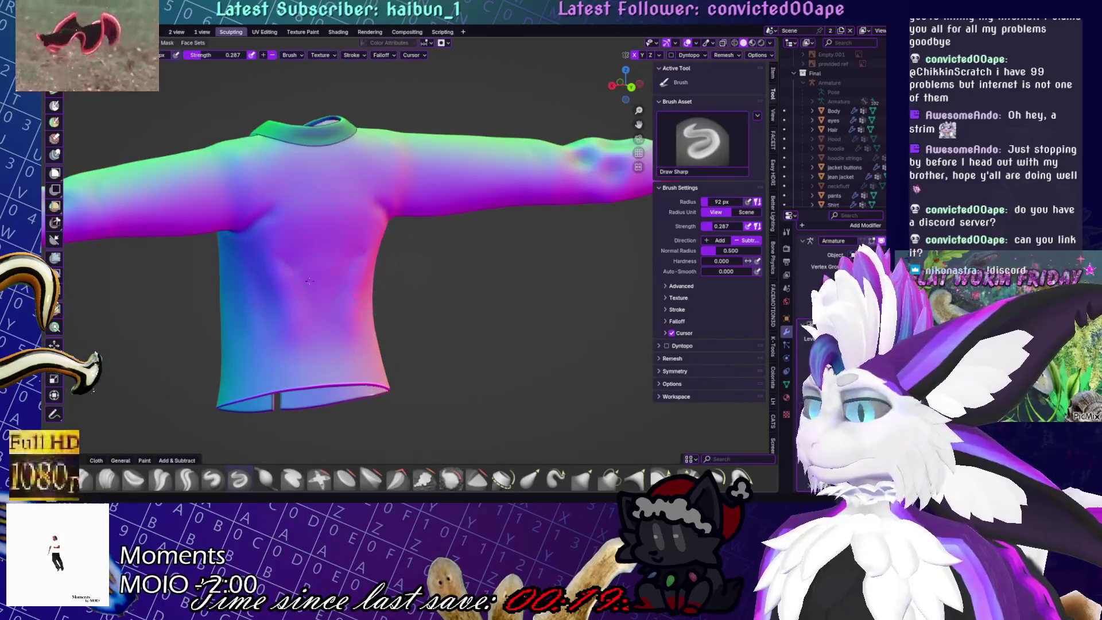
pyautogui.scroll(3, 347, 304)
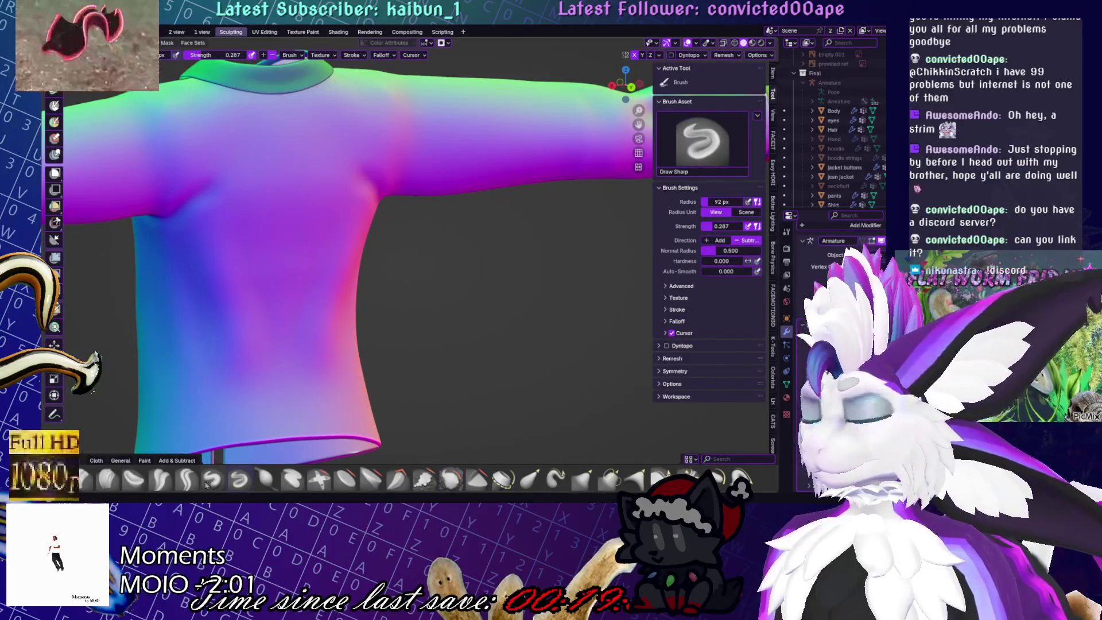
pyautogui.click(187, 479)
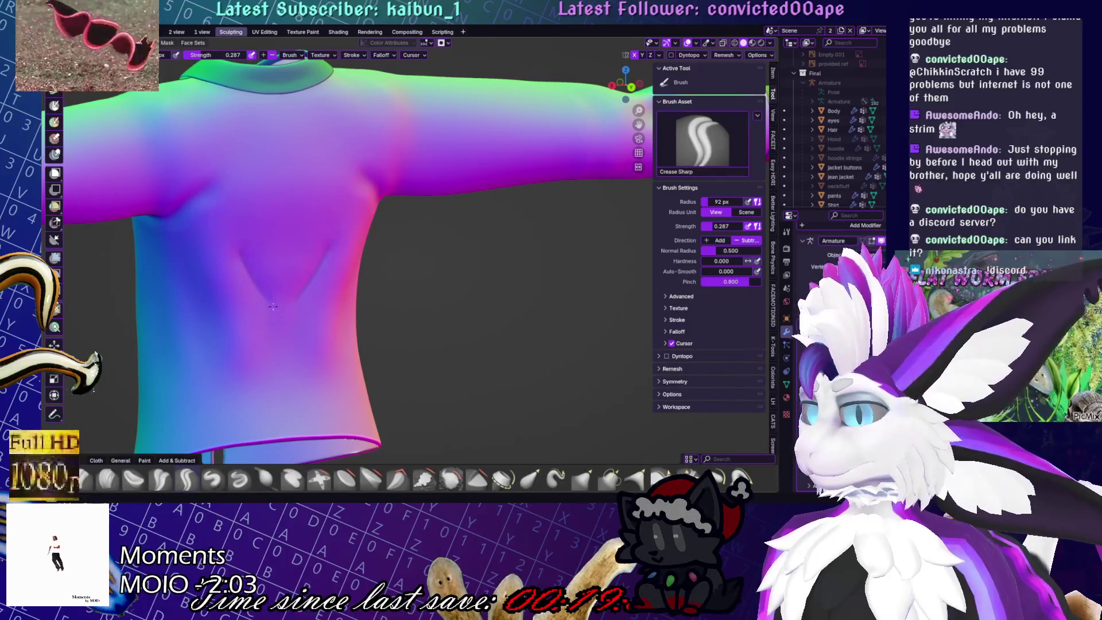
pyautogui.hotkey('shift', 's')
pyautogui.scroll(3, 345, 315)
pyautogui.moveTo(448, 261); pyautogui.dragTo(429, 284, button='middle')
pyautogui.moveTo(351, 211)
pyautogui.mouseDown(button='middle')
pyautogui.moveTo(457, 246)
pyautogui.moveTo(162, 234)
pyautogui.moveTo(412, 285)
pyautogui.mouseUp(button='middle')
pyautogui.moveTo(234, 252); pyautogui.dragTo(165, 266)
pyautogui.scroll(-3, 397, 191)
pyautogui.moveTo(397, 191); pyautogui.dragTo(338, 224, button='middle')
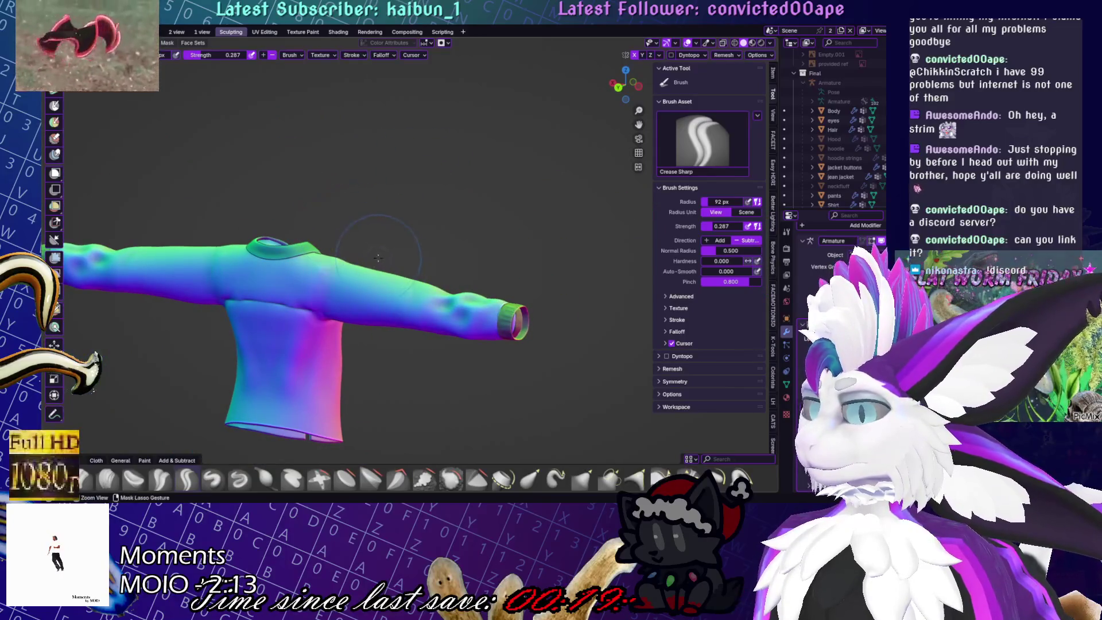
pyautogui.moveTo(378, 257); pyautogui.dragTo(322, 241, button='middle')
pyautogui.scroll(5, 322, 241)
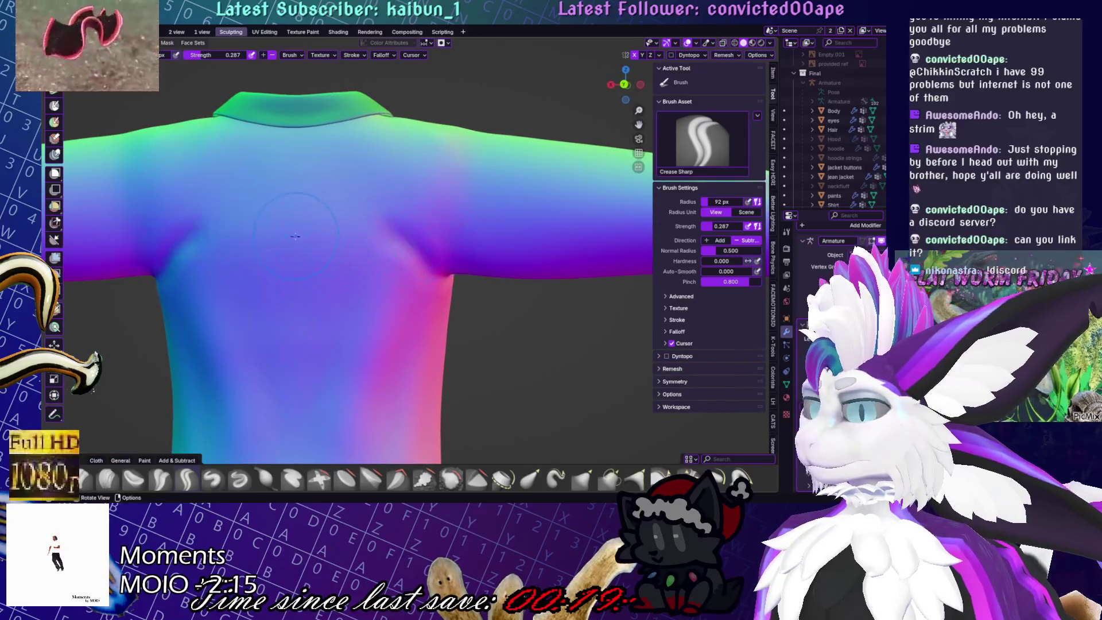
pyautogui.moveTo(295, 238)
pyautogui.mouseDown()
pyautogui.moveTo(465, 238)
pyautogui.moveTo(468, 141)
pyautogui.mouseUp()
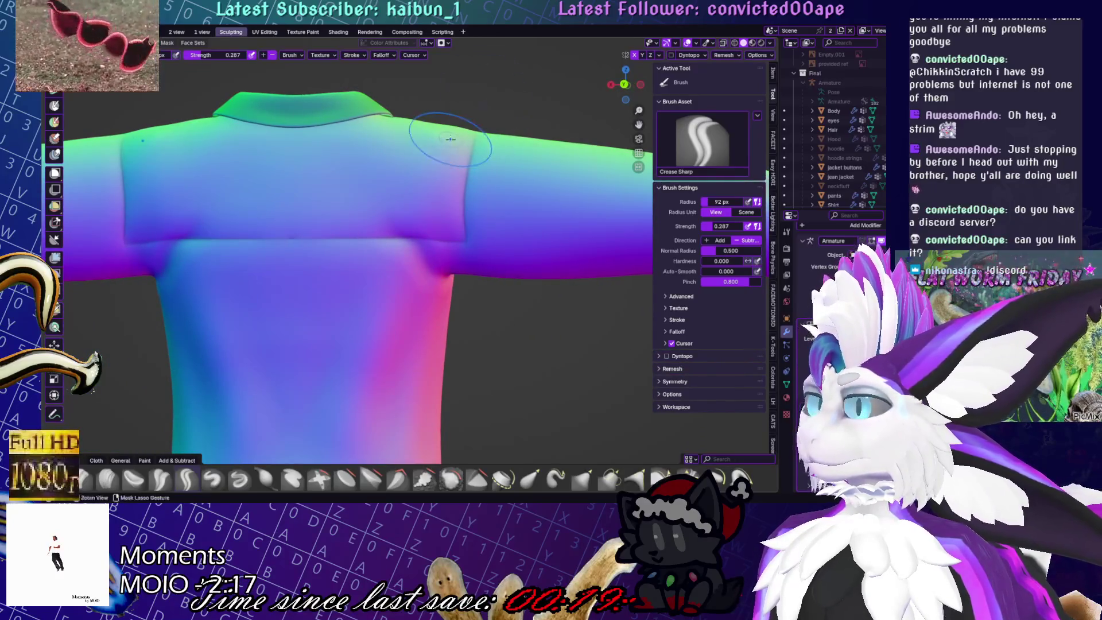
pyautogui.hotkey('ctrl', 'z')
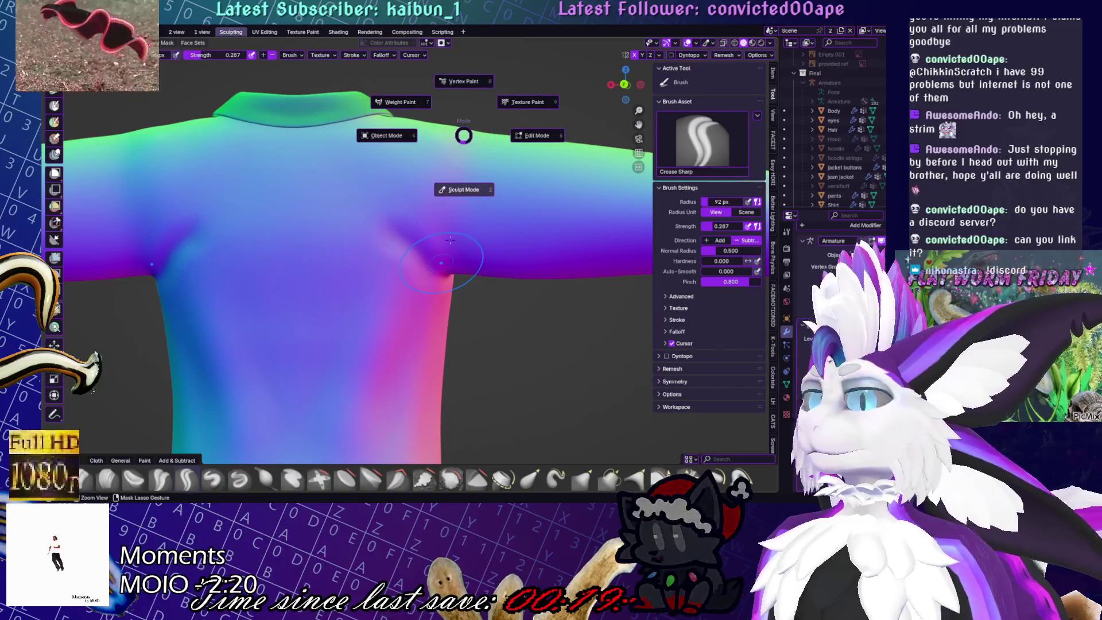
pyautogui.scroll(-5, 435, 241)
pyautogui.scroll(1, 527, 312)
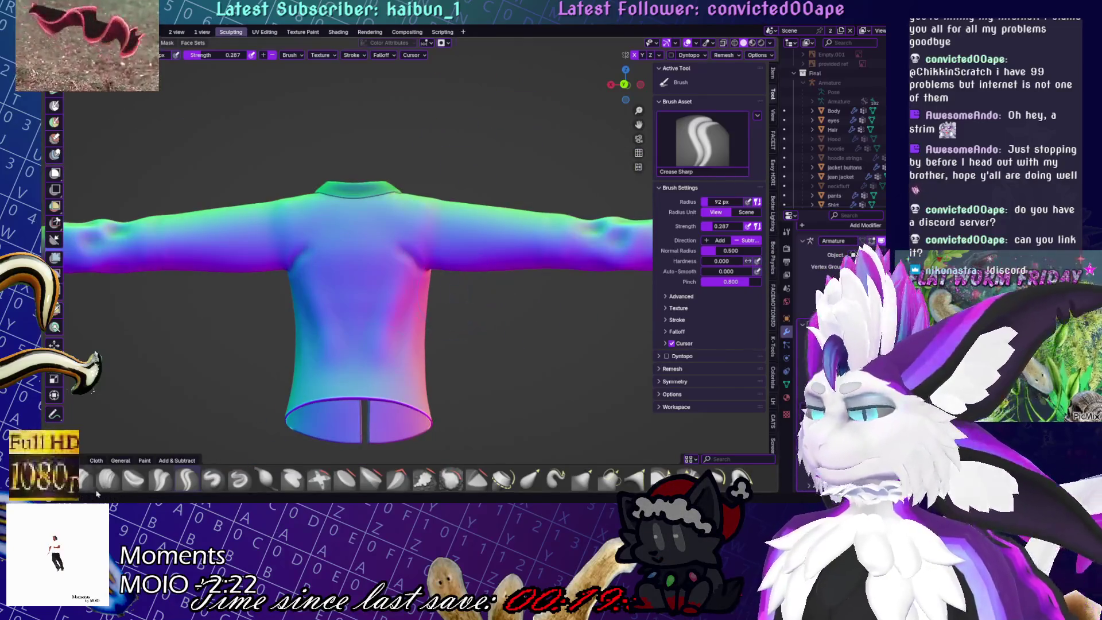
pyautogui.scroll(-3, 230, 479)
pyautogui.click(239, 479)
pyautogui.moveTo(377, 260); pyautogui.dragTo(349, 252)
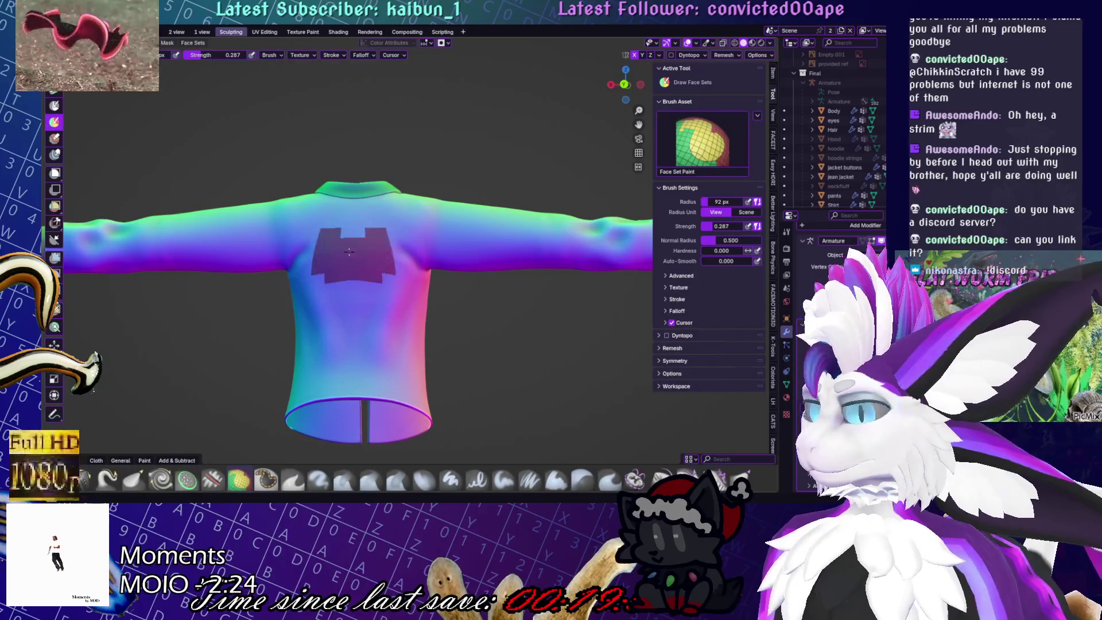
pyautogui.scroll(2, 371, 242)
pyautogui.hotkey('ctrl', 'z')
pyautogui.hotkey('ctrl', 'z')
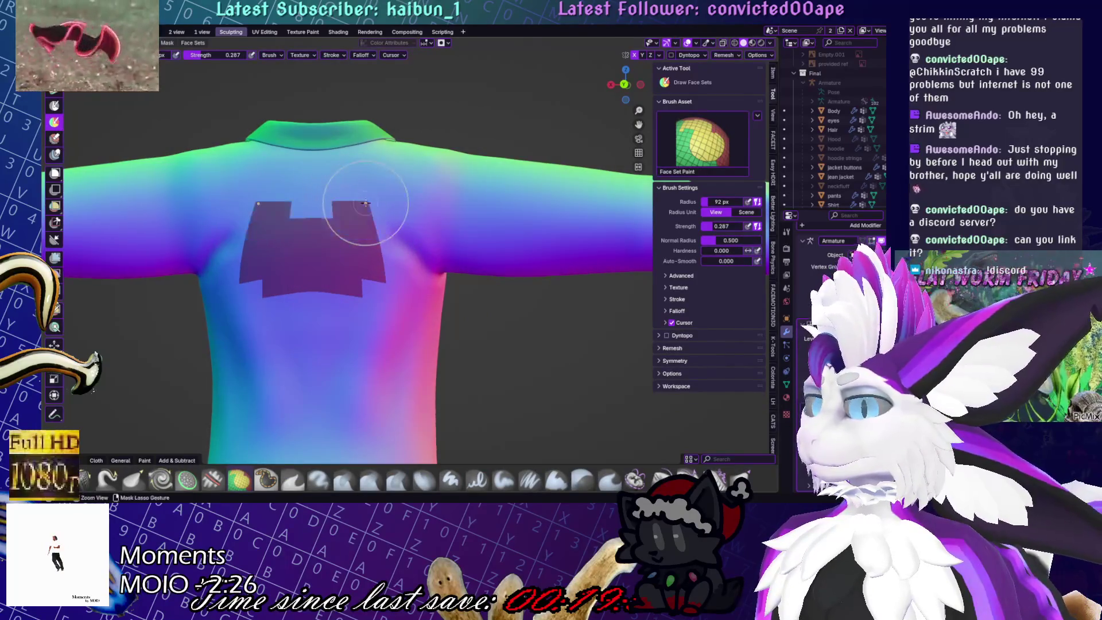
pyautogui.moveTo(382, 184)
pyautogui.mouseDown()
pyautogui.moveTo(241, 173)
pyautogui.moveTo(367, 190)
pyautogui.moveTo(321, 155)
pyautogui.moveTo(352, 237)
pyautogui.moveTo(301, 212)
pyautogui.mouseUp()
pyautogui.moveTo(396, 188)
pyautogui.mouseDown()
pyautogui.moveTo(420, 167)
pyautogui.moveTo(417, 231)
pyautogui.moveTo(460, 202)
pyautogui.moveTo(451, 245)
pyautogui.mouseUp()
pyautogui.moveTo(452, 170); pyautogui.dragTo(509, 182)
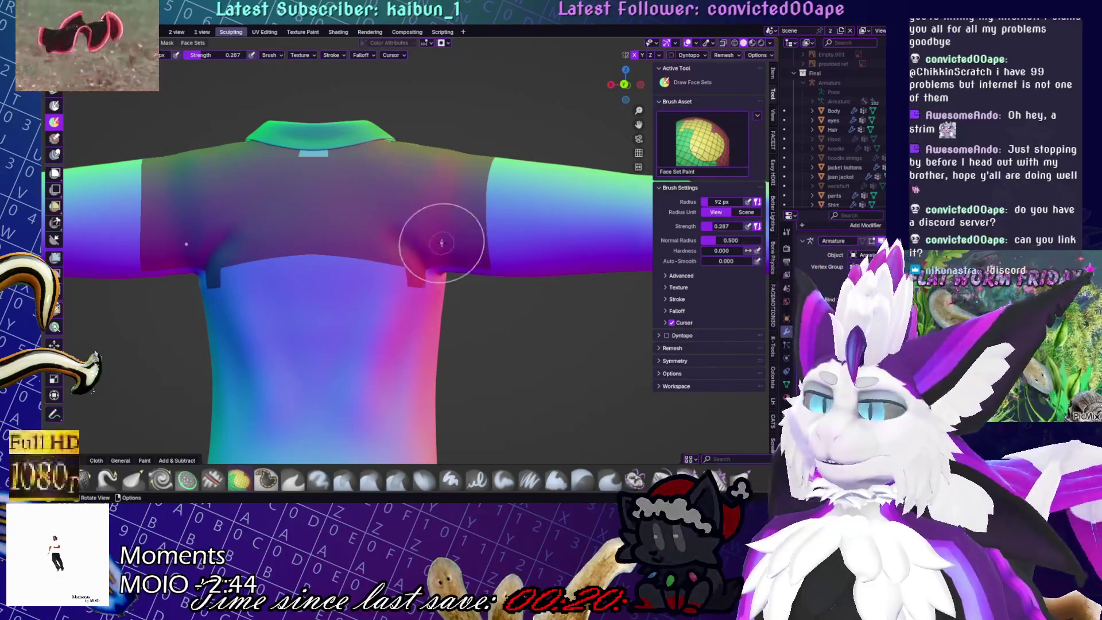
pyautogui.moveTo(441, 247); pyautogui.dragTo(207, 401, button='middle')
pyautogui.moveTo(207, 402)
pyautogui.mouseDown()
pyautogui.moveTo(229, 368)
pyautogui.moveTo(251, 287)
pyautogui.mouseUp()
pyautogui.moveTo(250, 227); pyautogui.dragTo(164, 257)
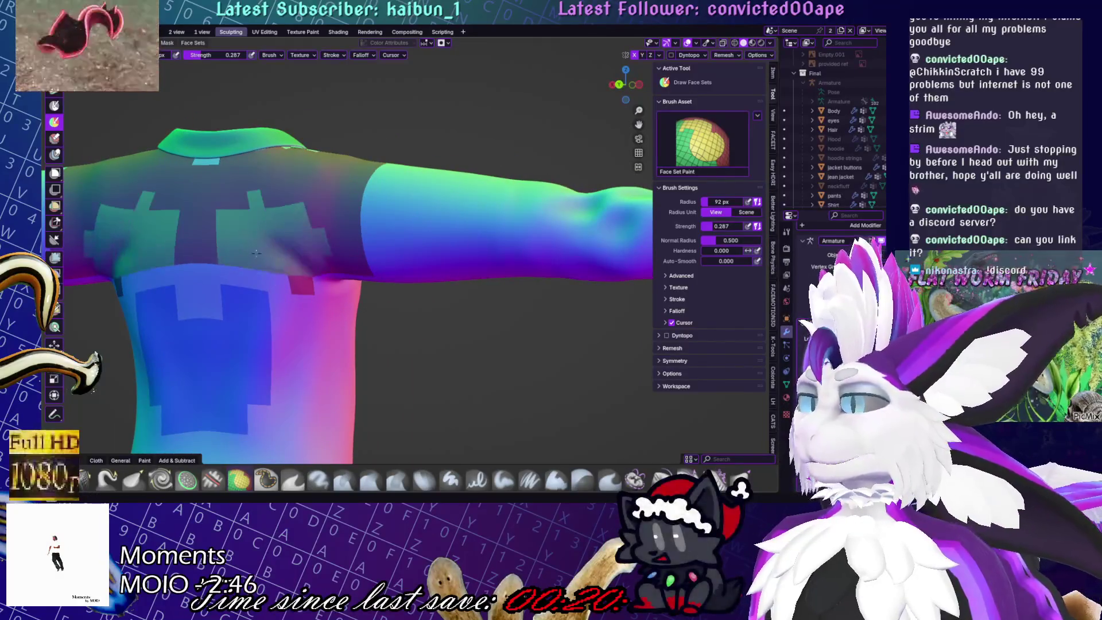
pyautogui.click(201, 309)
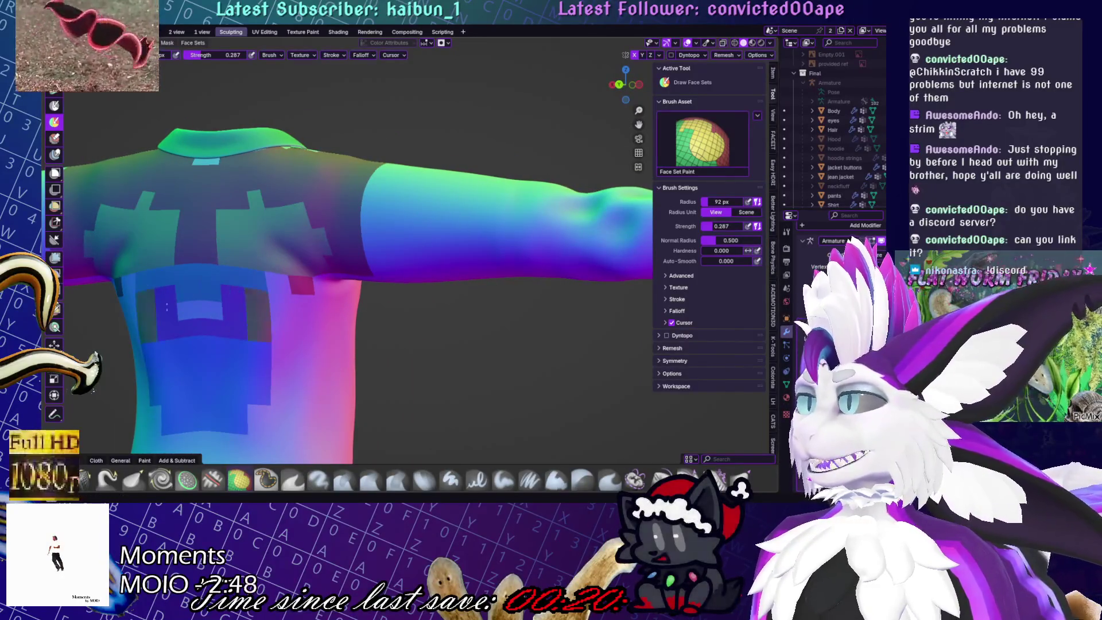
pyautogui.moveTo(246, 320); pyautogui.dragTo(342, 258, button='middle')
pyautogui.hotkey('ctrl', 'z')
pyautogui.hotkey('ctrl', 'z')
pyautogui.hotkey('ctrl', 'z')
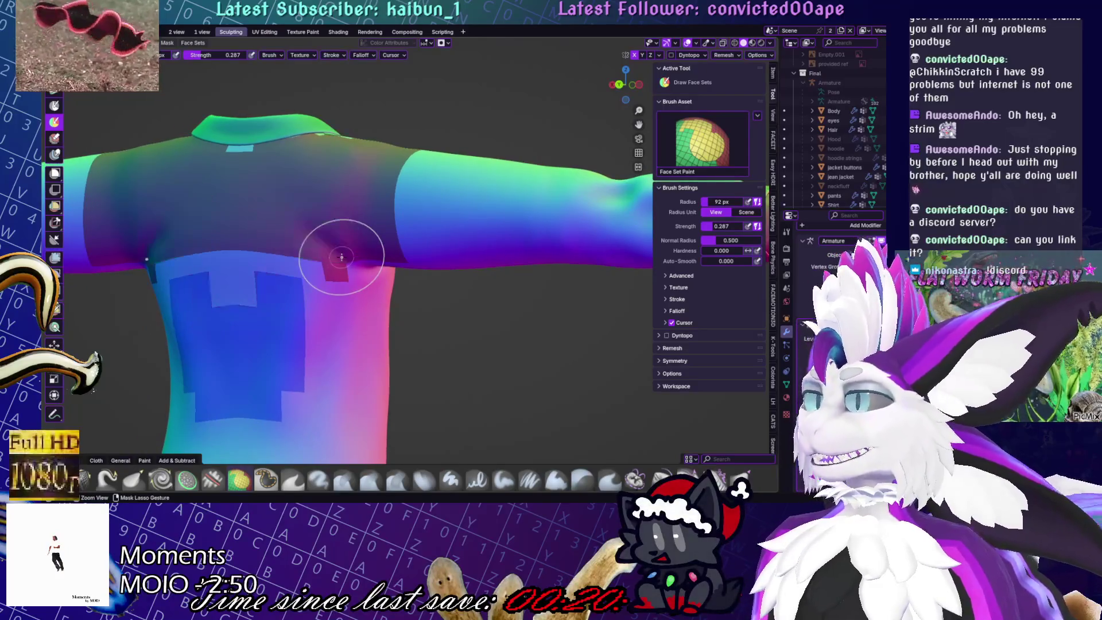
pyautogui.moveTo(275, 247); pyautogui.dragTo(357, 250, button='middle')
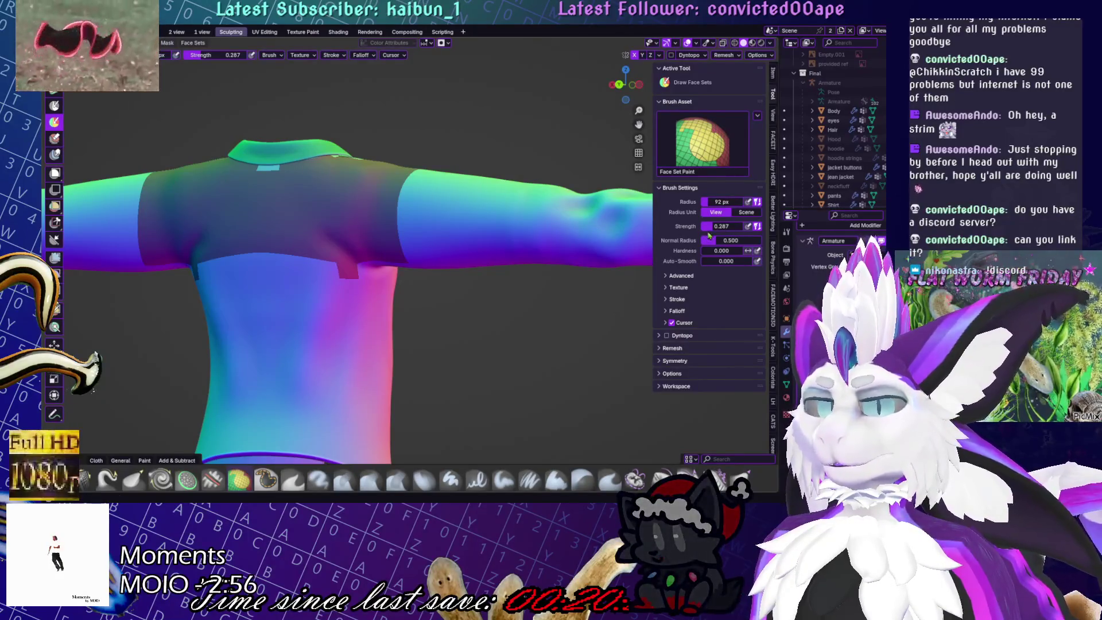
pyautogui.moveTo(344, 319)
pyautogui.mouseDown(button='middle')
pyautogui.moveTo(364, 349)
pyautogui.moveTo(363, 247)
pyautogui.mouseUp(button='middle')
pyautogui.moveTo(370, 252)
pyautogui.mouseDown()
pyautogui.moveTo(344, 247)
pyautogui.moveTo(322, 321)
pyautogui.moveTo(361, 314)
pyautogui.mouseUp()
pyautogui.hotkey('ctrl', 'z')
pyautogui.hotkey('ctrl', 'z')
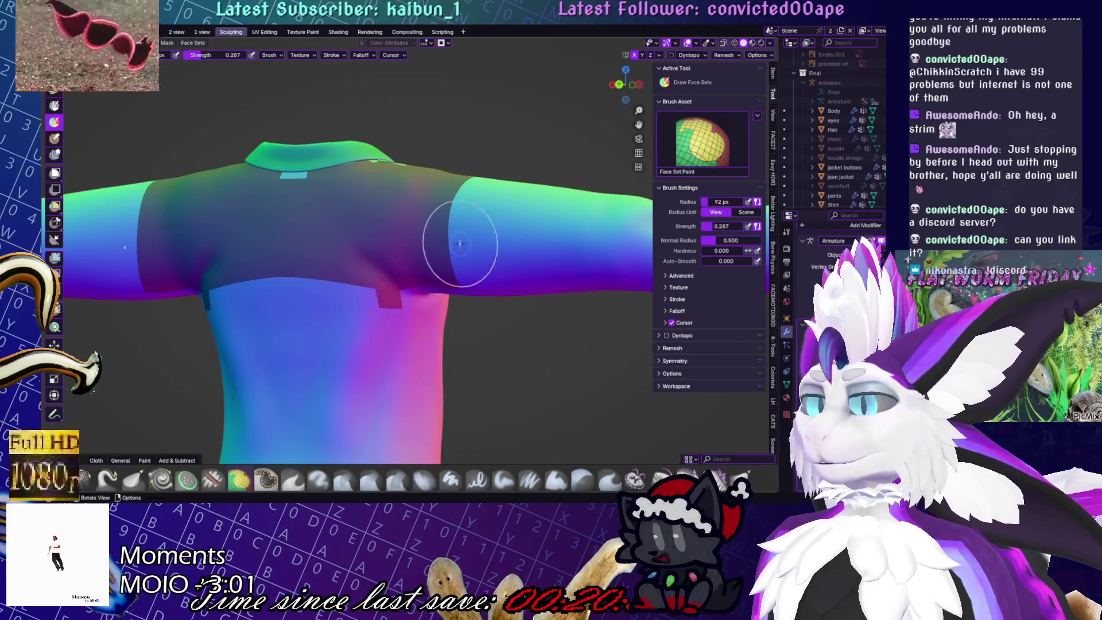
pyautogui.moveTo(456, 246); pyautogui.dragTo(492, 184, button='middle')
pyautogui.moveTo(492, 184); pyautogui.dragTo(488, 272)
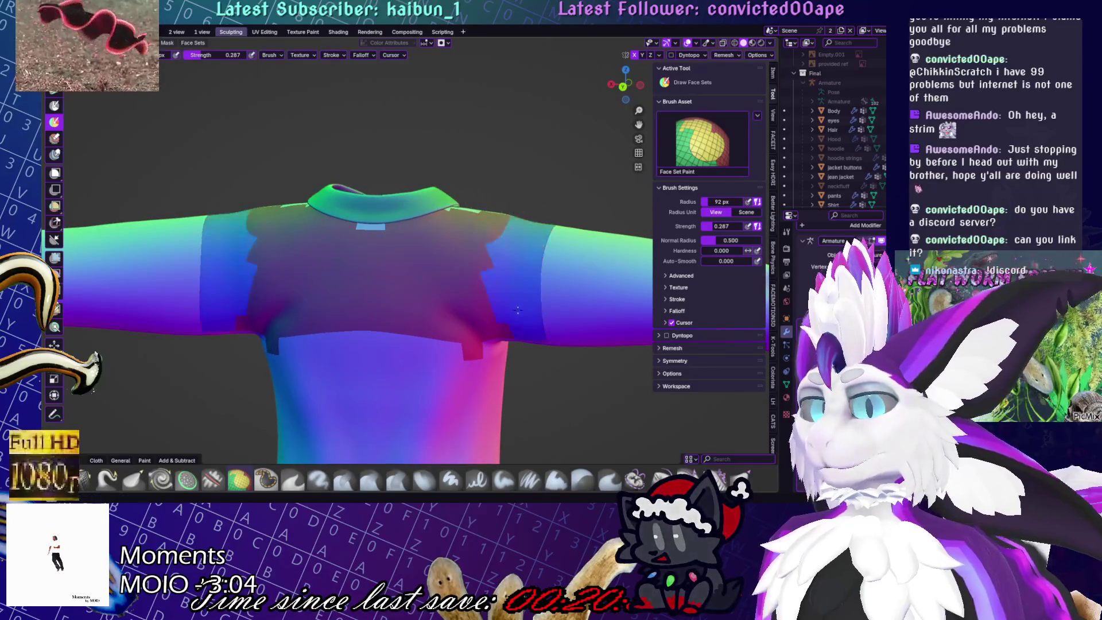
pyautogui.scroll(1, 488, 272)
pyautogui.hotkey('ctrl', 'z')
pyautogui.moveTo(556, 270)
pyautogui.mouseDown(button='middle')
pyautogui.moveTo(505, 276)
pyautogui.moveTo(492, 259)
pyautogui.mouseUp(button='middle')
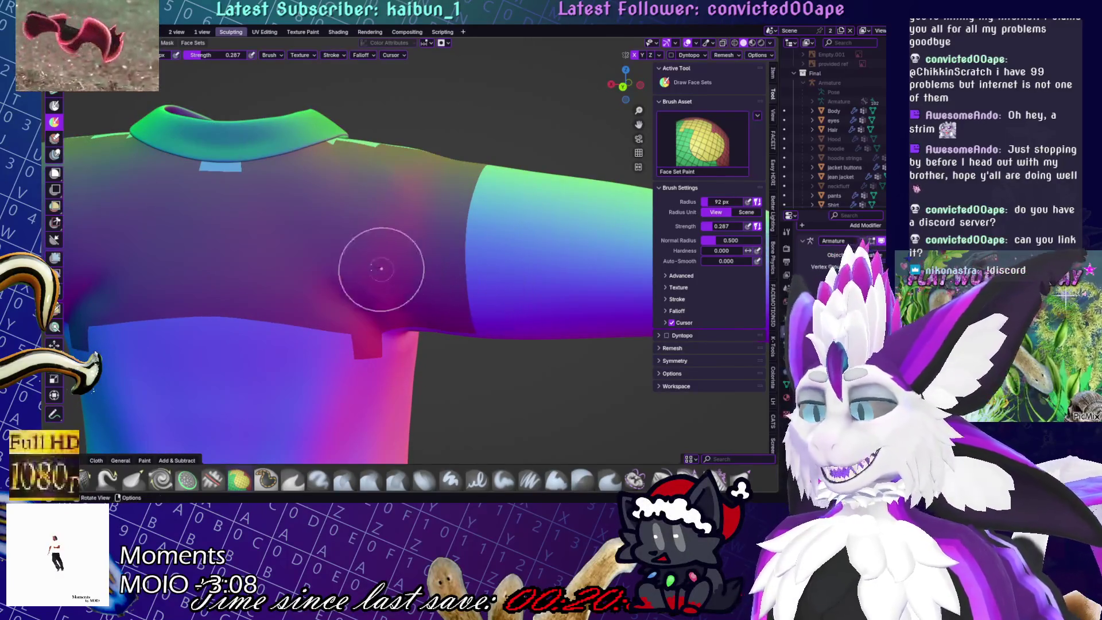
pyautogui.press('ctrl+KP_1')
pyautogui.scroll(-2, 443, 123)
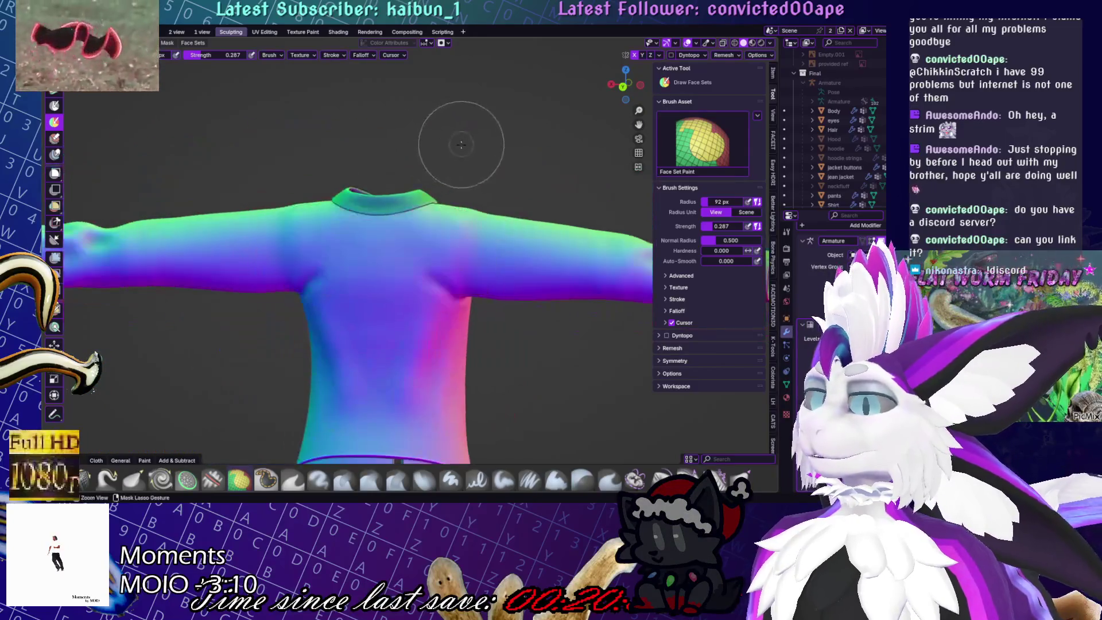
# Check the shirt in wireframe, return to solid shading, and view its modifier settings
pyautogui.click(736, 44)
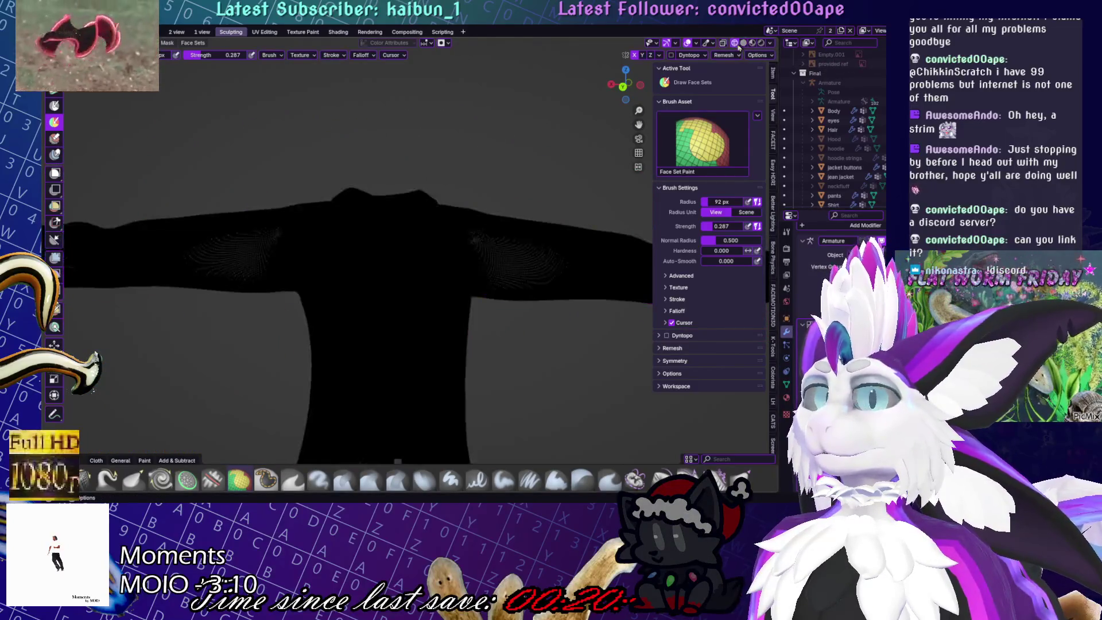
pyautogui.click(744, 44)
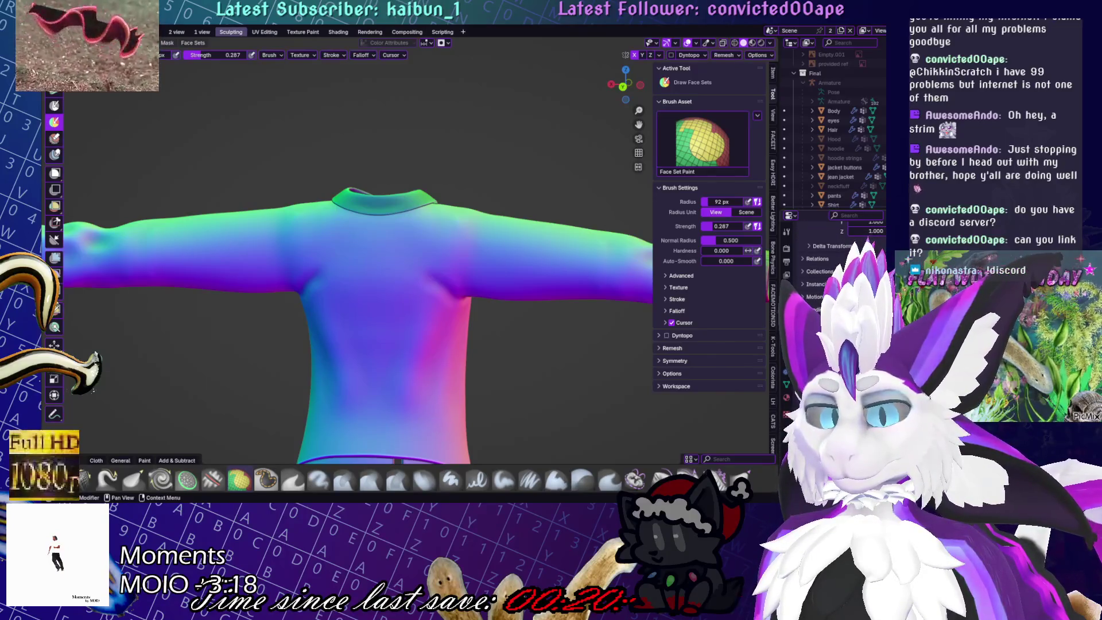
pyautogui.scroll(3, 590, 172)
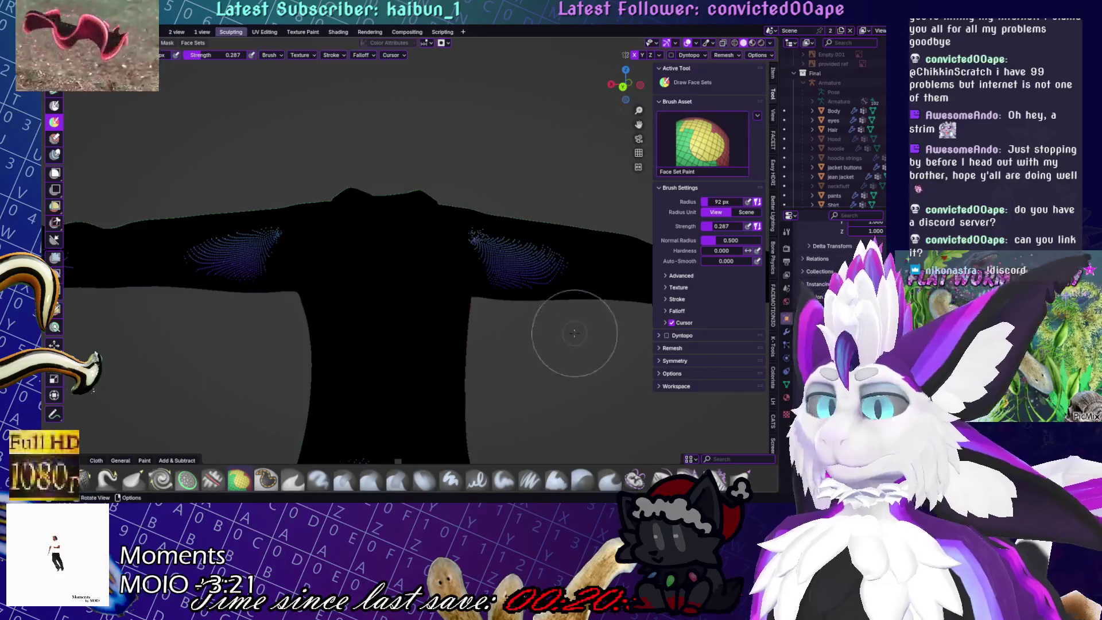
pyautogui.click(786, 332)
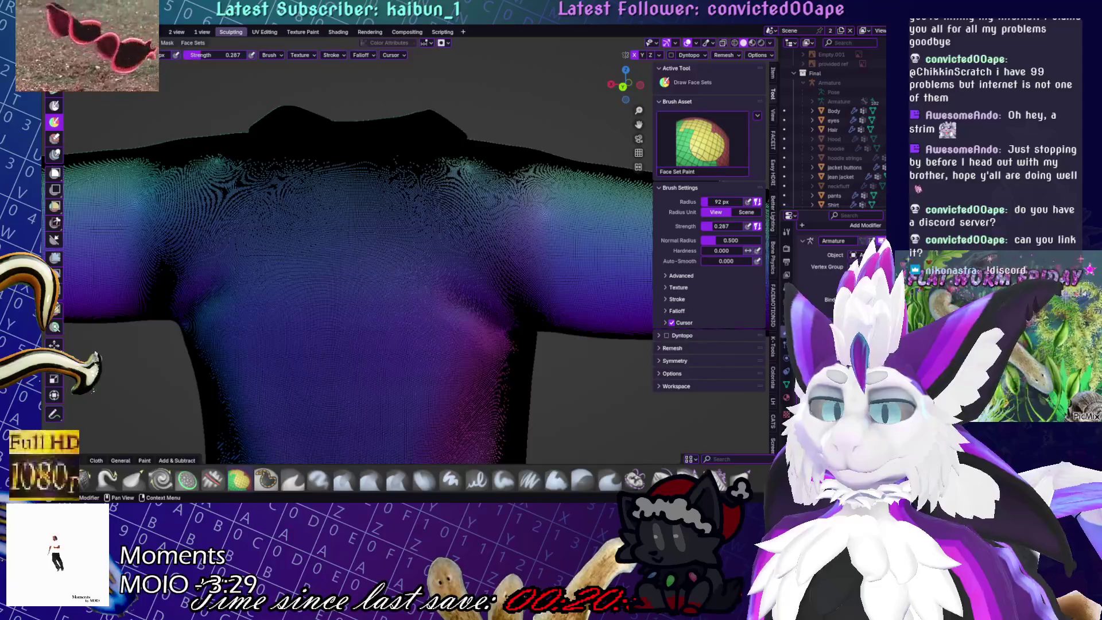
# Paint trial face sets on the upper chest, then undo them and the accidental remesh
pyautogui.moveTo(475, 253)
pyautogui.mouseDown()
pyautogui.moveTo(380, 265)
pyautogui.moveTo(423, 227)
pyautogui.moveTo(343, 205)
pyautogui.mouseUp()
pyautogui.moveTo(343, 205); pyautogui.dragTo(402, 229, button='middle')
pyautogui.moveTo(402, 229)
pyautogui.mouseDown()
pyautogui.moveTo(425, 218)
pyautogui.moveTo(377, 252)
pyautogui.mouseUp()
pyautogui.hotkey('ctrl', 'z')
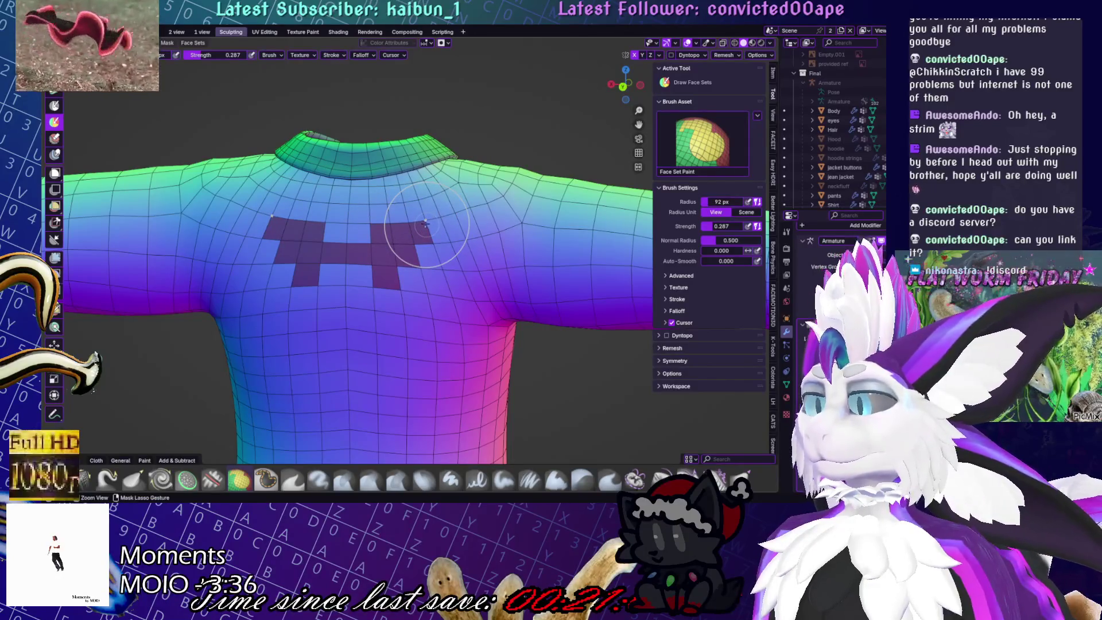
pyautogui.hotkey('ctrl', 'r')
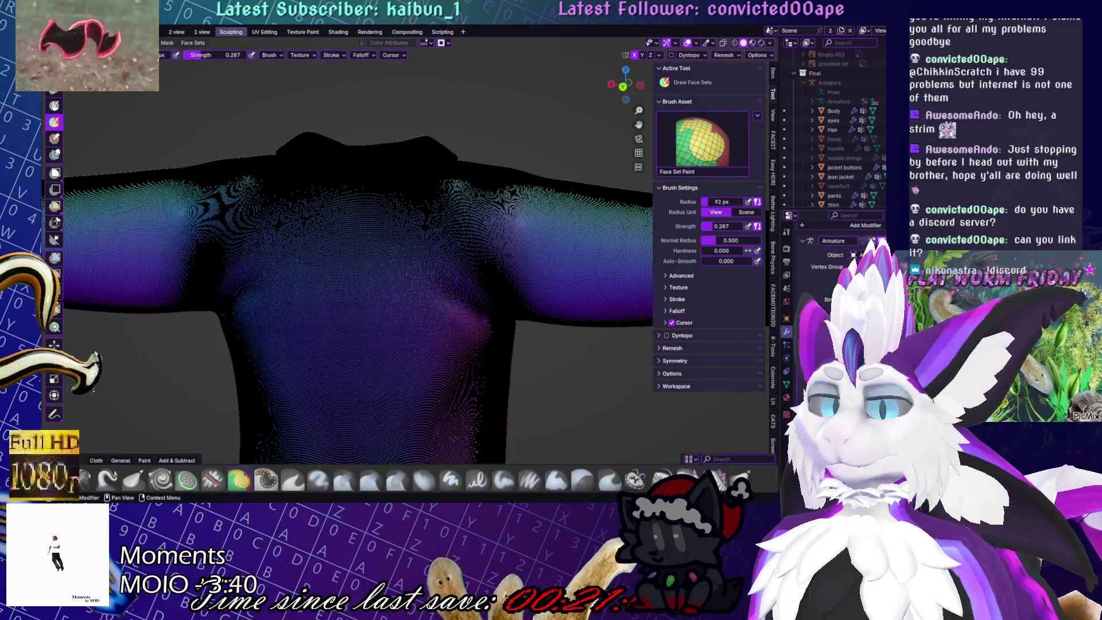
pyautogui.hotkey('ctrl', 'z')
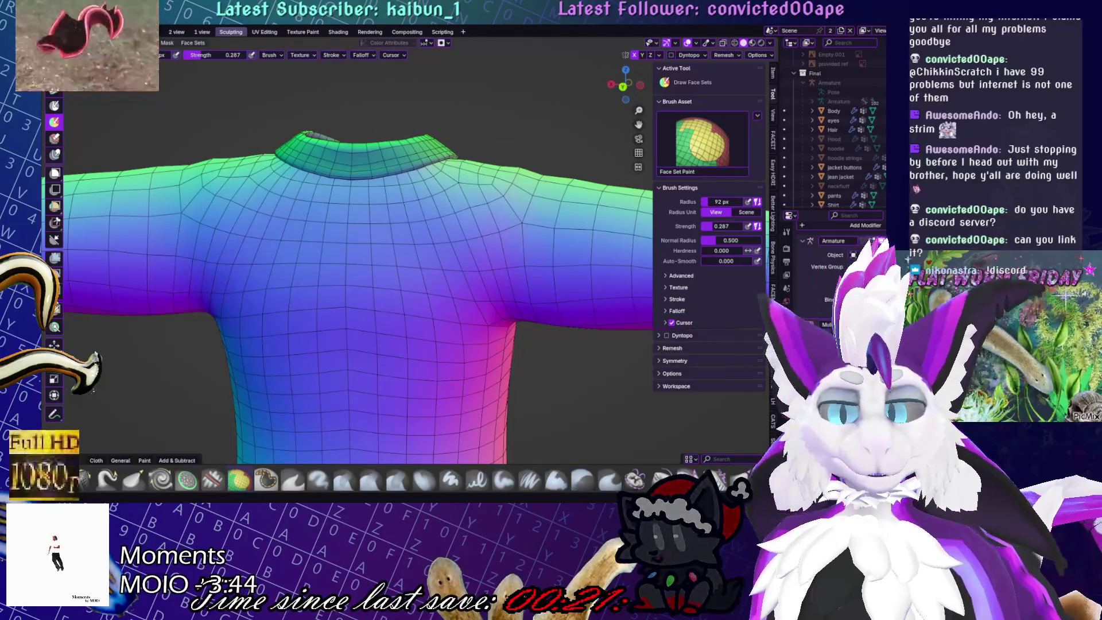
pyautogui.moveTo(516, 320)
pyautogui.mouseDown(button='middle')
pyautogui.moveTo(447, 279)
pyautogui.moveTo(431, 322)
pyautogui.mouseUp(button='middle')
# Reveal all hidden objects and try a face-set band across the chest, undoing it
pyautogui.scroll(-5, 838, 139)
pyautogui.scroll(4, 835, 132)
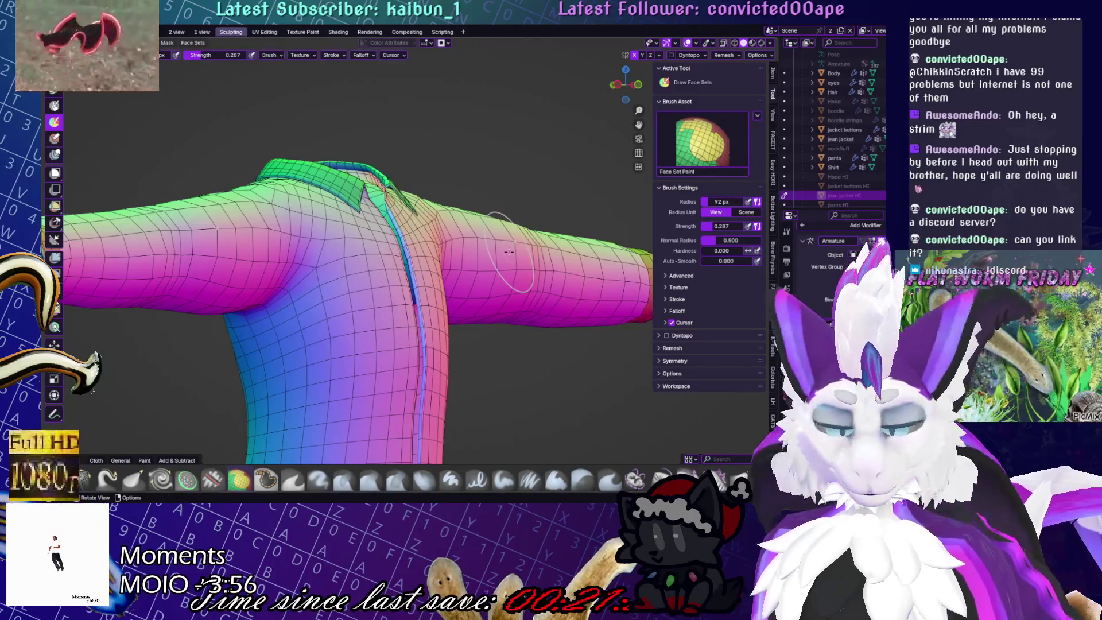
pyautogui.press('KP_Divide')
pyautogui.scroll(4, 356, 345)
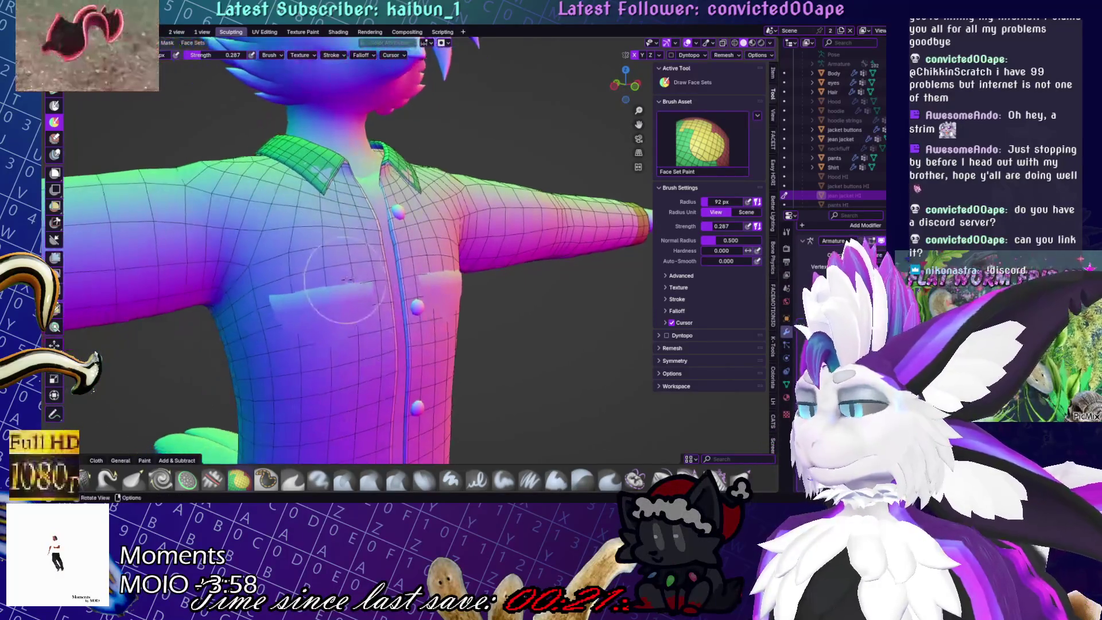
pyautogui.scroll(2, 347, 280)
pyautogui.moveTo(413, 265)
pyautogui.mouseDown()
pyautogui.moveTo(247, 287)
pyautogui.moveTo(198, 310)
pyautogui.mouseUp()
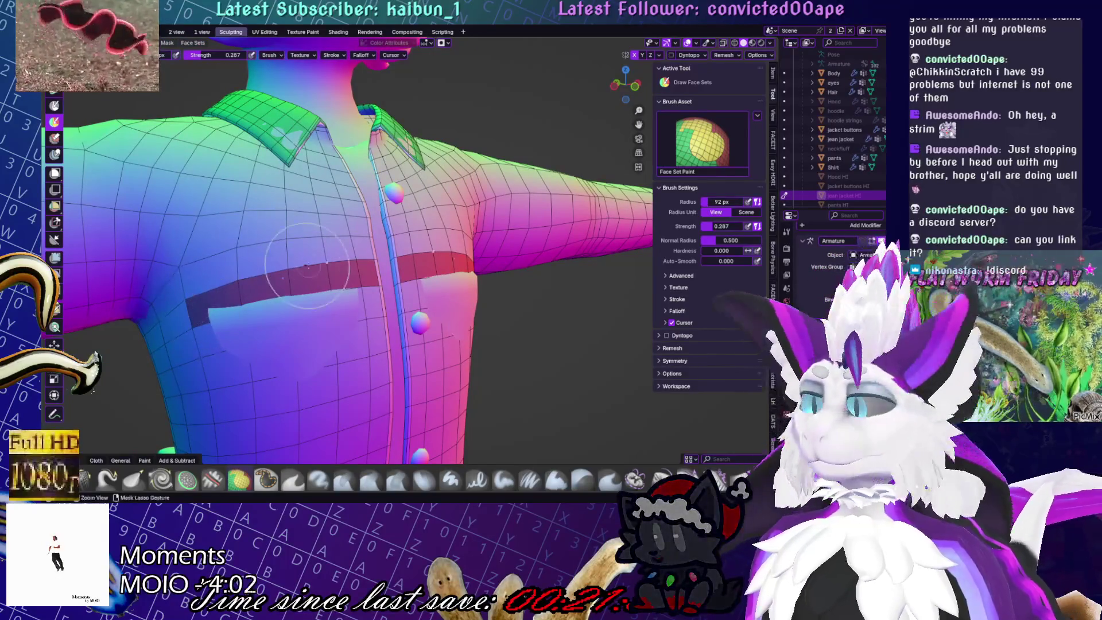
pyautogui.hotkey('ctrl', 'z')
# Repaint the red face-set band across the upper chest, extending it further left
pyautogui.moveTo(307, 265)
pyautogui.mouseDown(button='middle')
pyautogui.moveTo(373, 304)
pyautogui.moveTo(326, 284)
pyautogui.mouseUp(button='middle')
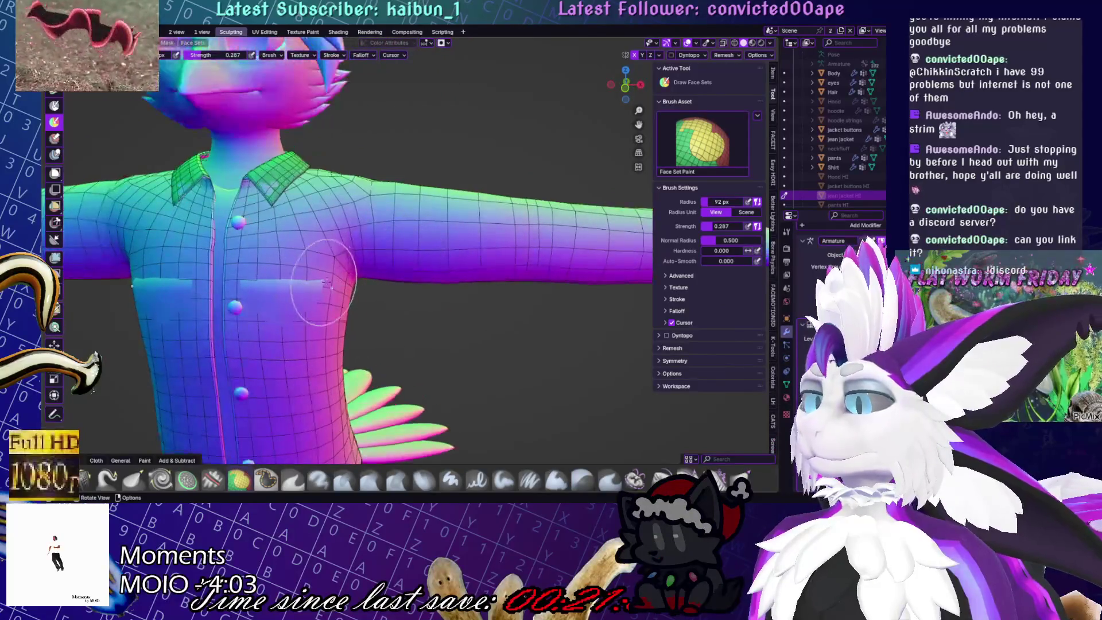
pyautogui.scroll(2, 324, 283)
pyautogui.moveTo(347, 279)
pyautogui.mouseDown()
pyautogui.moveTo(220, 281)
pyautogui.moveTo(308, 277)
pyautogui.moveTo(190, 249)
pyautogui.mouseUp()
pyautogui.hotkey('ctrl', 'z')
pyautogui.hotkey('ctrl', 'z')
pyautogui.scroll(-5, 190, 249)
pyautogui.moveTo(190, 249)
pyautogui.mouseDown(button='middle')
pyautogui.moveTo(297, 259)
pyautogui.moveTo(328, 231)
pyautogui.mouseUp(button='middle')
pyautogui.scroll(4, 328, 231)
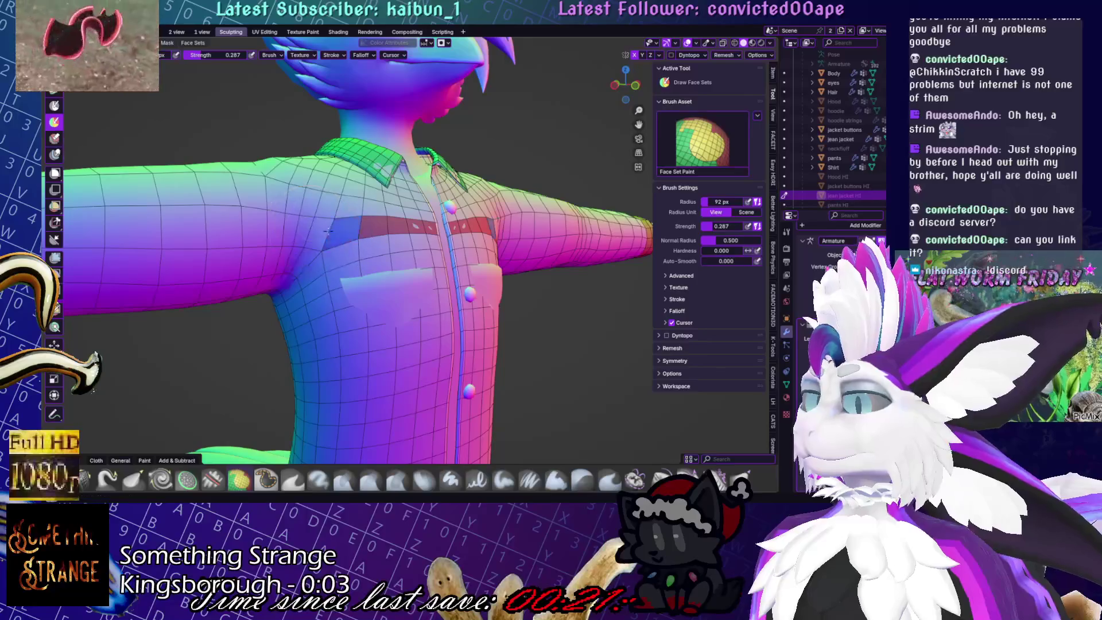
pyautogui.moveTo(329, 231); pyautogui.dragTo(357, 220)
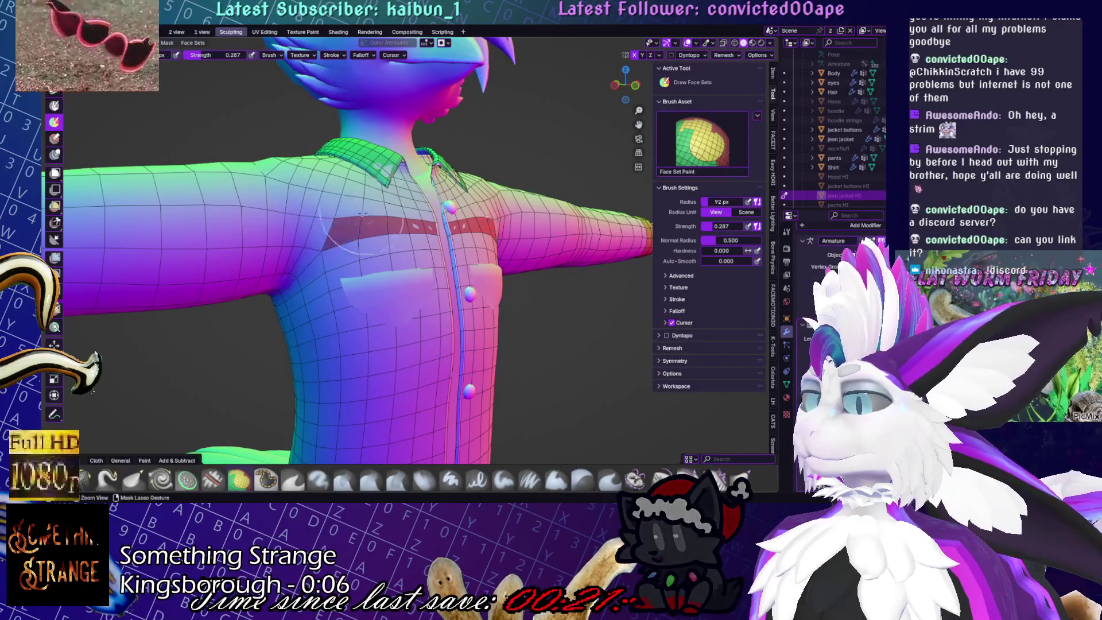
pyautogui.scroll(5, 356, 212)
pyautogui.moveTo(241, 260); pyautogui.dragTo(241, 238, button='middle')
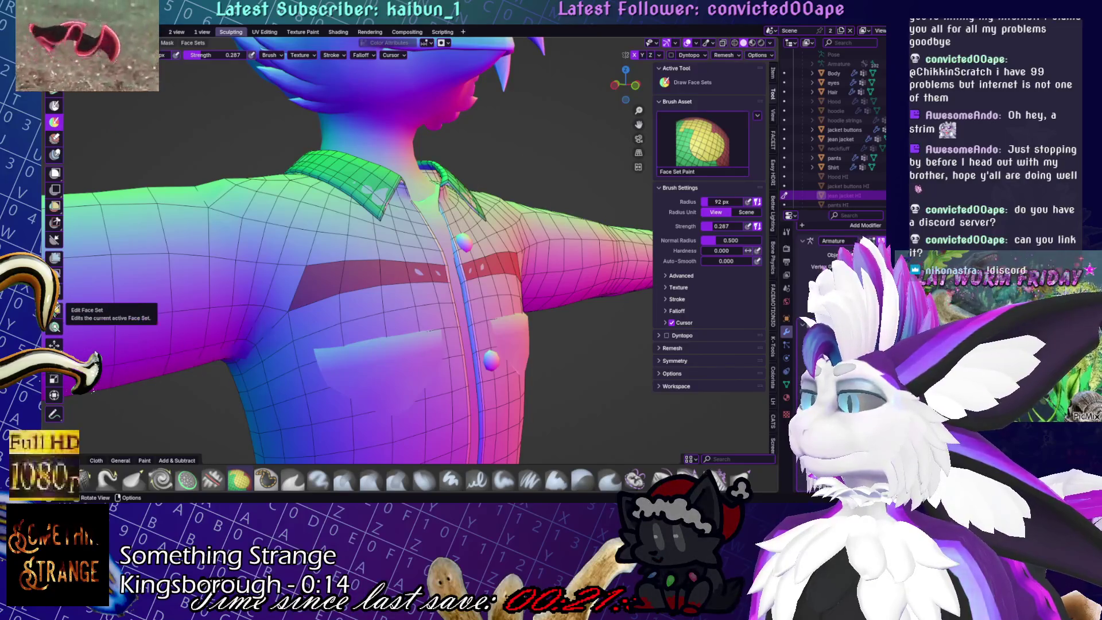
pyautogui.click(55, 310)
# Grow the shirt's face set with Edit Face Set to absorb the chest band
pyautogui.click(412, 253)
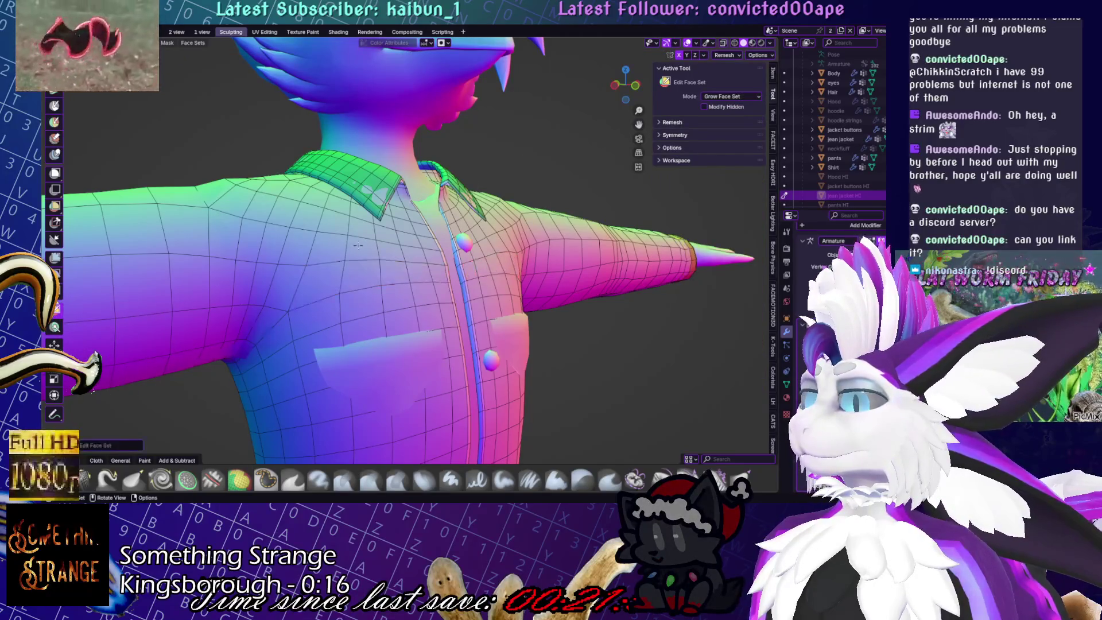
pyautogui.scroll(-5, 338, 291)
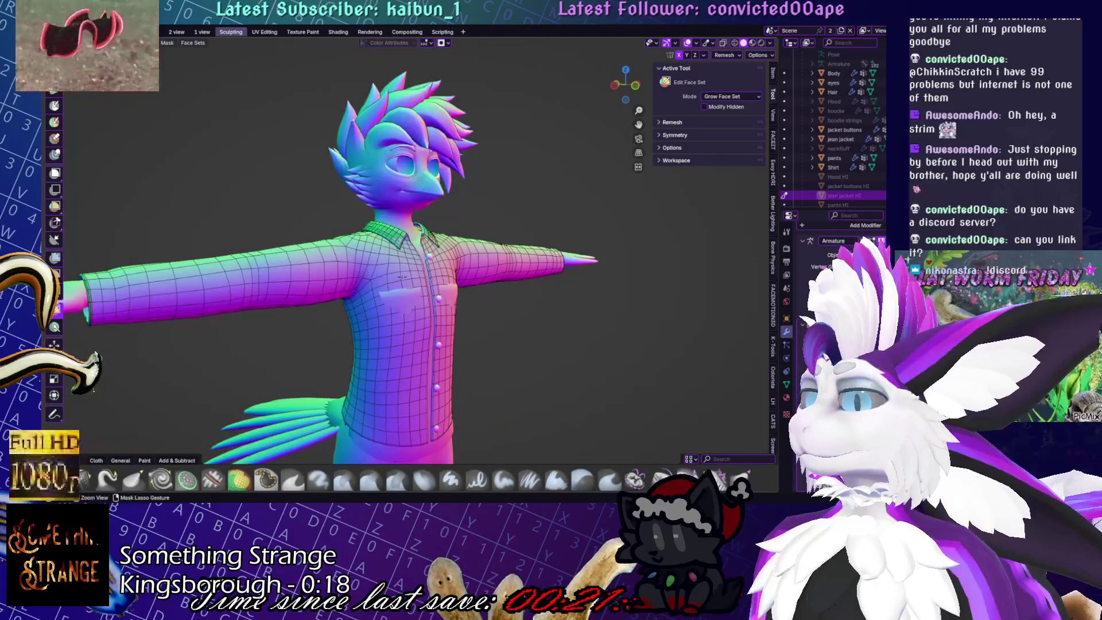
pyautogui.click(400, 253)
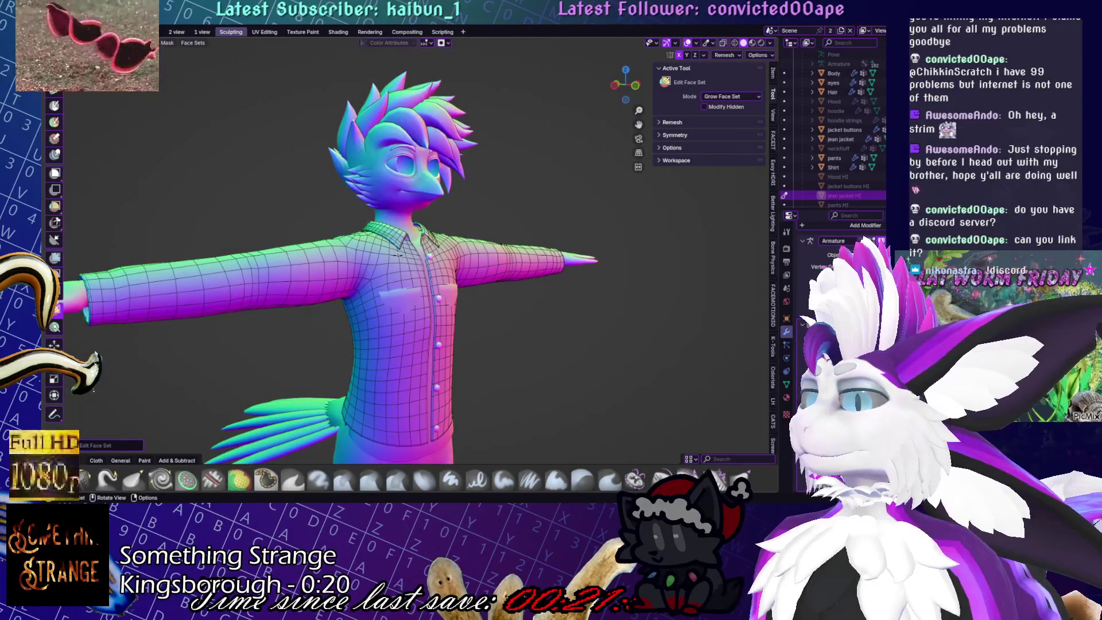
pyautogui.moveTo(402, 304)
pyautogui.mouseDown(button='middle')
pyautogui.moveTo(591, 304)
pyautogui.moveTo(450, 304)
pyautogui.mouseUp(button='middle')
# Hide everything except the shirt and turn off Modify Hidden for face-set edits
pyautogui.press('h')
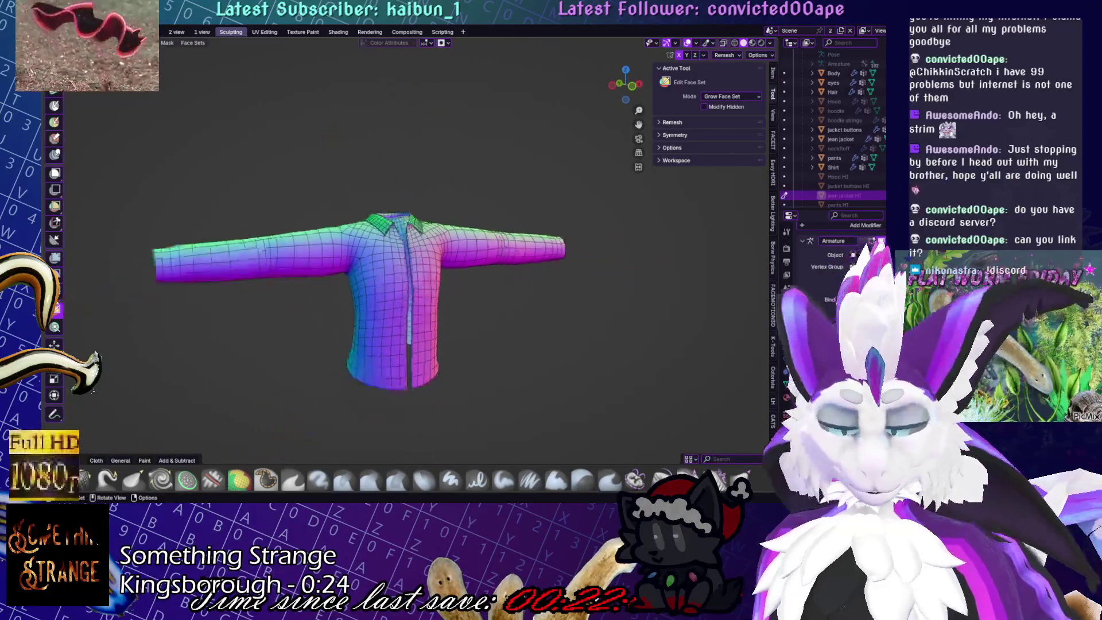
pyautogui.moveTo(459, 253); pyautogui.dragTo(447, 254, button='middle')
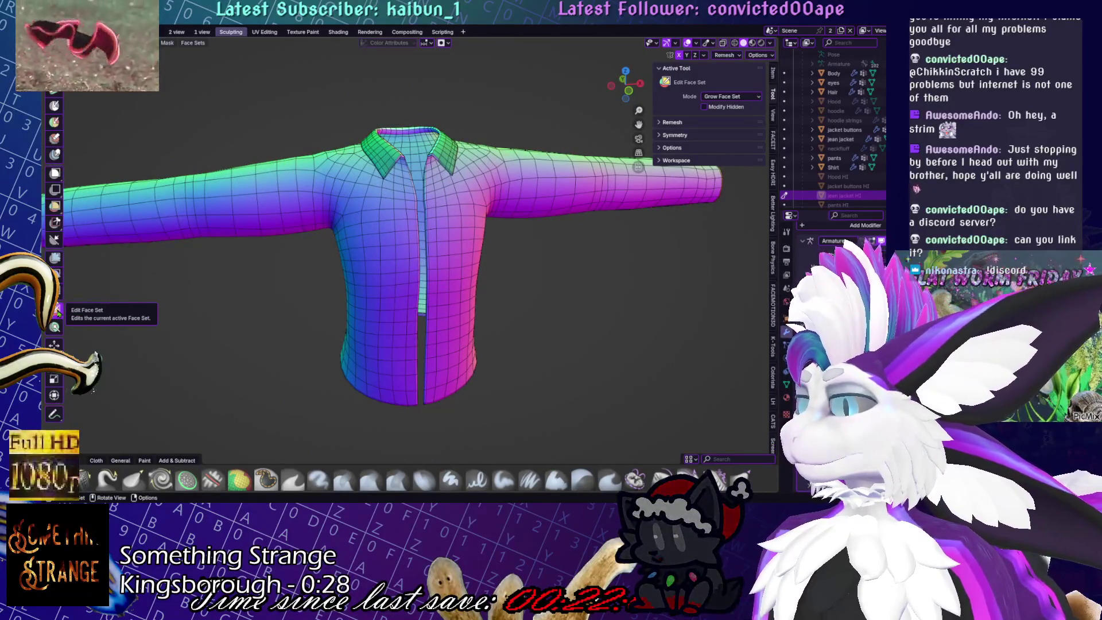
pyautogui.click(759, 97)
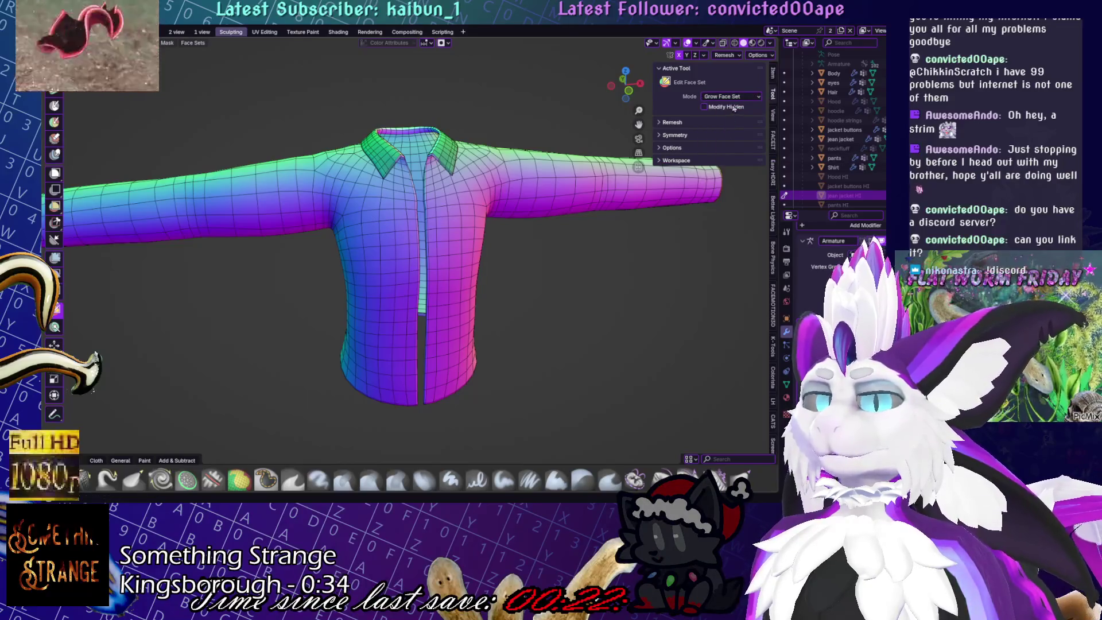
pyautogui.click(704, 107)
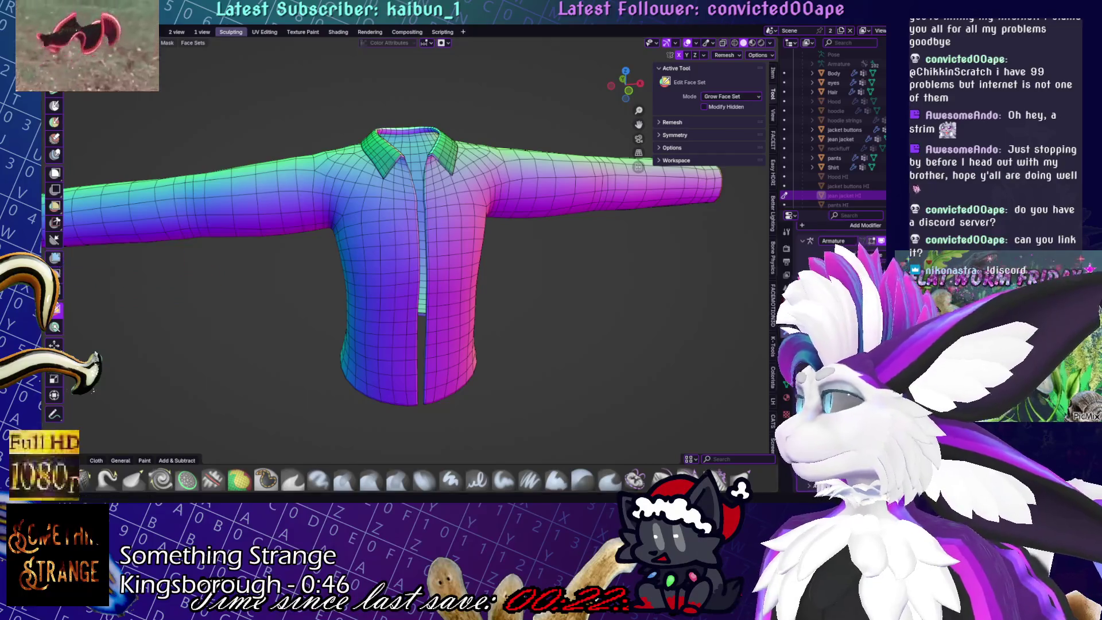
pyautogui.scroll(6, 402, 259)
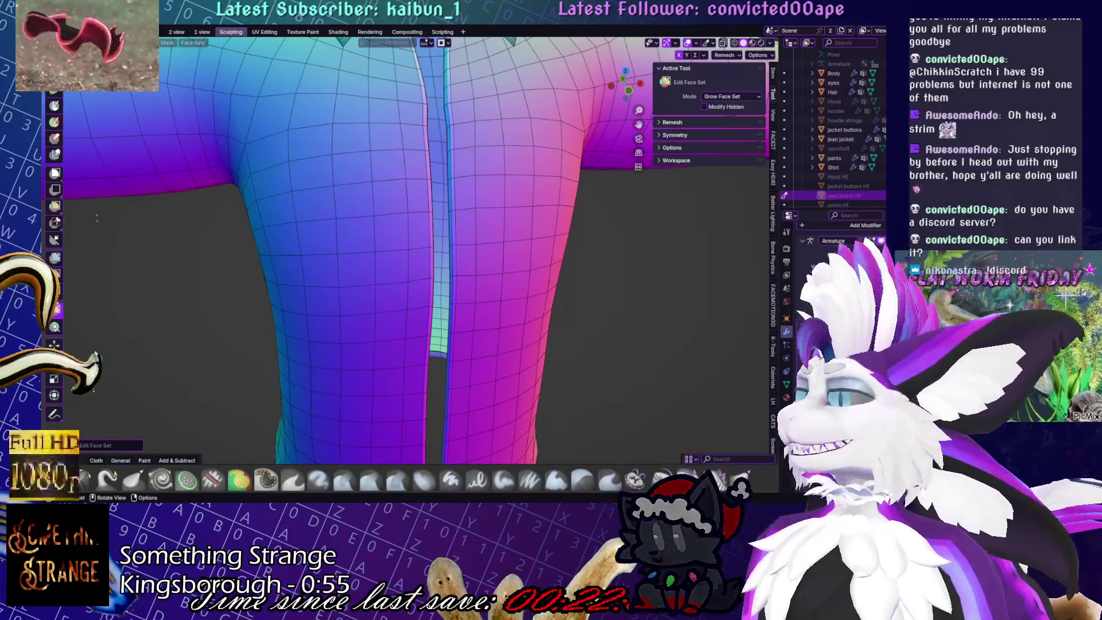
# Try painting face sets on the lower shirt, undo it, and enter Edit Mode
pyautogui.click(54, 123)
pyautogui.moveTo(229, 154)
pyautogui.mouseDown()
pyautogui.moveTo(235, 172)
pyautogui.moveTo(330, 155)
pyautogui.moveTo(314, 96)
pyautogui.moveTo(358, 145)
pyautogui.moveTo(401, 75)
pyautogui.moveTo(355, 239)
pyautogui.moveTo(419, 230)
pyautogui.moveTo(221, 67)
pyautogui.moveTo(264, 97)
pyautogui.moveTo(289, 64)
pyautogui.mouseUp()
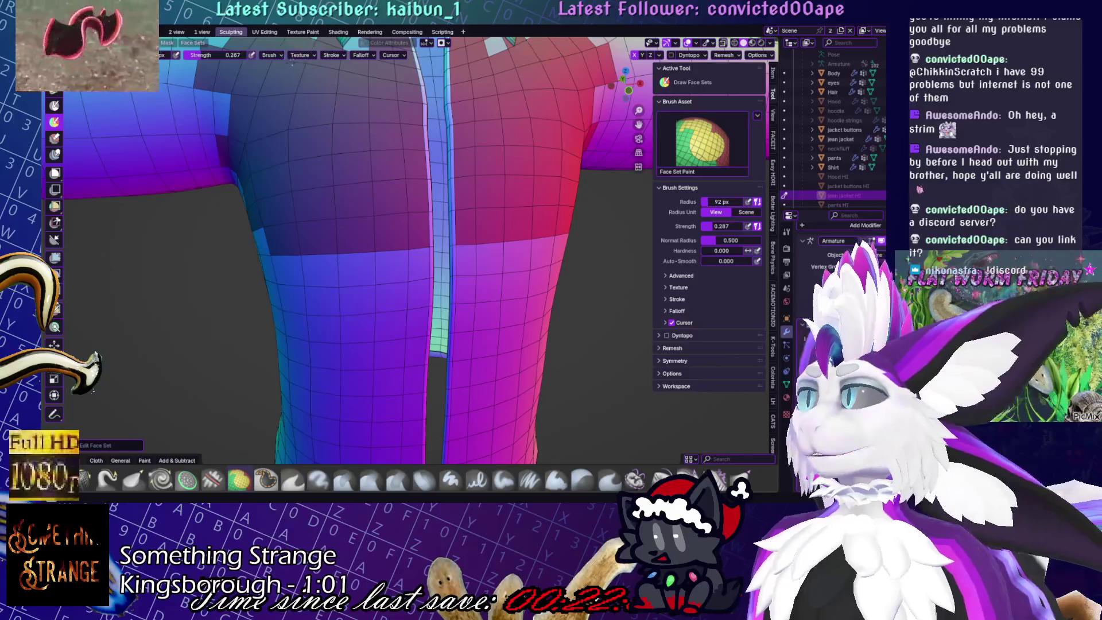
pyautogui.hotkey('ctrl', 'z')
pyautogui.scroll(-5, 359, 116)
pyautogui.moveTo(359, 116)
pyautogui.mouseDown(button='middle')
pyautogui.moveTo(350, 201)
pyautogui.moveTo(350, 172)
pyautogui.mouseUp(button='middle')
pyautogui.scroll(2, 350, 172)
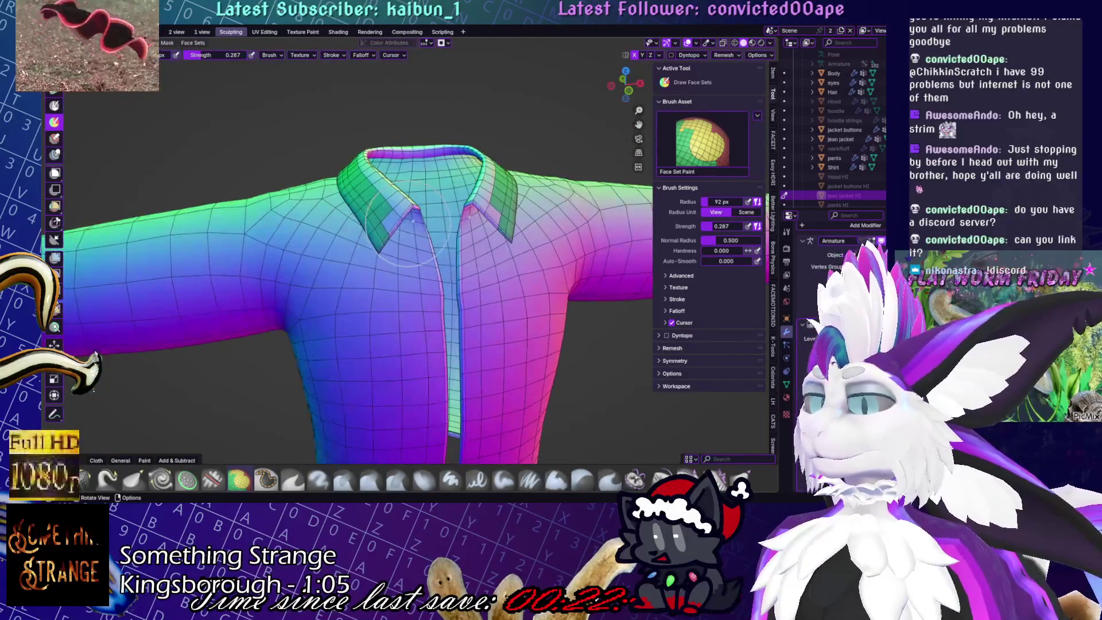
pyautogui.press('Tab')
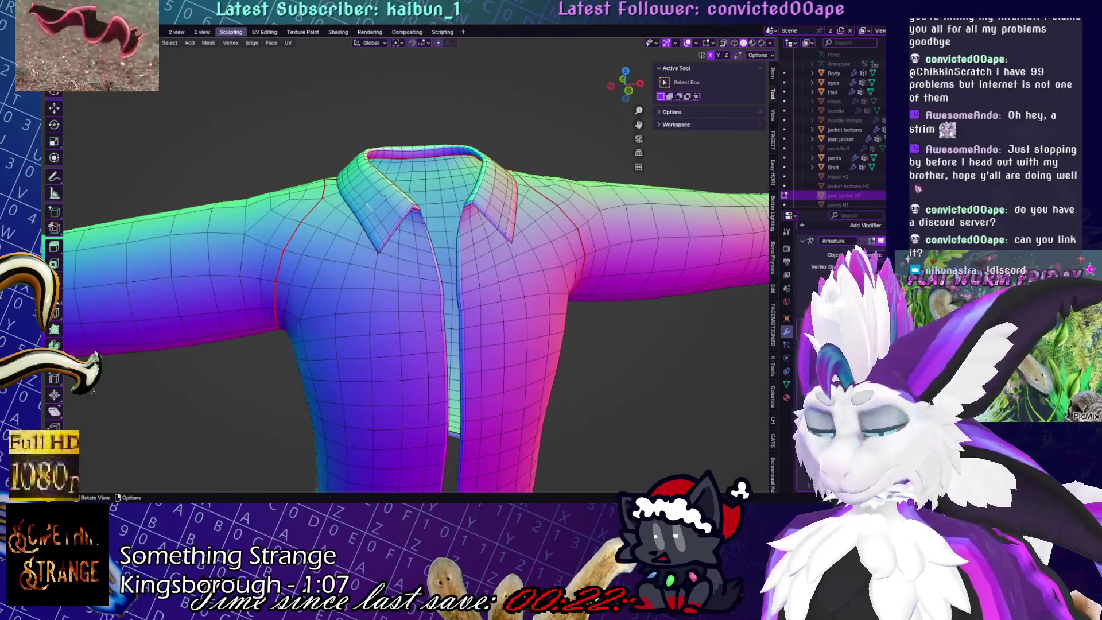
# Select the linked collar piece with L and save Yuruse.blend, checking front and back views
pyautogui.press('l')
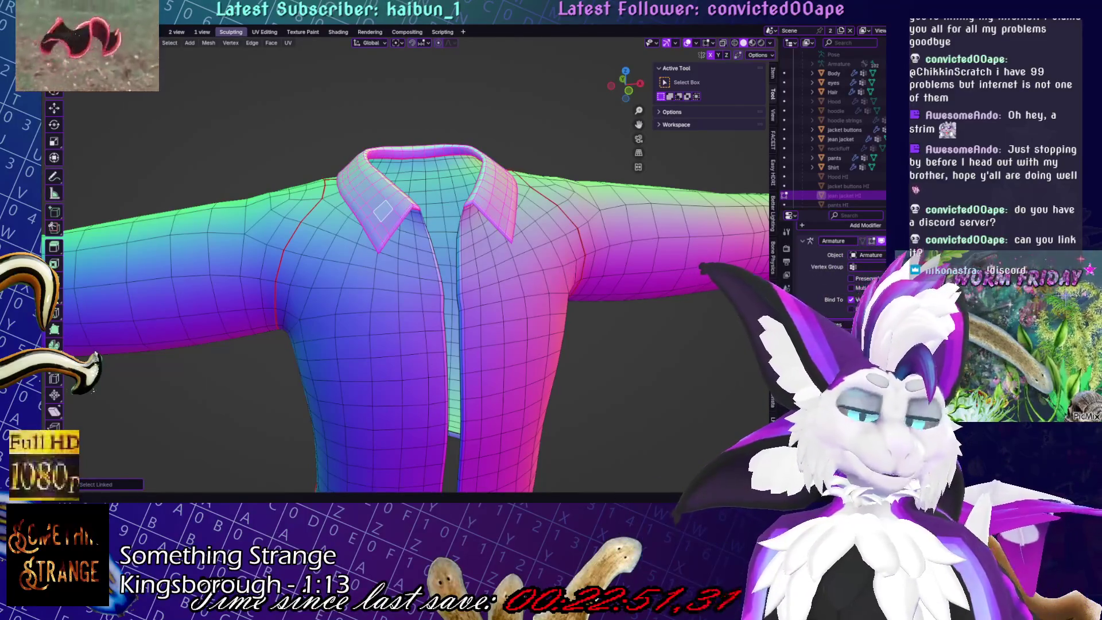
pyautogui.hotkey('ctrl', 's')
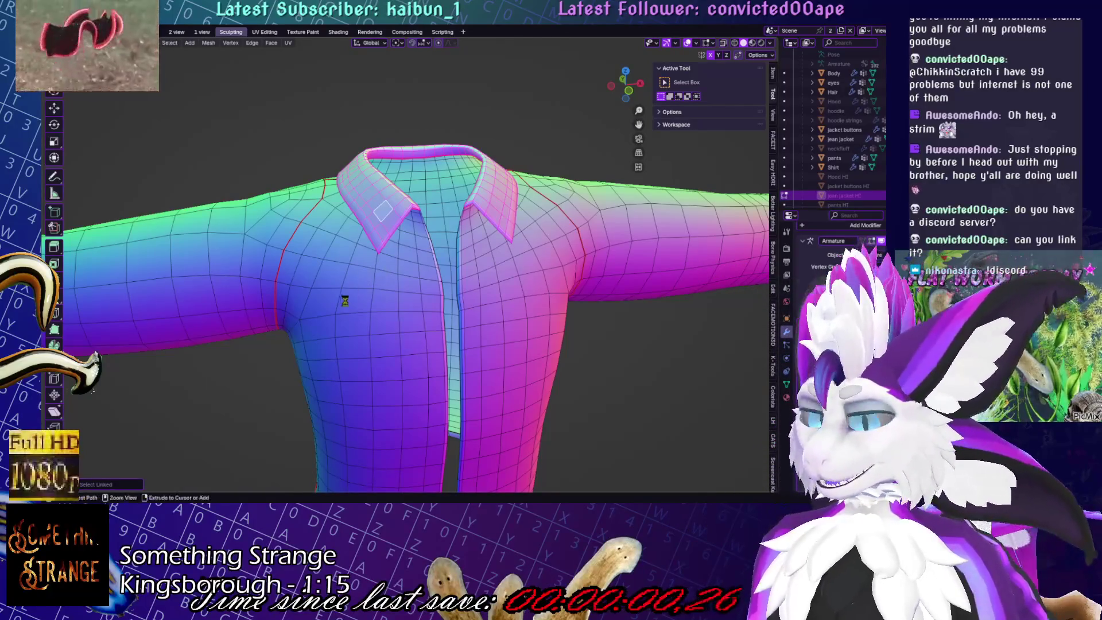
pyautogui.scroll(-3, 369, 298)
pyautogui.press('KP_1')
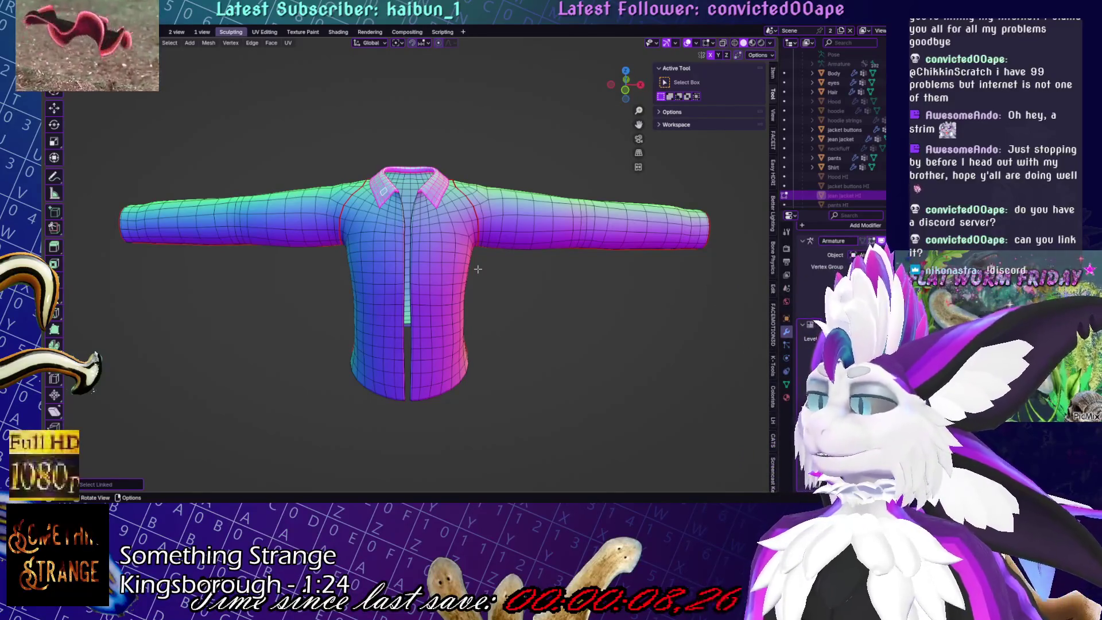
pyautogui.hotkey('ctrl', 's')
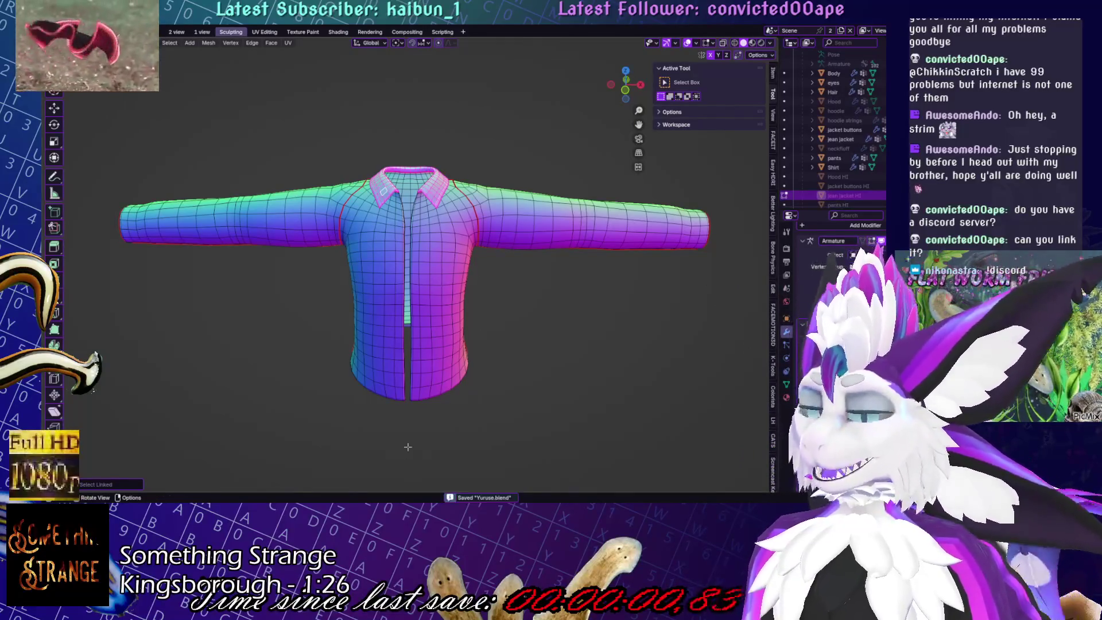
pyautogui.moveTo(574, 310)
pyautogui.mouseDown(button='middle')
pyautogui.moveTo(361, 315)
pyautogui.moveTo(427, 313)
pyautogui.mouseUp(button='middle')
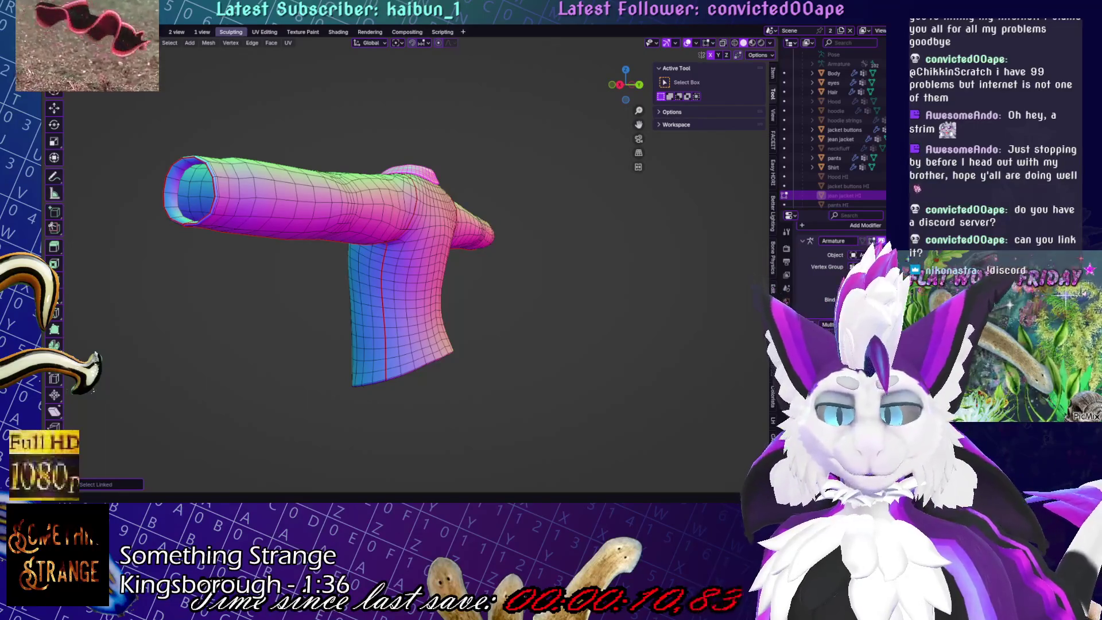
pyautogui.hotkey('ctrl', 's')
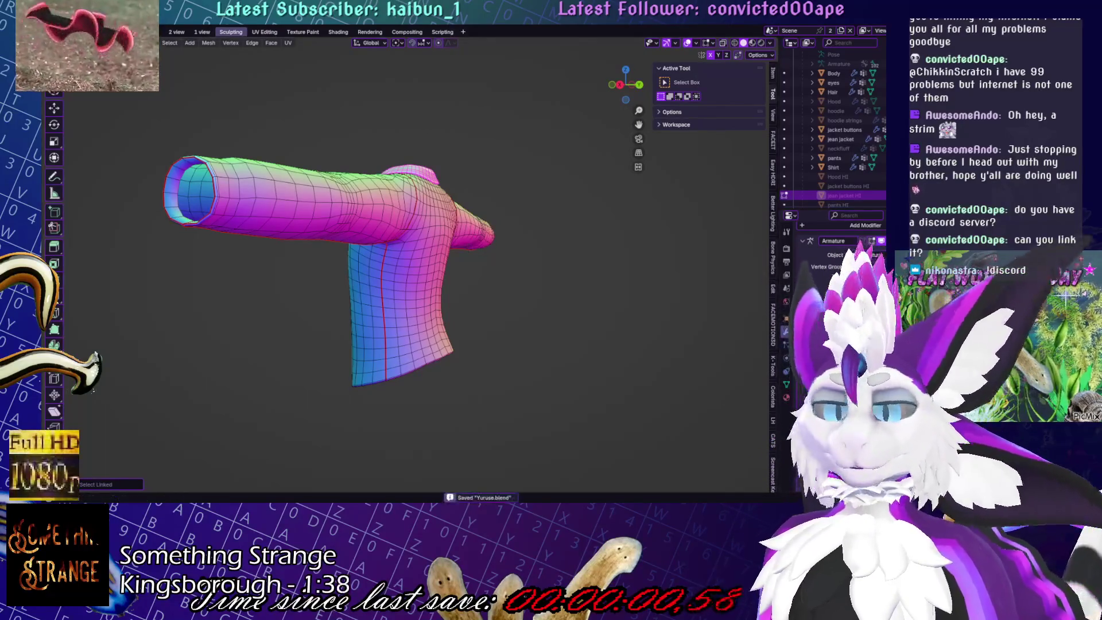